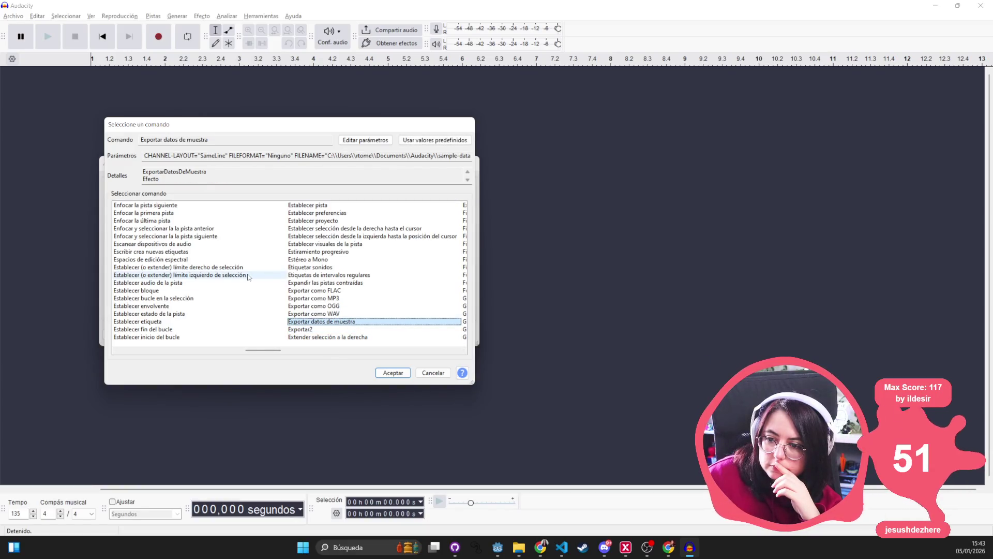
Browse the export-as-WAV and OGG commands, then cancel without adding a step to export_only_voice.
left_click_drag(303, 159, 486, 162)
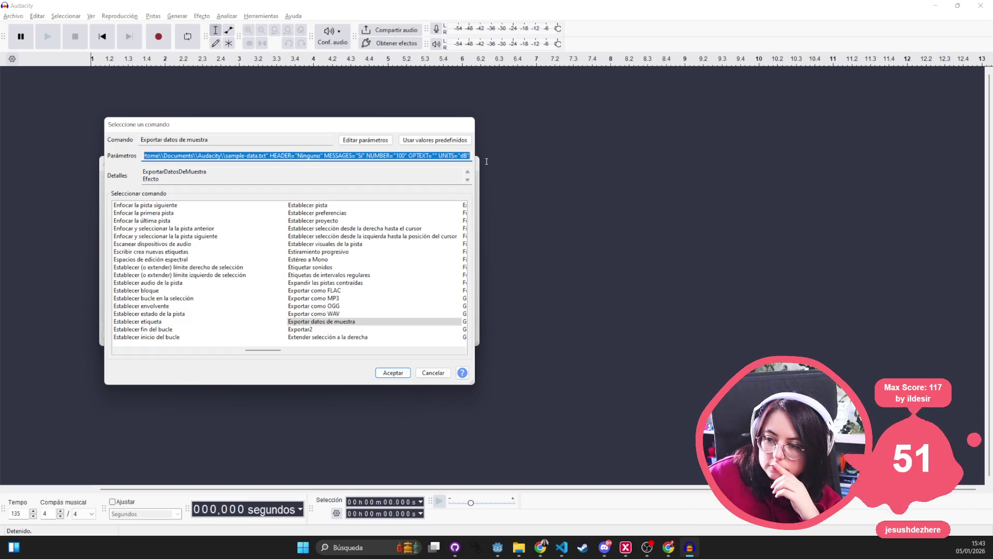
left_click(361, 314)
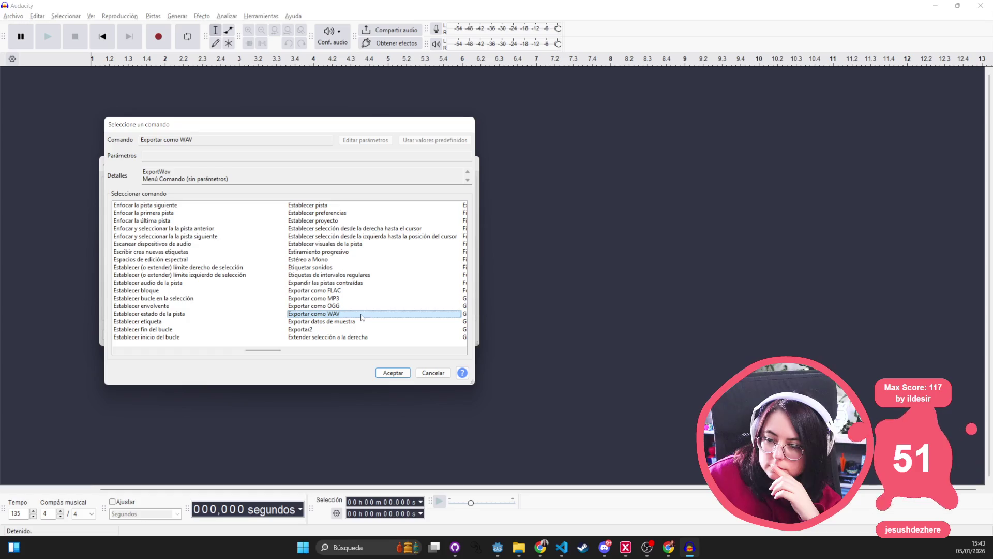
key("Up")
key("Up")
key("Up")
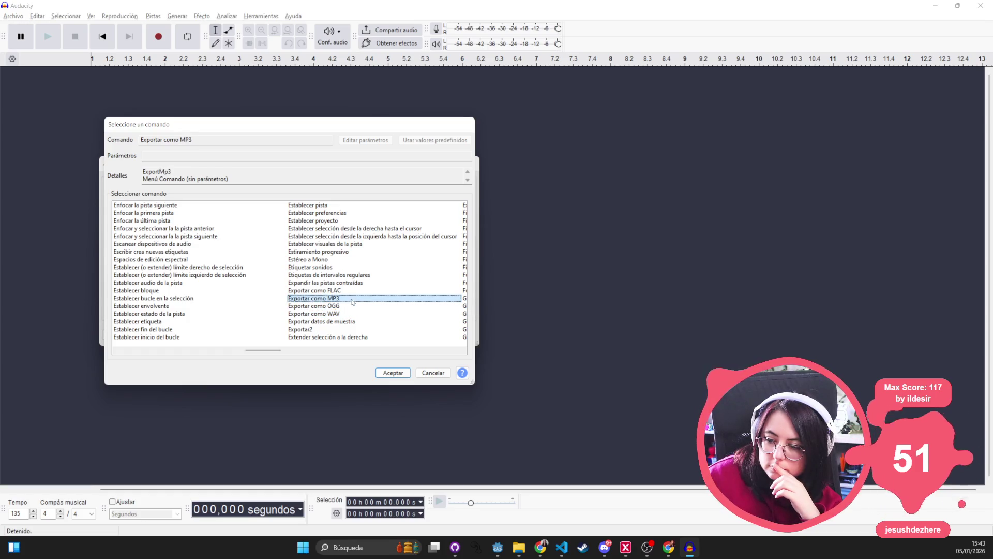
left_click(348, 307)
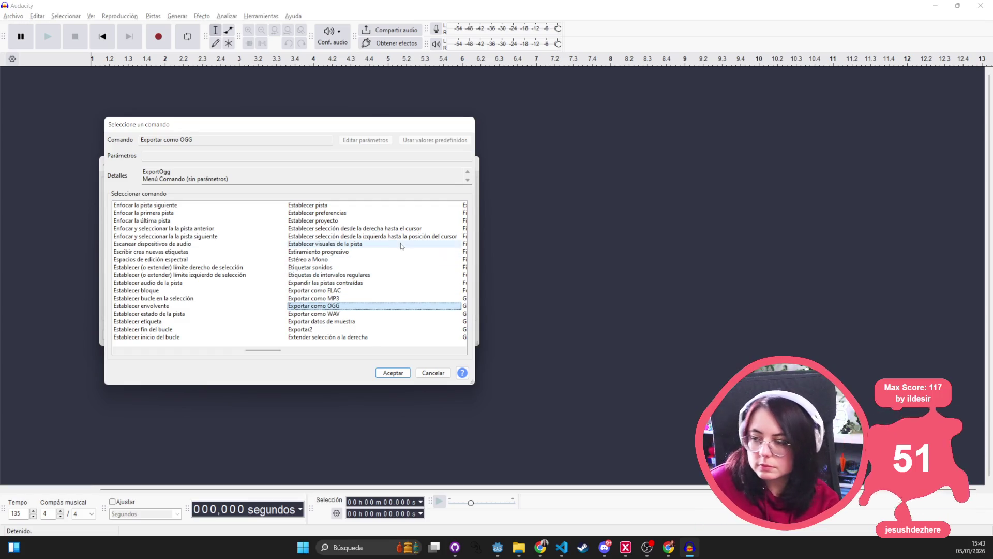
left_click(433, 373)
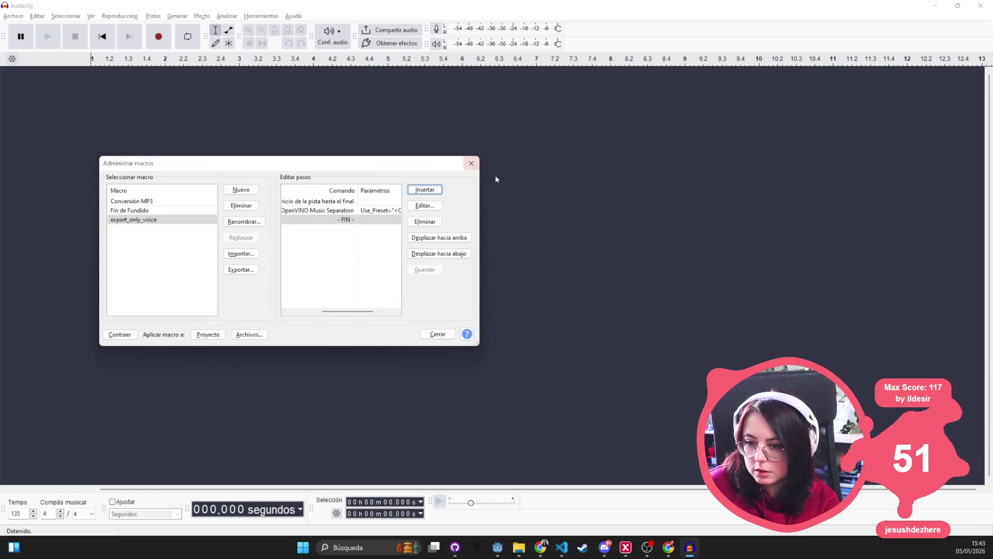
Close the macro manager, dismiss Apply Macro without running it, and bring the take_it folder forward.
left_click(476, 164)
left_click(229, 18)
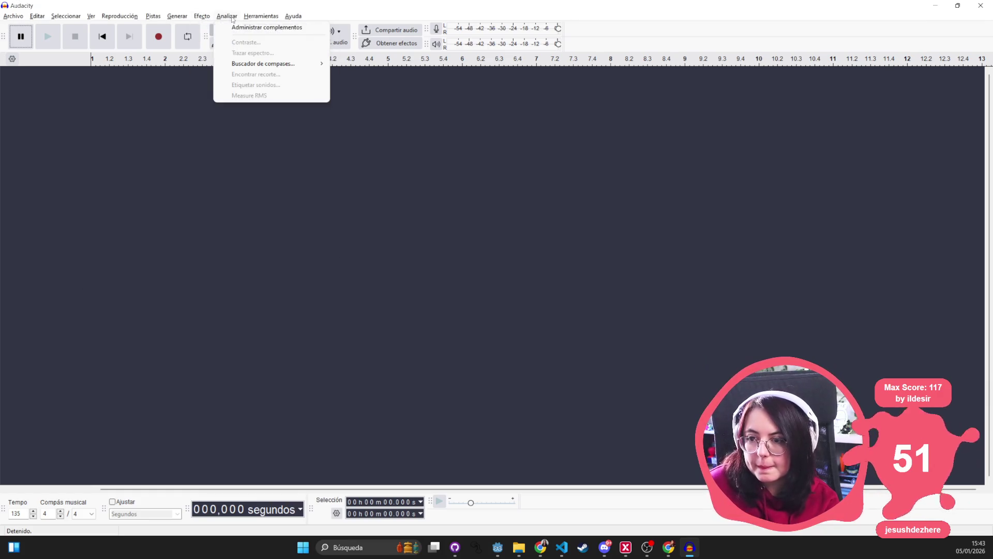
mouse_move(247, 19)
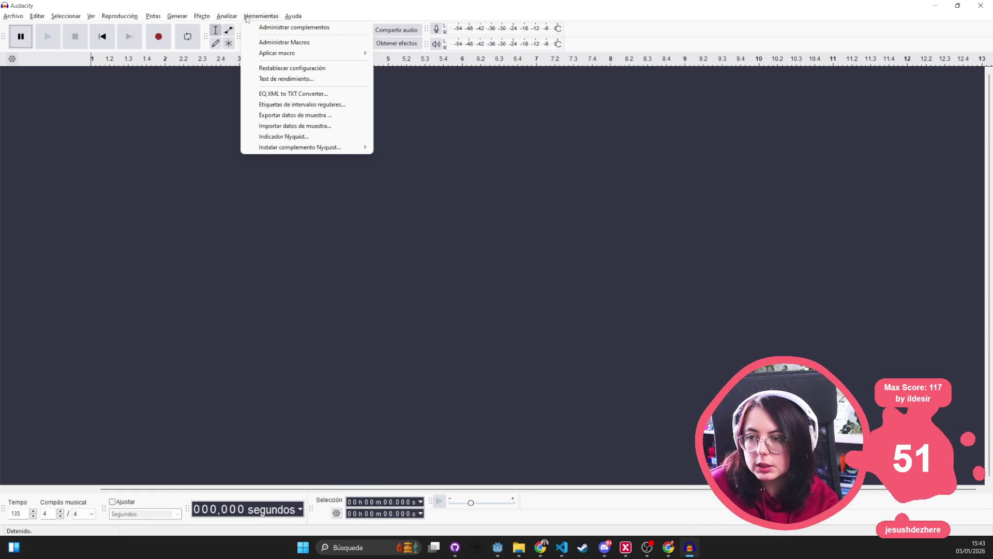
mouse_move(310, 53)
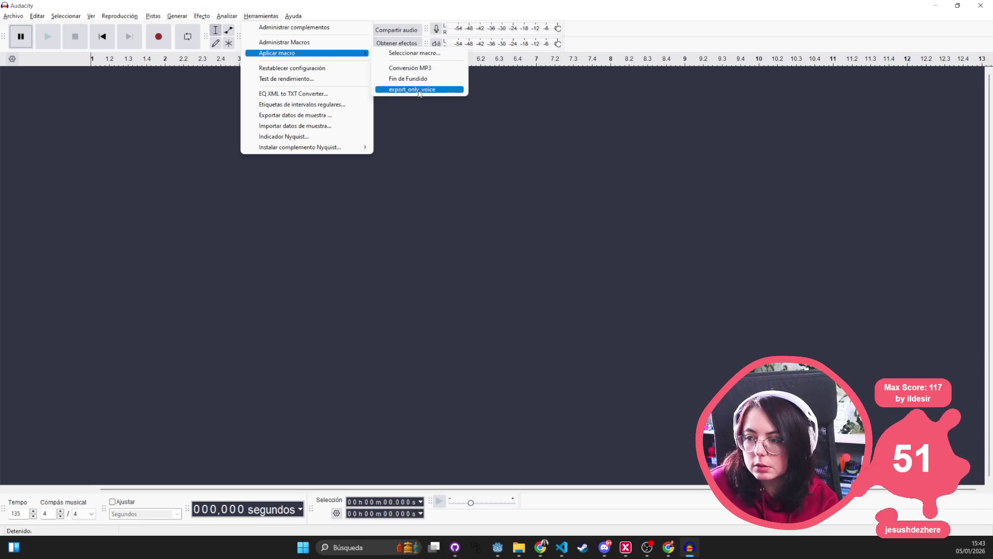
left_click(471, 186)
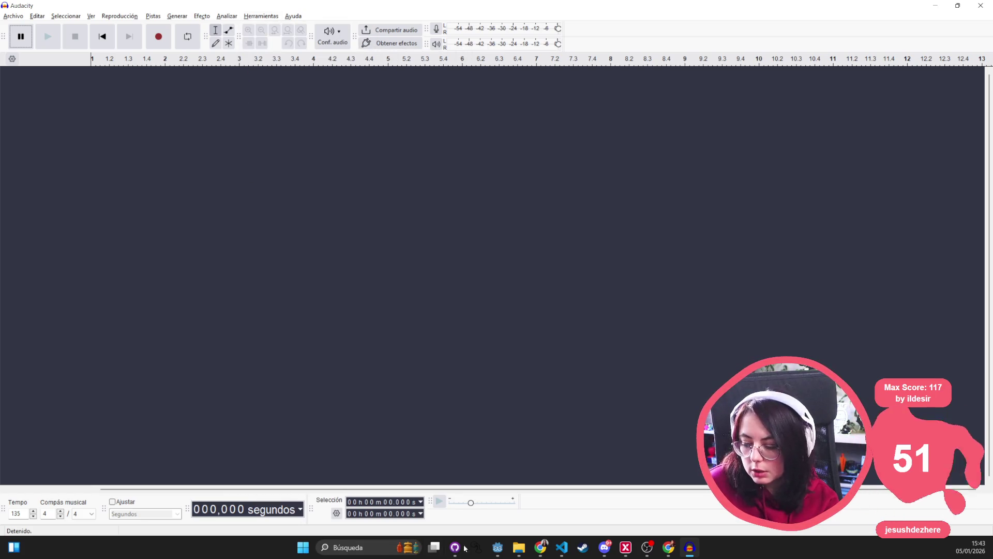
mouse_move(521, 551)
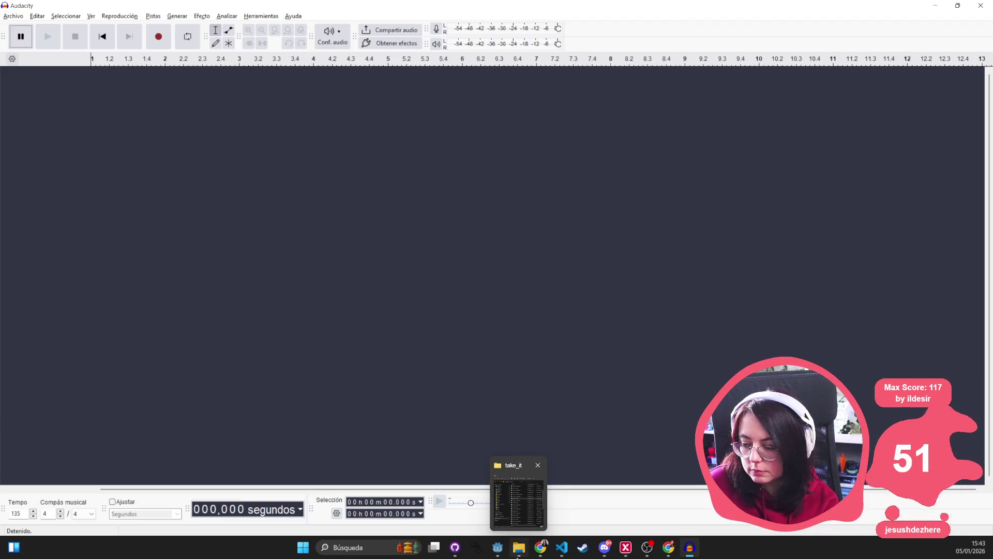
left_click(518, 556)
Import choice-01-C.ogg and run the export_only_voice macro to create Instrumental and Vocals stems.
mouse_move(324, 257)
left_mouse_down()
mouse_move(94, 229)
mouse_move(171, 103)
left_mouse_up()
left_click(255, 17)
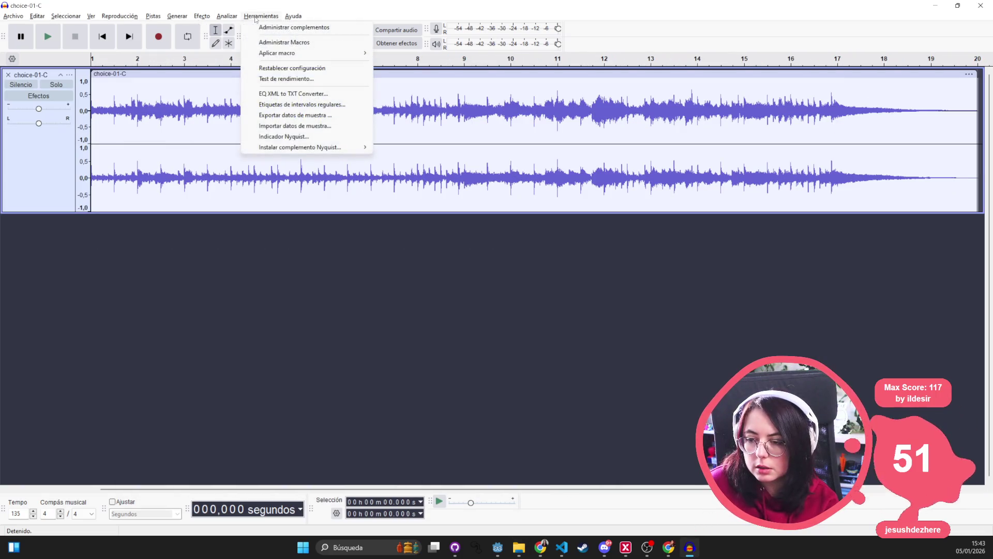
mouse_move(295, 54)
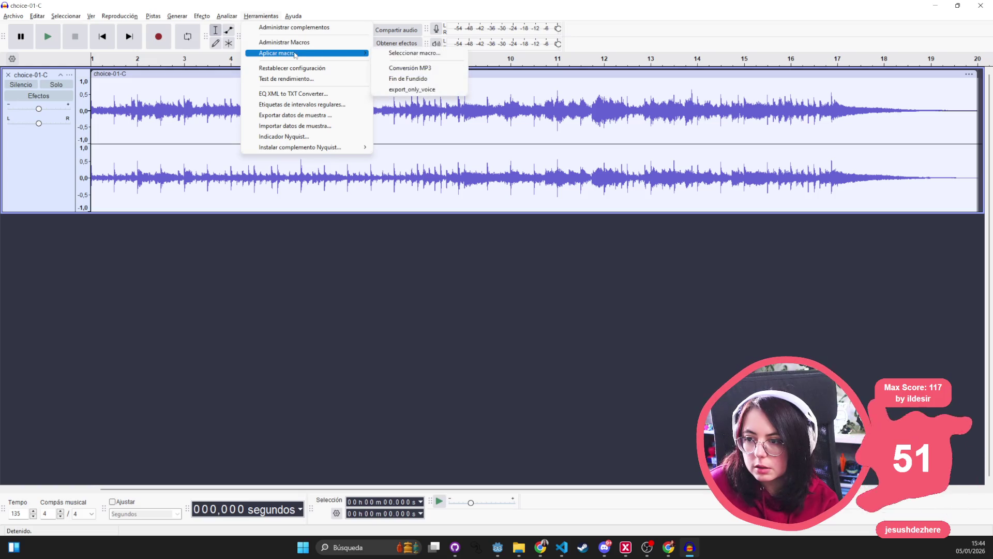
left_click(432, 90)
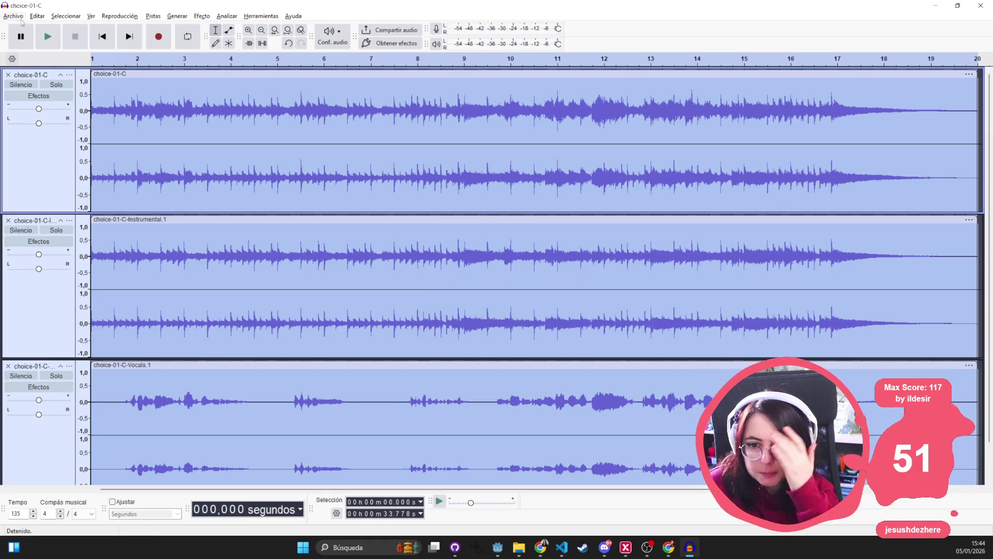
Export all three tracks as separate OGG files, then delete all their audio.
left_click(21, 19)
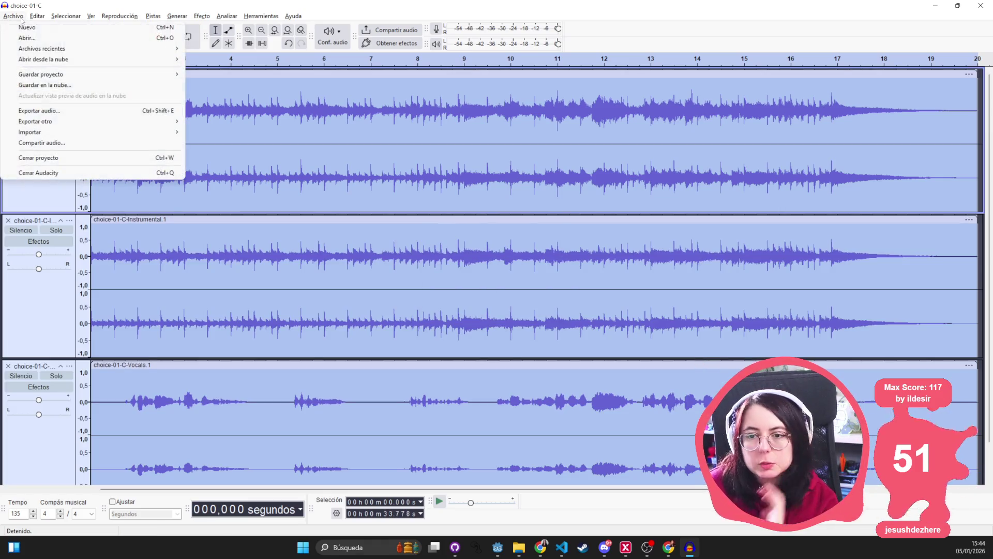
mouse_move(50, 121)
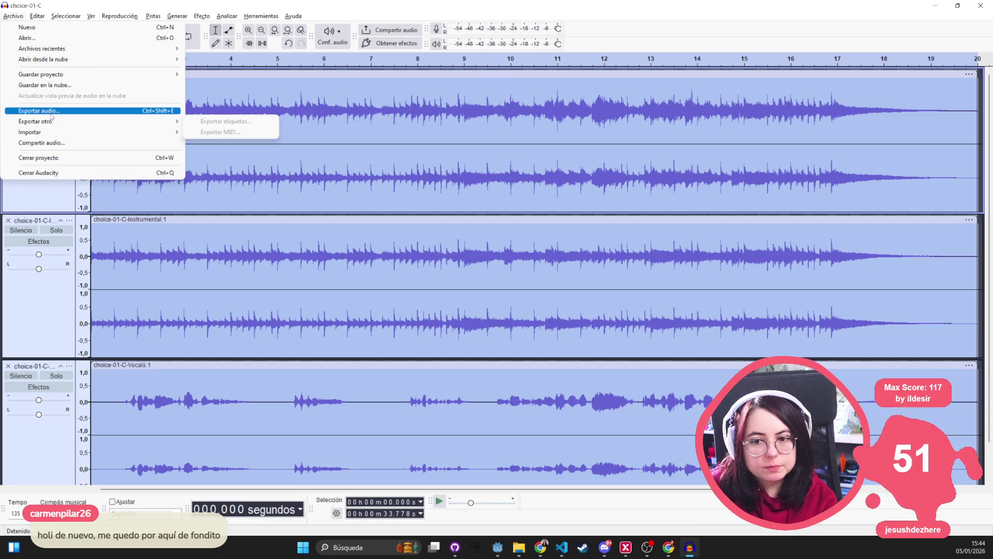
left_click(54, 112)
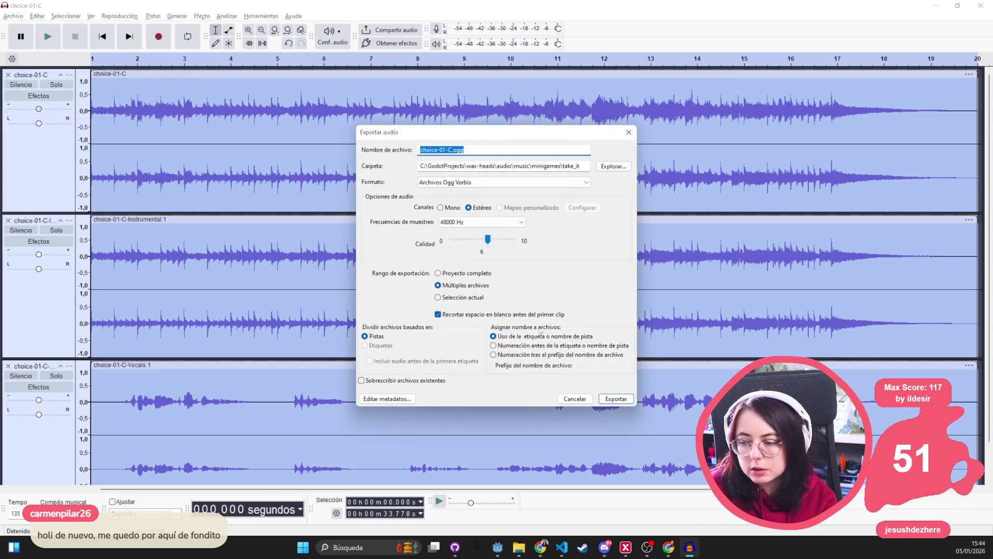
left_click(598, 402)
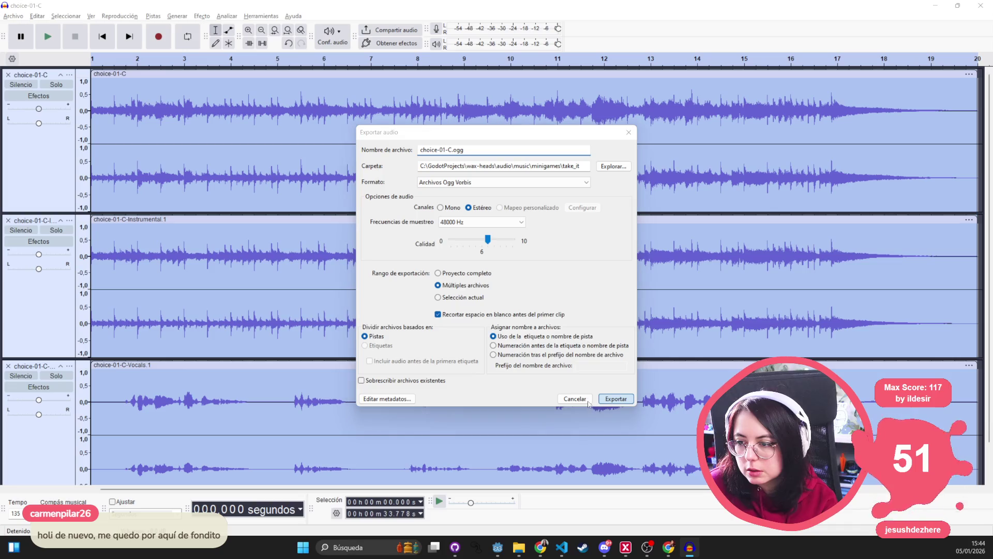
left_click(490, 349)
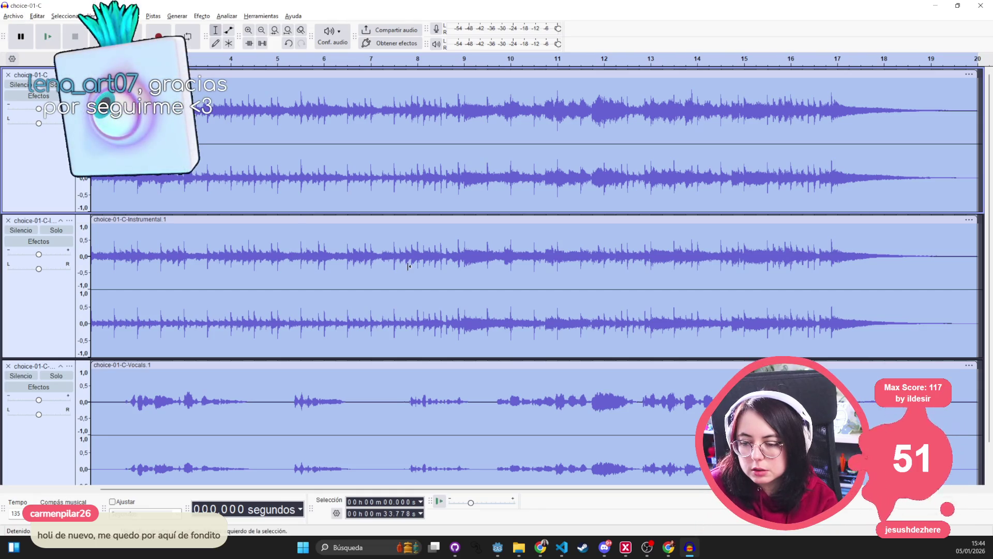
key("Delete")
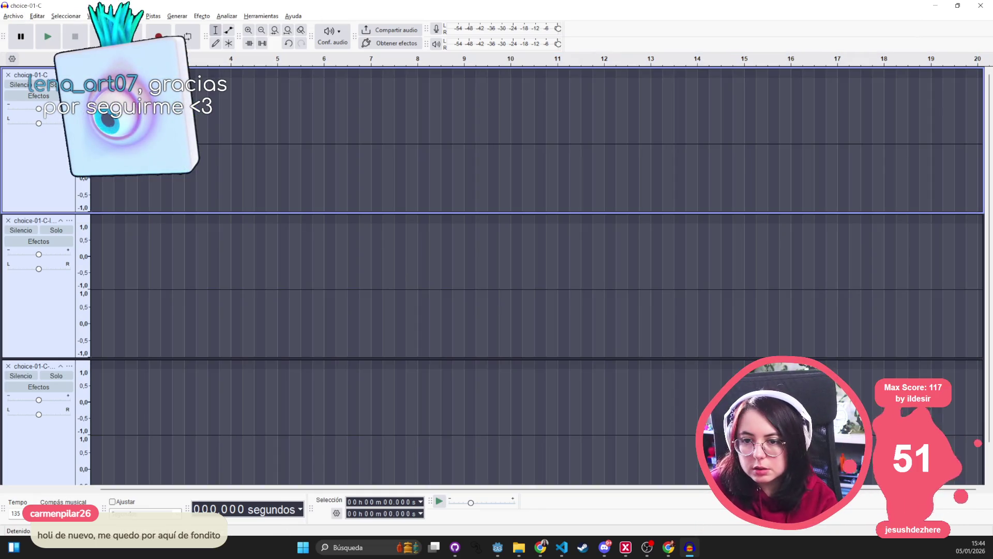
Remove the emptied choice-01-C tracks from the project.
left_click(8, 75)
left_click(8, 75)
left_click(8, 74)
left_click(207, 17)
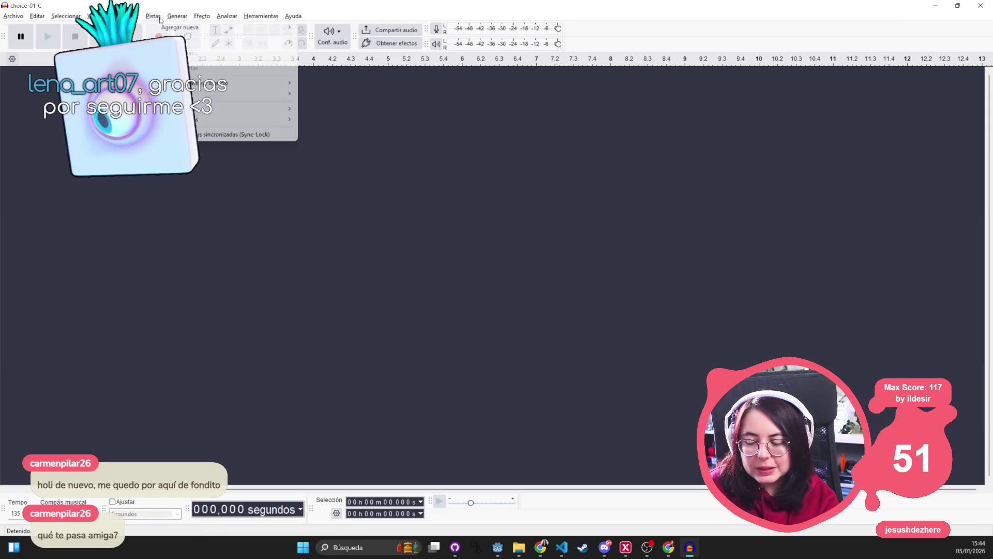
Check the choice-01-C exports in take_it and drag choice-02-A.ogg into Audacity.
key("alt+Tab")
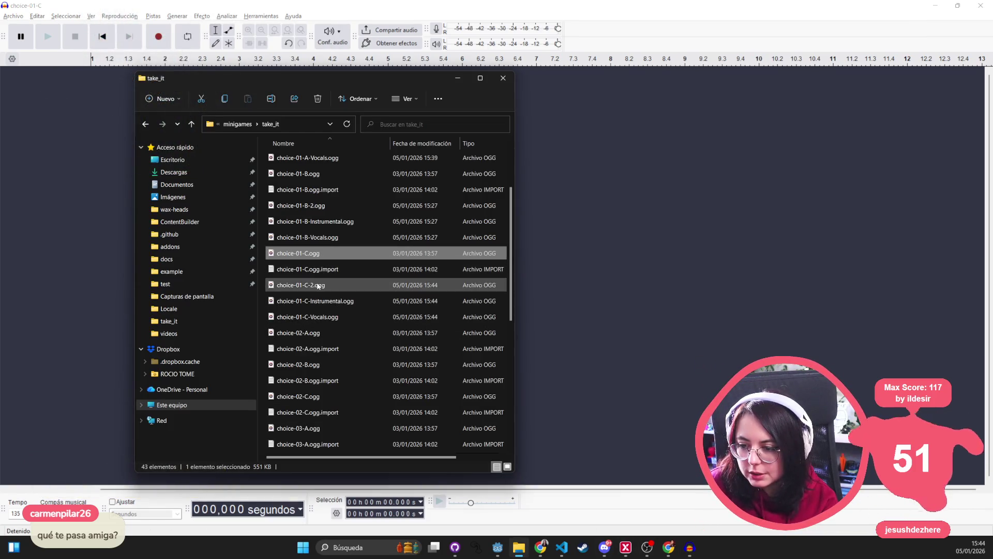
left_click(314, 300)
left_click(320, 334)
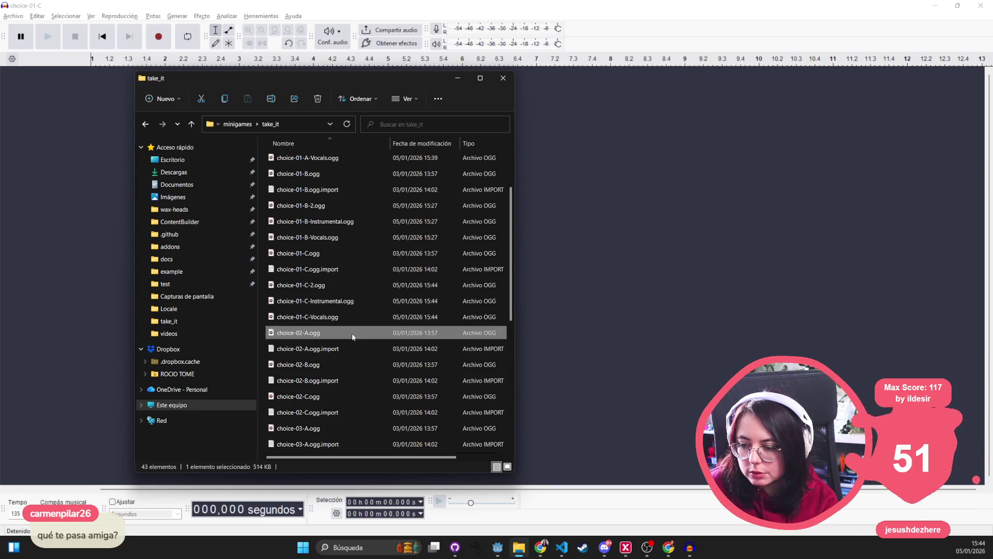
mouse_move(351, 333)
left_mouse_down()
mouse_move(181, 292)
mouse_move(57, 176)
left_mouse_up()
left_click(242, 17)
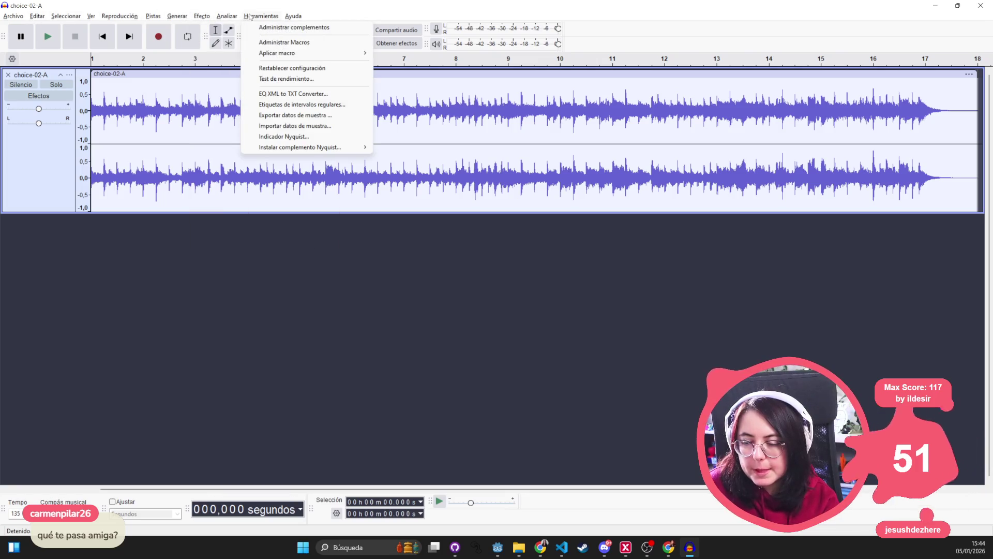
Run the export_only_voice macro on choice-02-A to create Instrumental and Vocals stems.
left_click(255, 42)
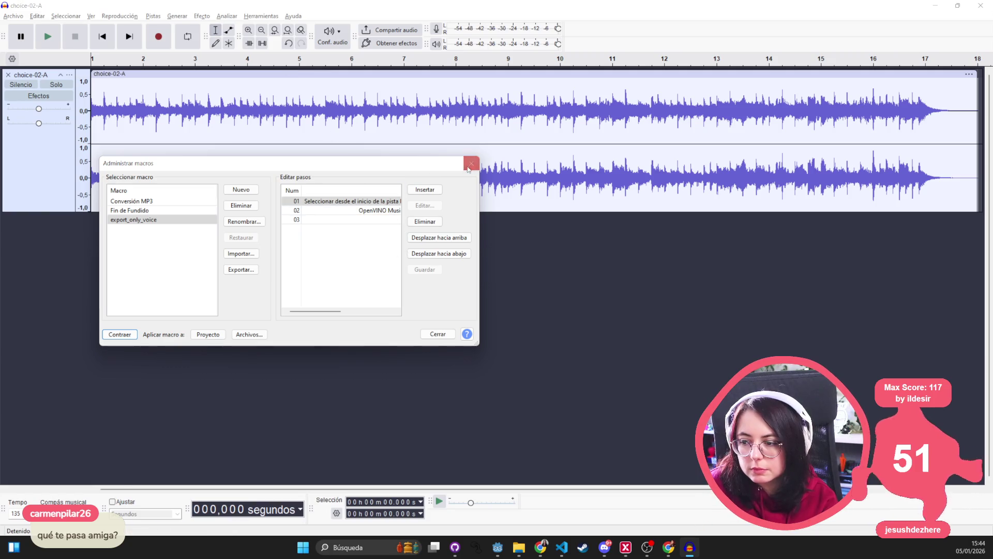
left_click(468, 169)
left_click(261, 16)
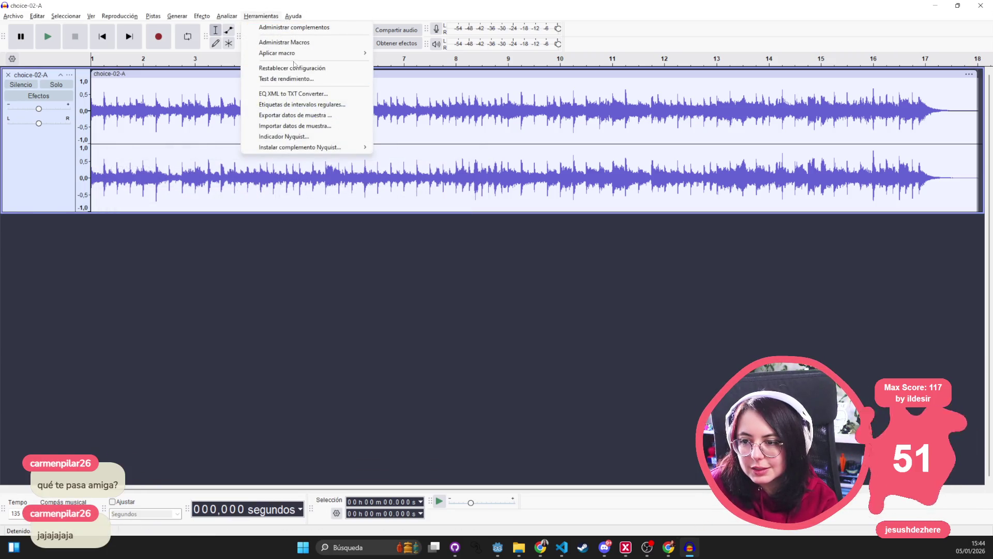
left_click(487, 346)
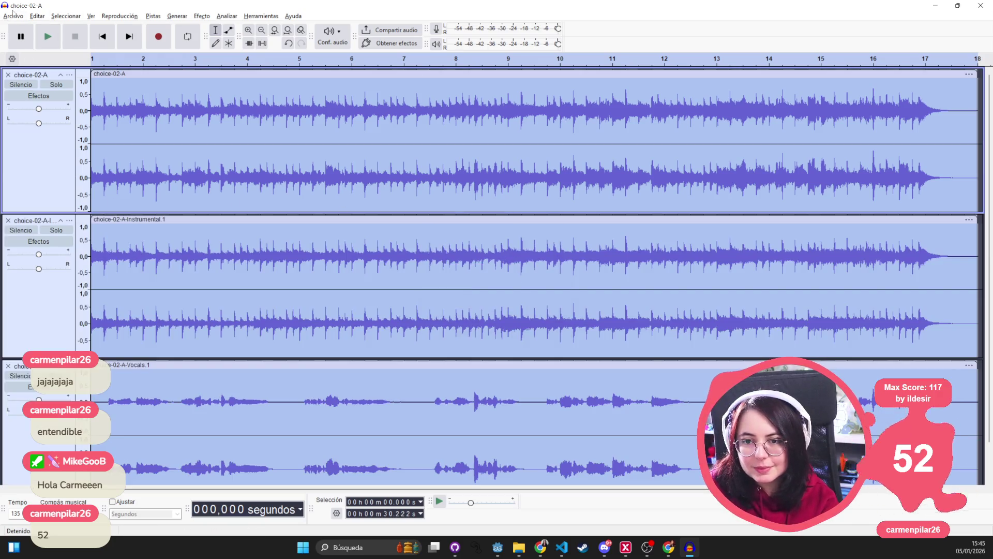
Export the three choice-02-A tracks as separate OGG files into take_it.
left_click(13, 15)
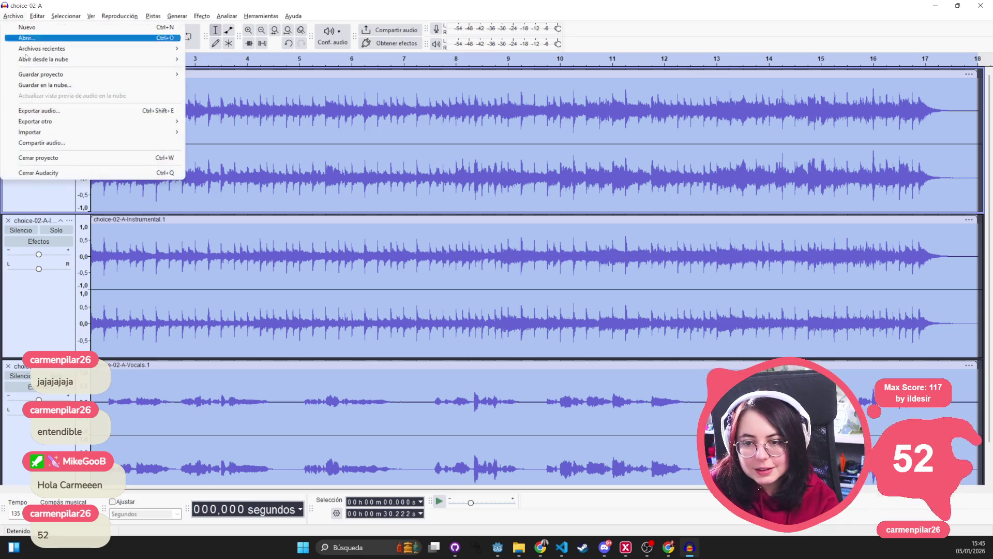
left_click(31, 110)
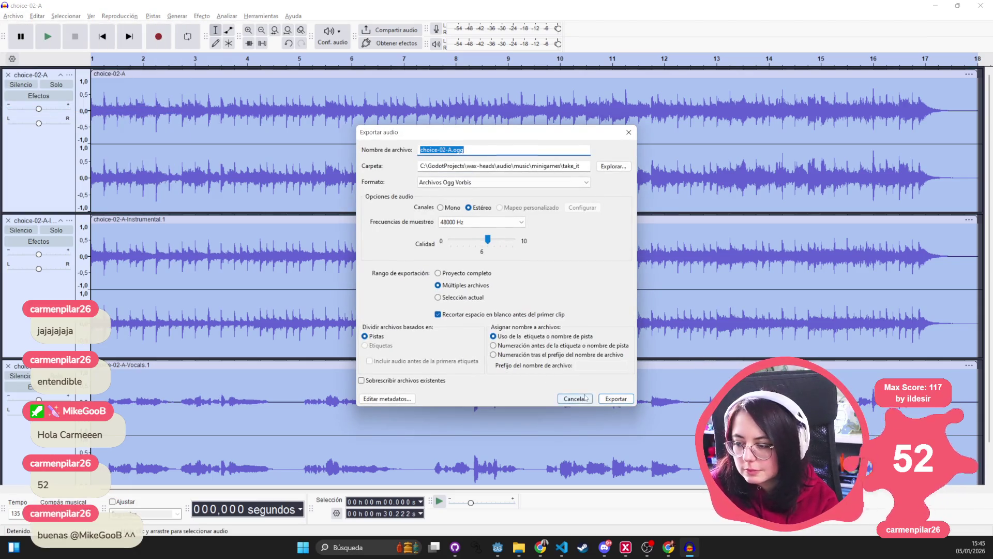
left_click(607, 403)
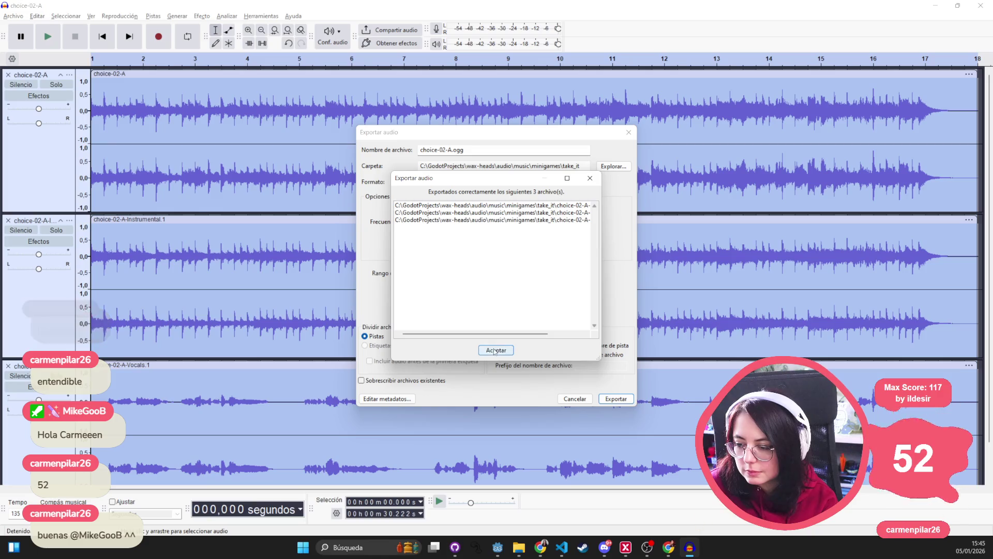
left_click(497, 352)
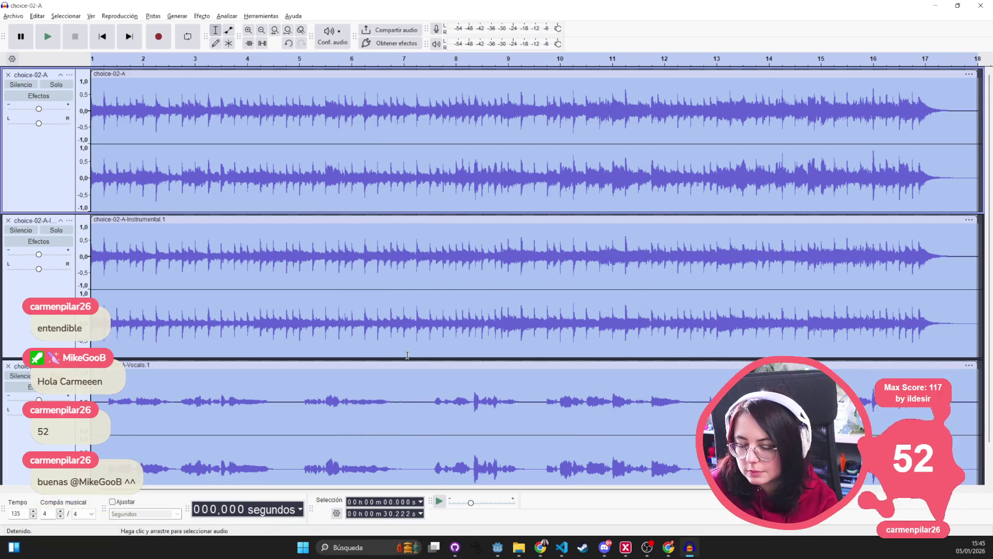
key("alt+Tab")
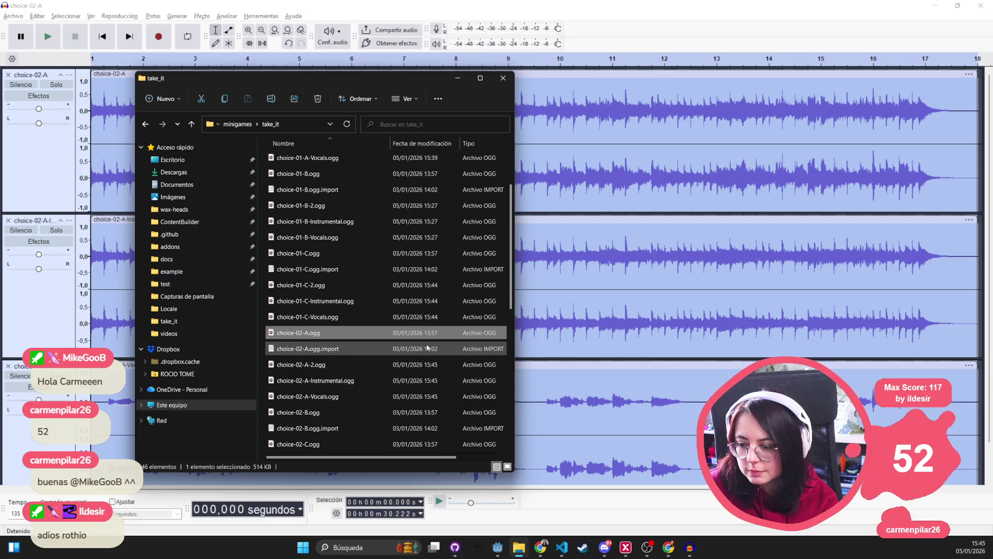
Remove the choice-02-A tracks and drag choice-02-B.ogg from take_it into the empty project.
left_click(31, 68)
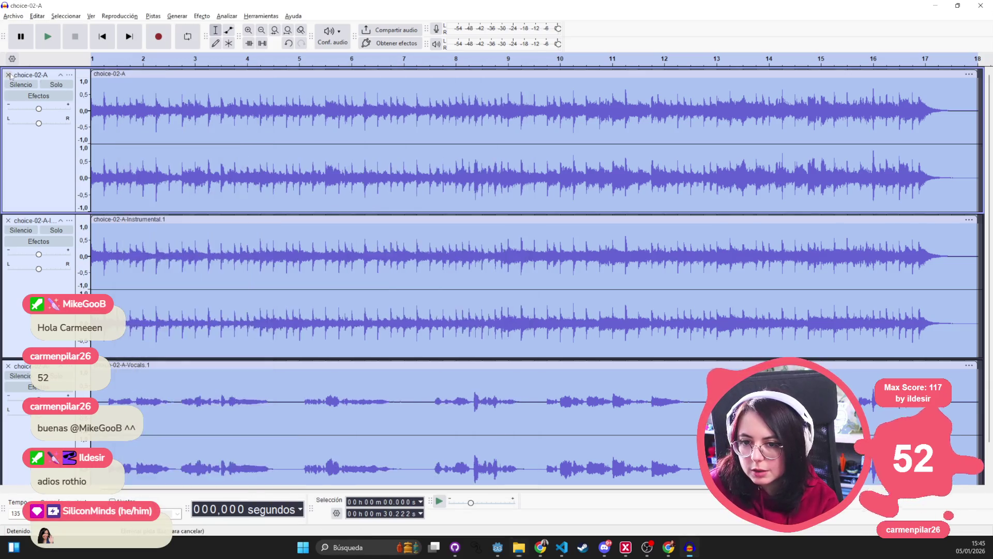
left_click(8, 75)
left_click(8, 74)
left_click(8, 74)
key("alt+Tab")
scroll(362, 366, "down", 1)
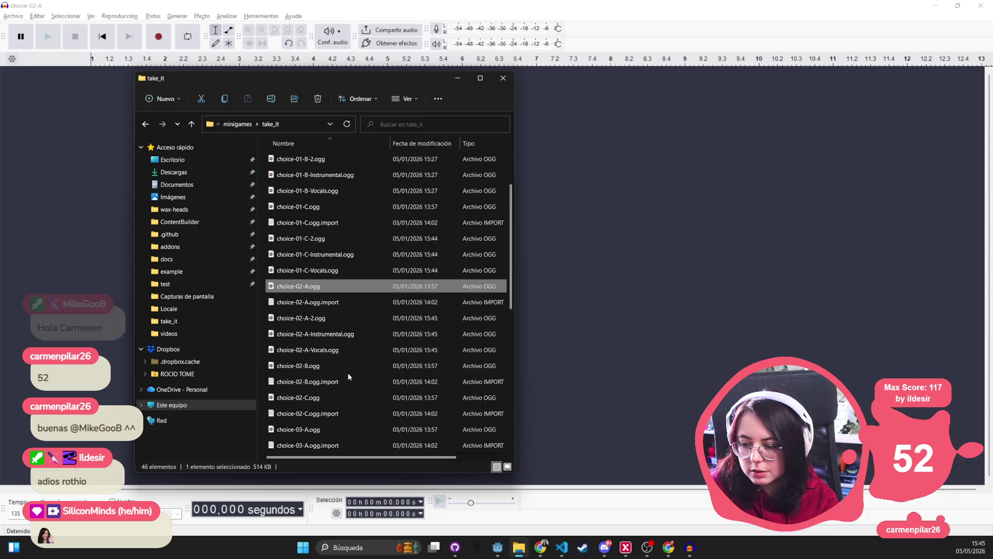
mouse_move(325, 364)
left_mouse_down()
mouse_move(316, 368)
mouse_move(67, 197)
left_mouse_up()
left_click(21, 17)
left_click(15, 16)
Run the export_only_voice macro to split choice-02-B into Instrumental and Vocals tracks.
left_click(242, 19)
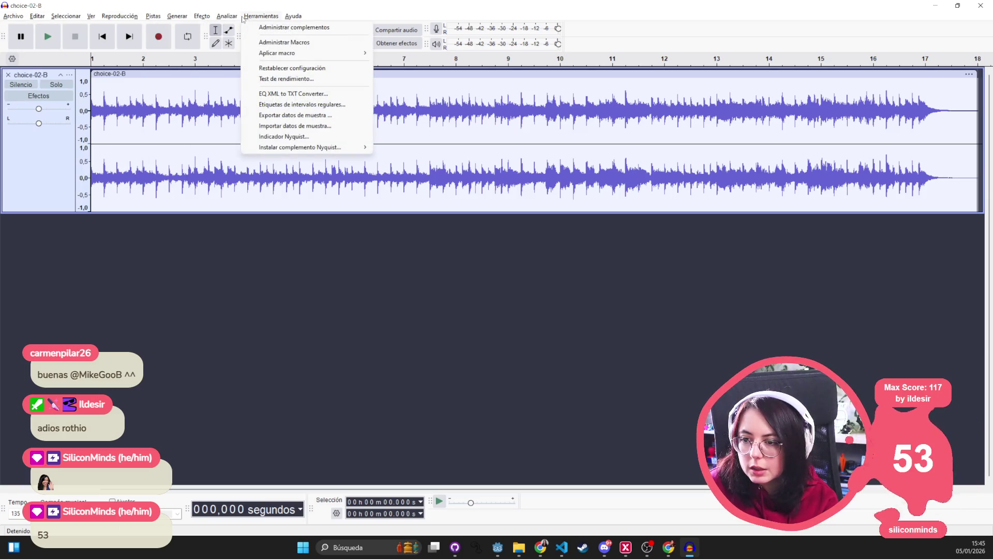
mouse_move(292, 55)
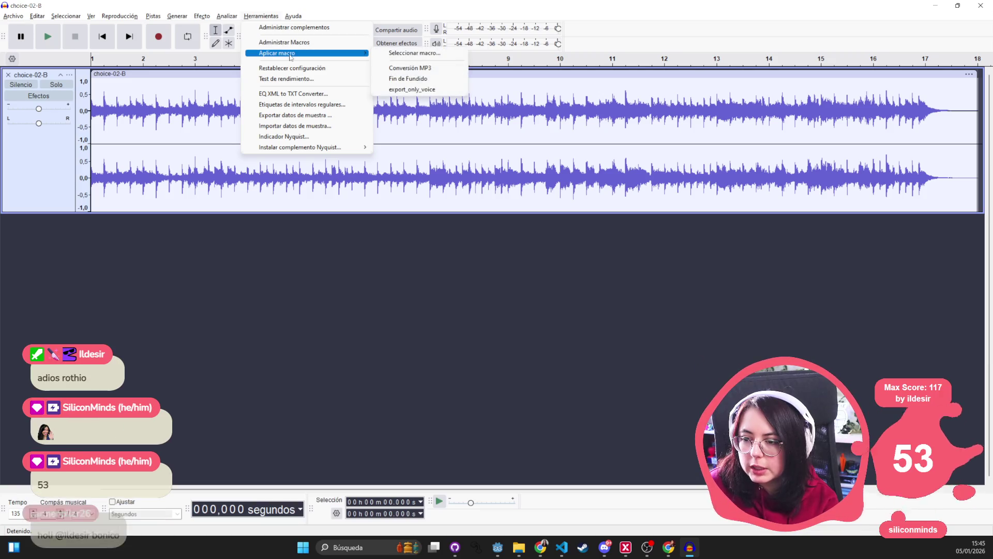
left_click(421, 90)
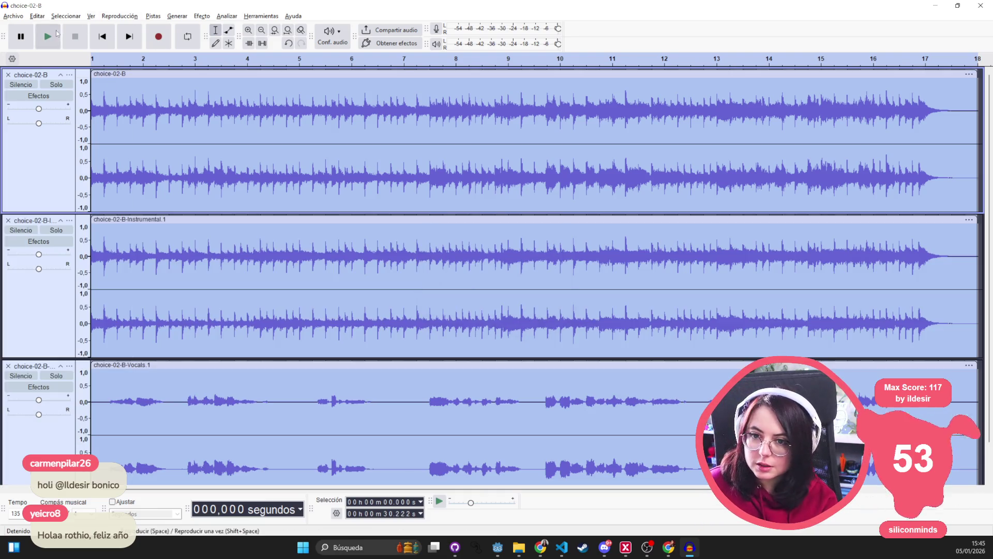
Export the three tracks as separate OGG files, then remove all tracks from the project.
left_click(18, 17)
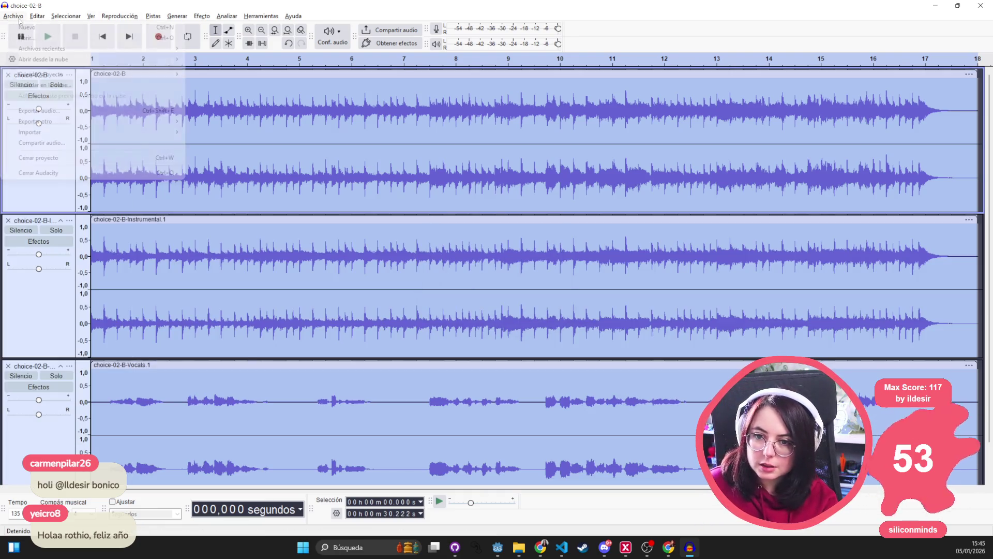
left_click(41, 110)
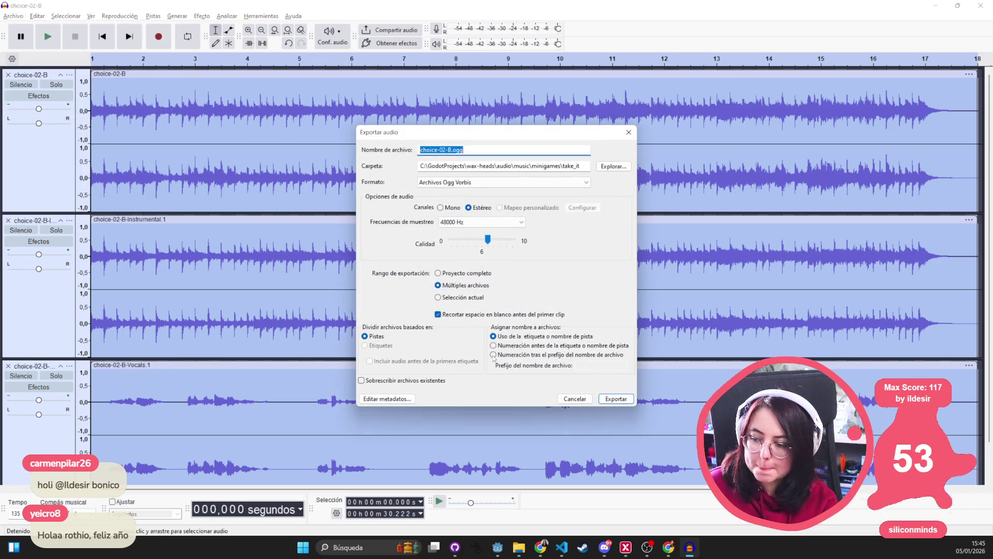
left_click(613, 401)
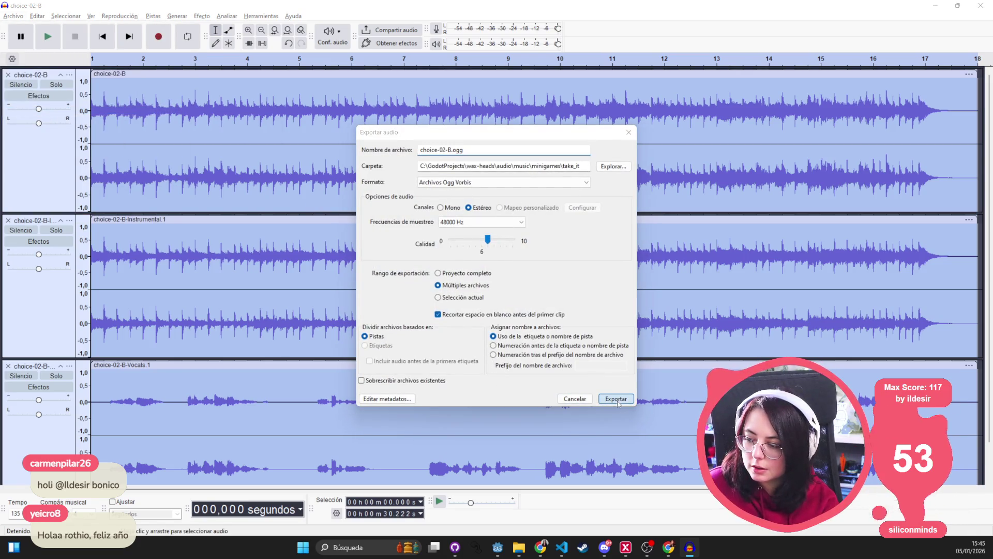
left_click(495, 350)
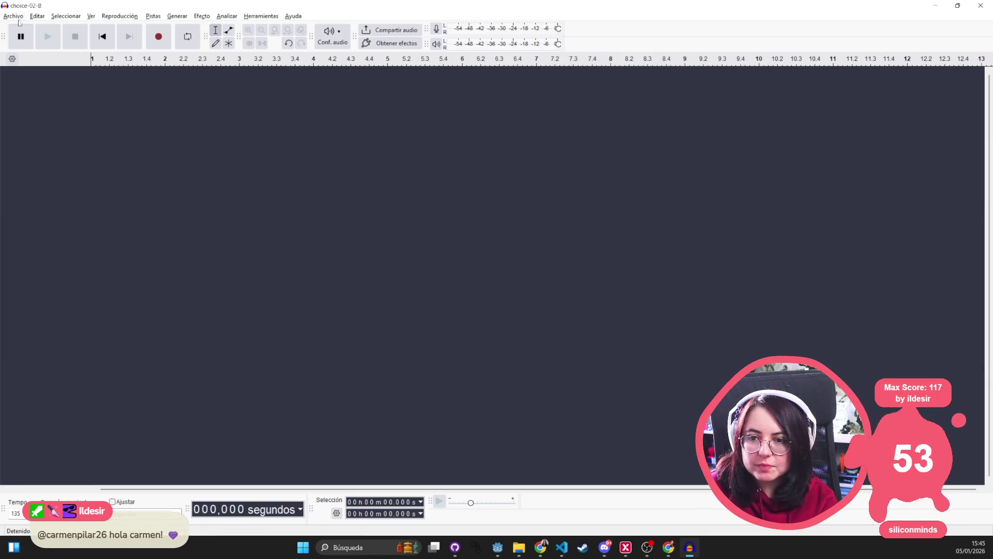
left_click(14, 16)
left_click(403, 285)
left_click(14, 16)
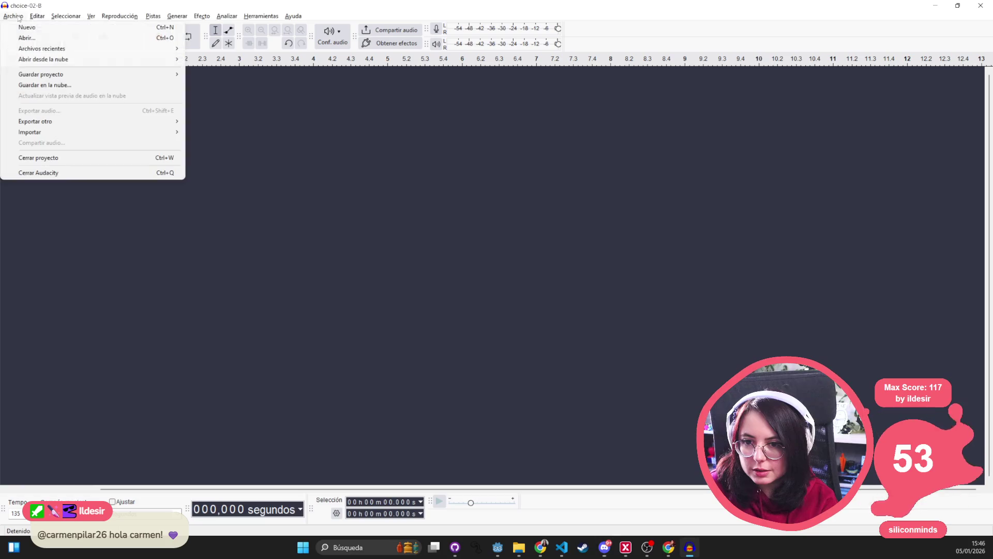
From the take_it folder, drag choice-02-C.ogg into the empty Audacity project.
left_click(44, 38)
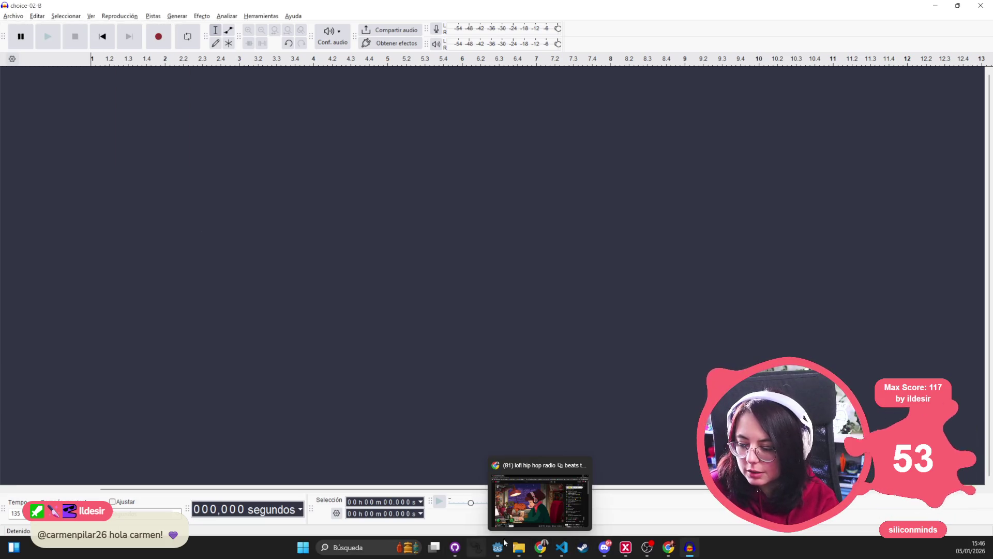
left_click(518, 547)
scroll(347, 392, "down", 1)
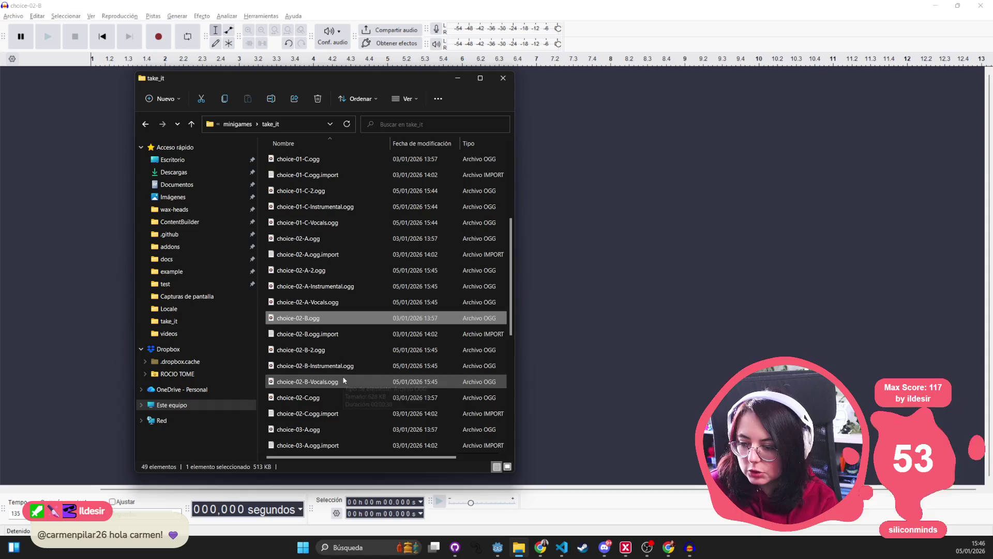
scroll(327, 379, "down", 1)
left_click_drag(319, 351, 595, 222)
left_click(227, 16)
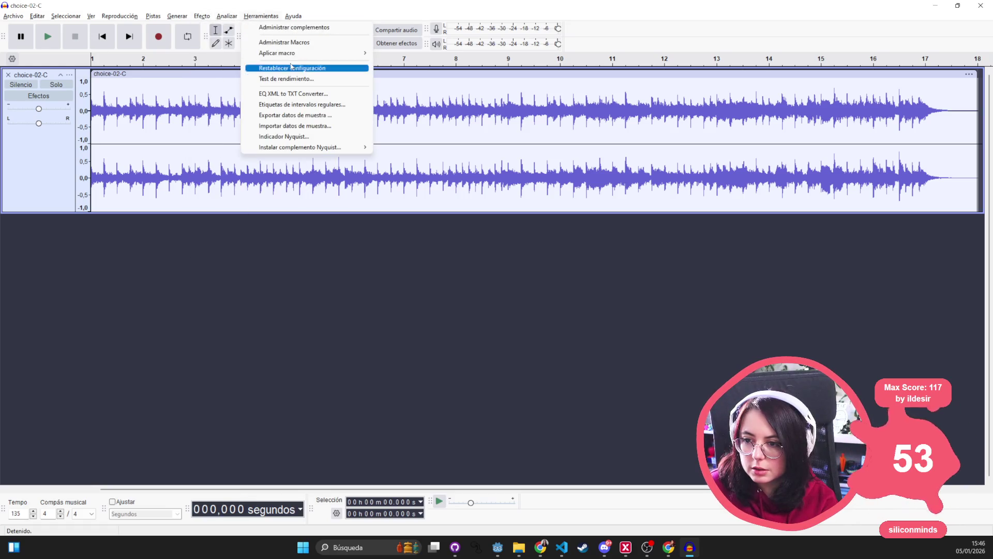
Run export_only_voice on choice-02-C and export its three tracks as separate OGG files.
mouse_move(300, 53)
left_click(409, 89)
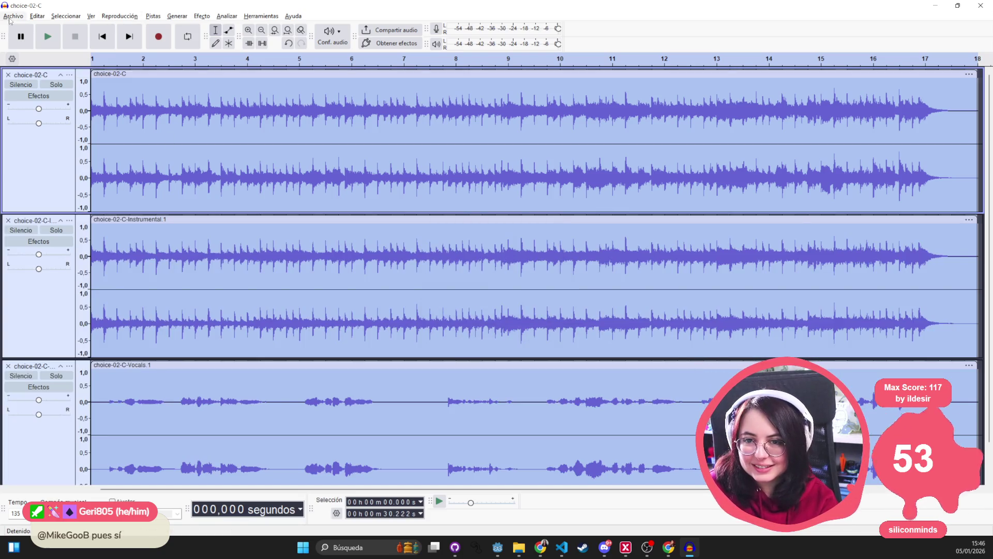
left_click(13, 16)
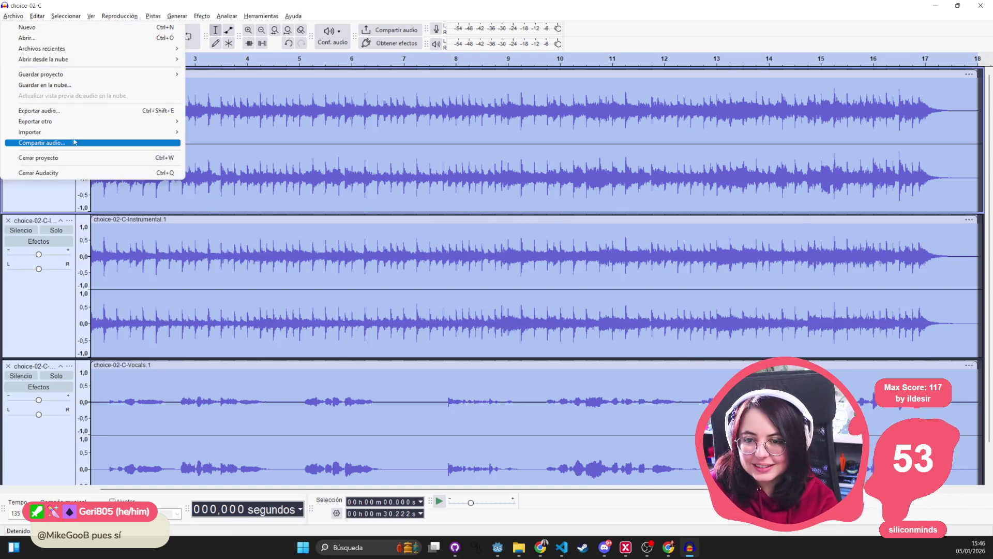
left_click(47, 110)
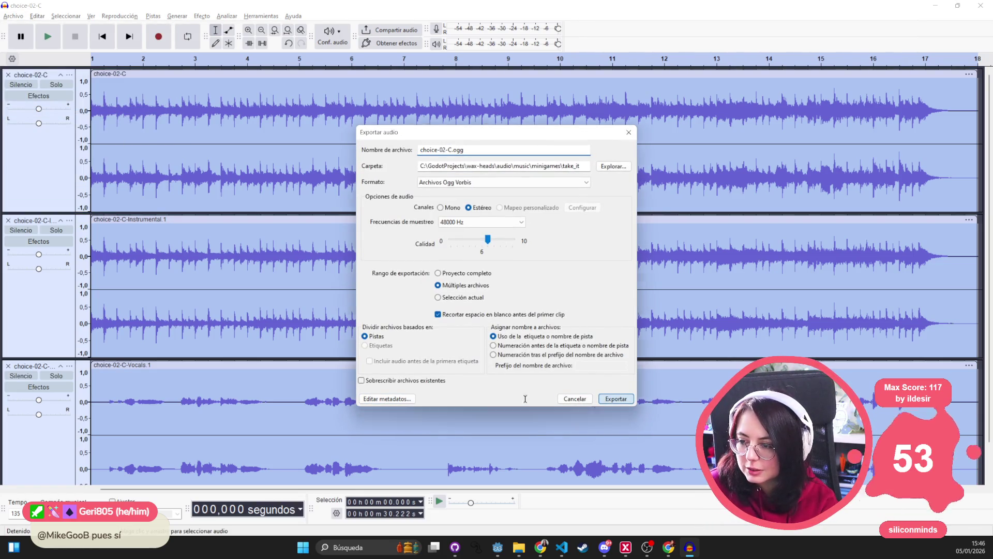
left_click(615, 399)
left_click(502, 348)
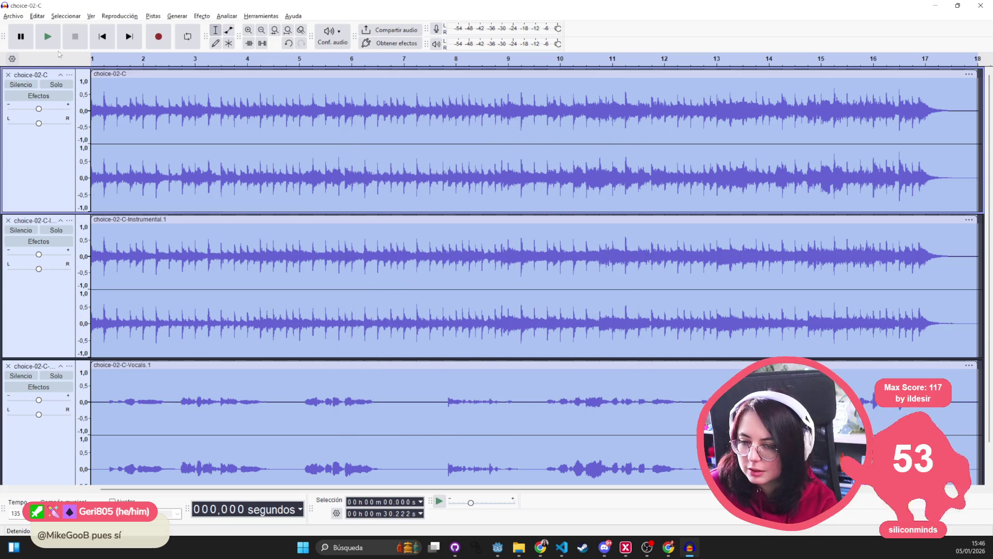
Look through the File and Edit menus without running a command.
left_click(18, 17)
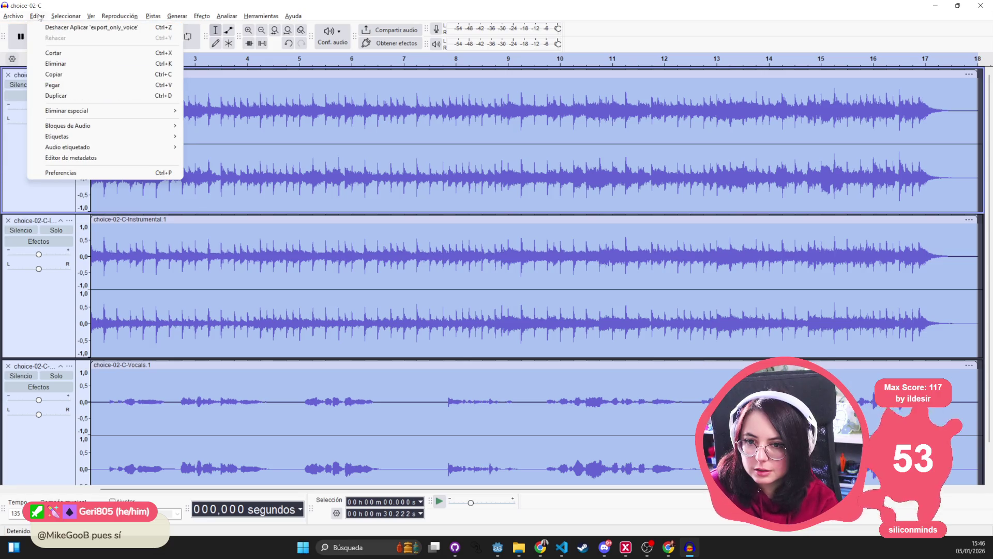
left_click(14, 16)
left_click(202, 16)
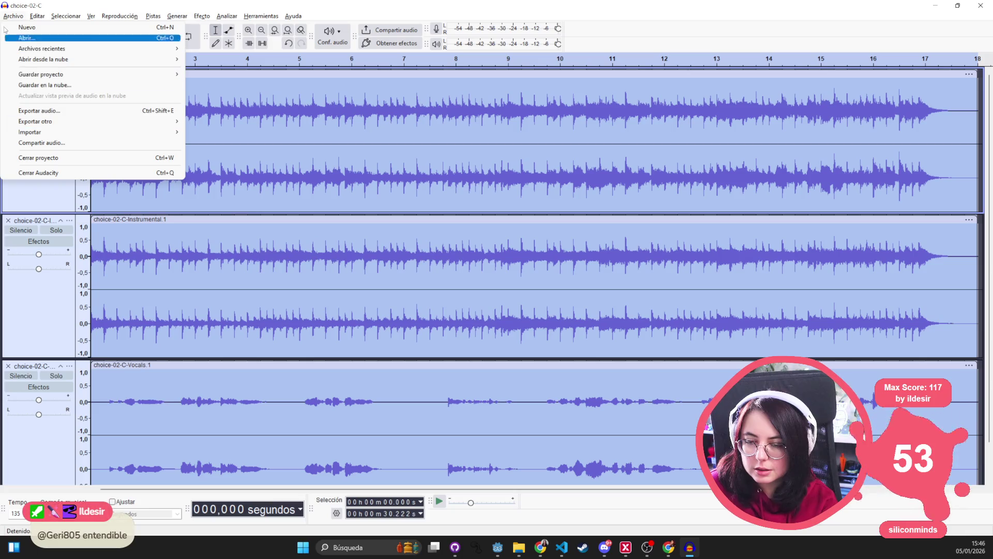
Close the three choice-02-C tracks and drag choice-03-A.ogg from take_it into the project.
left_click(9, 25)
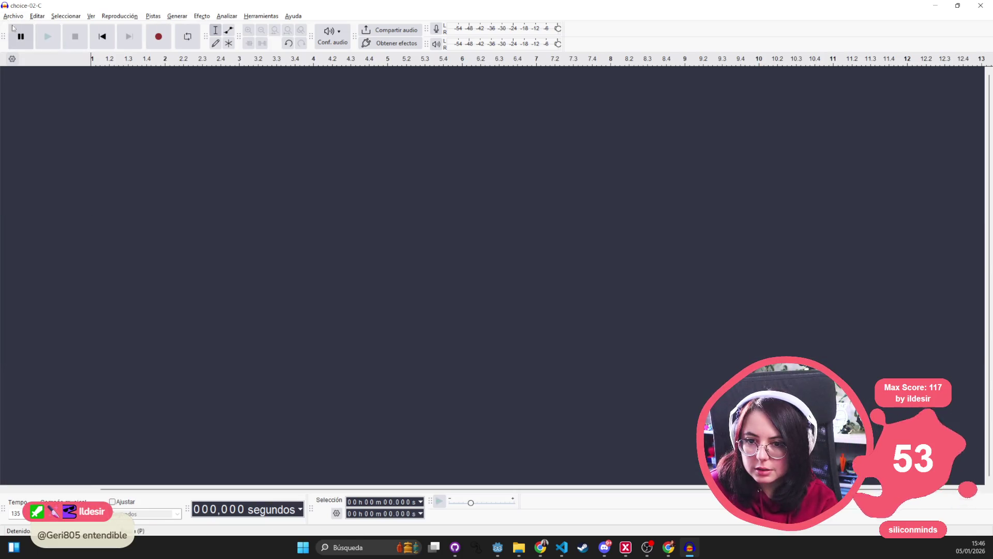
left_click(16, 17)
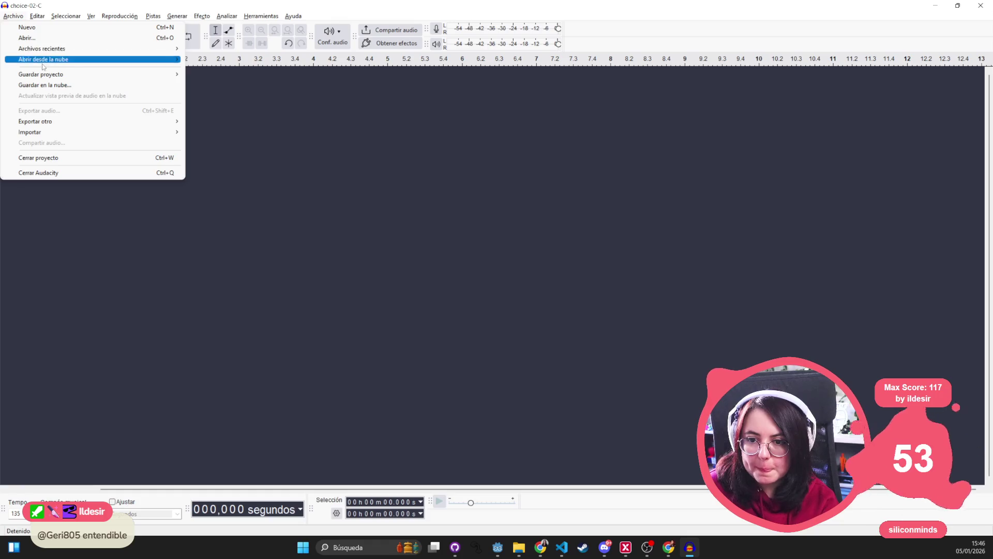
mouse_move(37, 19)
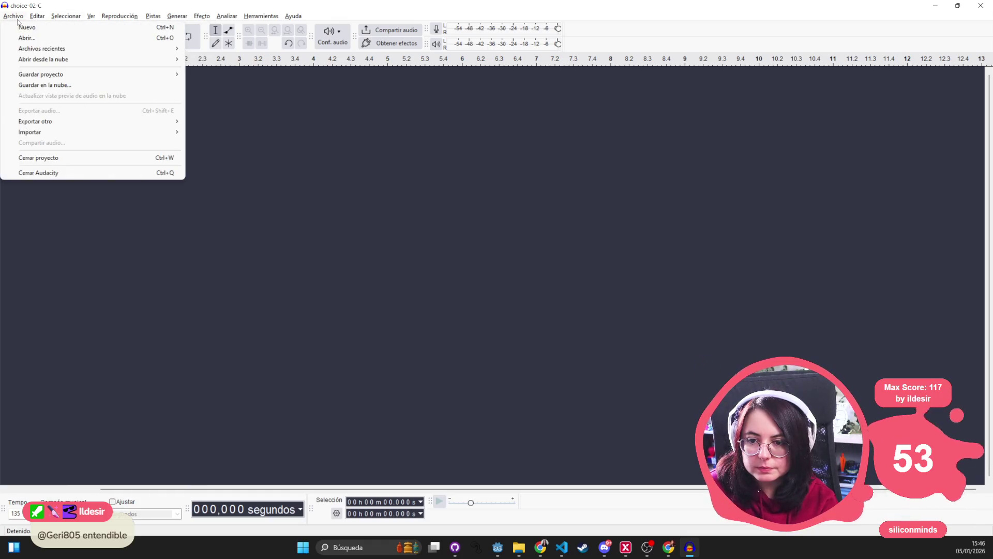
key("alt+Tab")
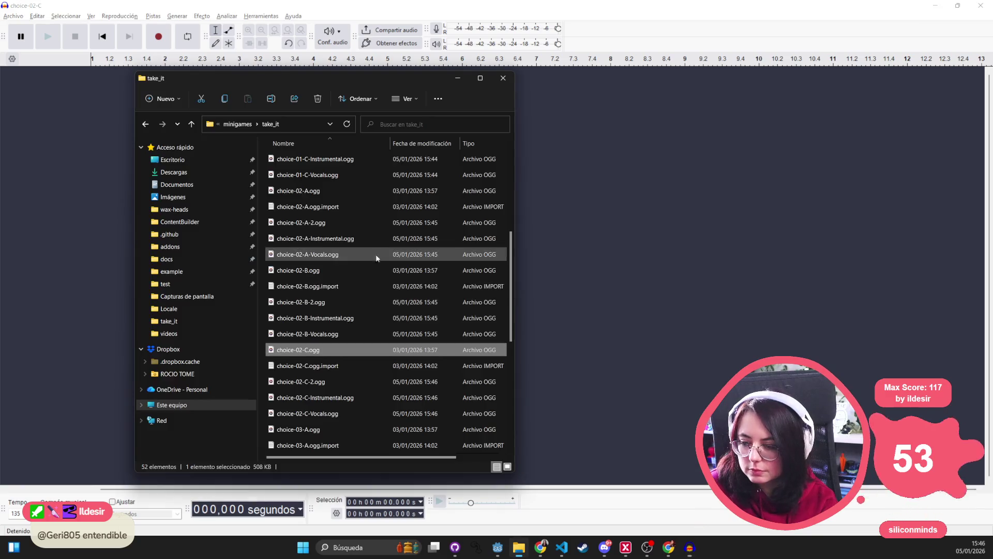
scroll(320, 332, "down", 1)
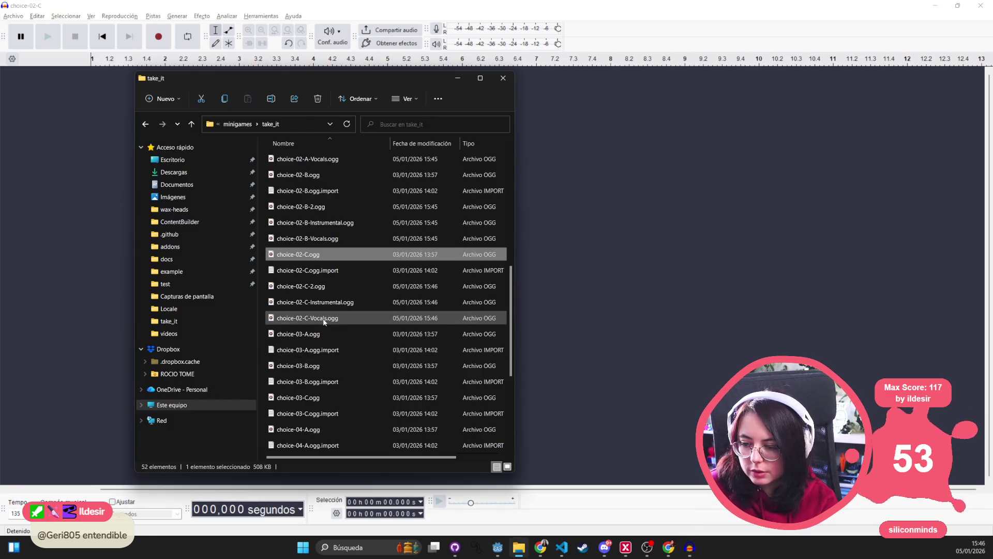
left_click(331, 337)
left_click_drag(332, 338, 66, 130)
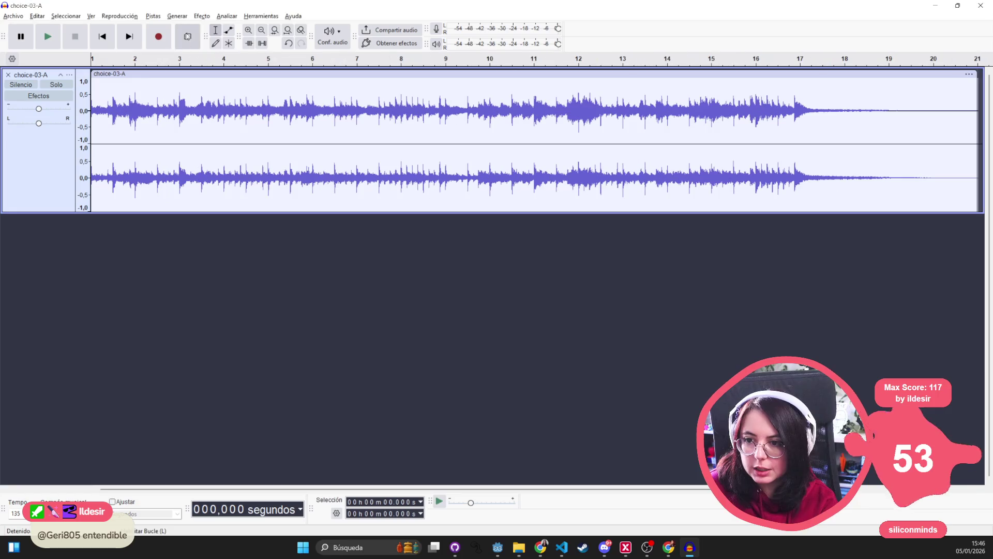
Run the export_only_voice macro on choice-03-A to separate its stems.
left_click(262, 18)
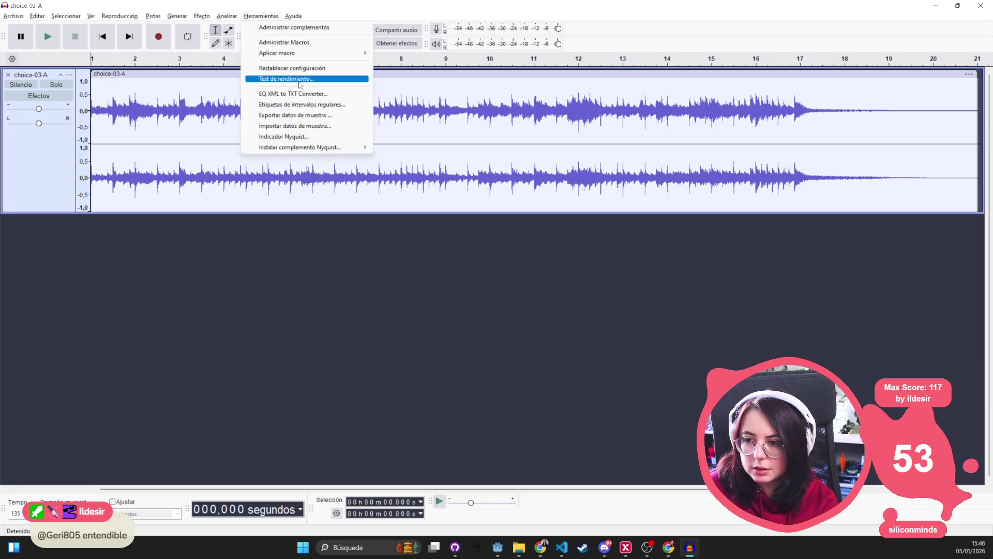
mouse_move(303, 53)
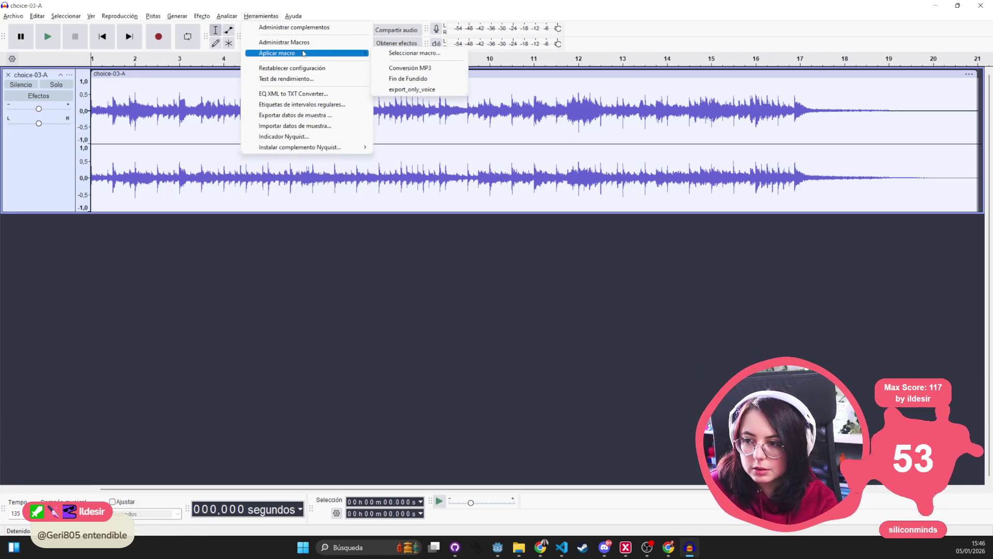
left_click(414, 92)
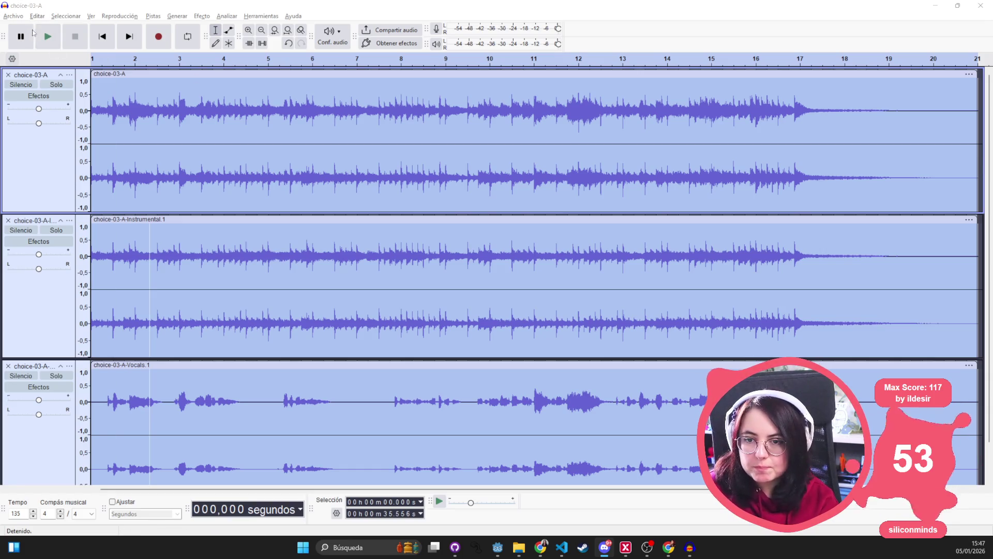
Export choice-03-A's original, Instrumental and Vocals tracks as multiple OGG files.
left_click(14, 16)
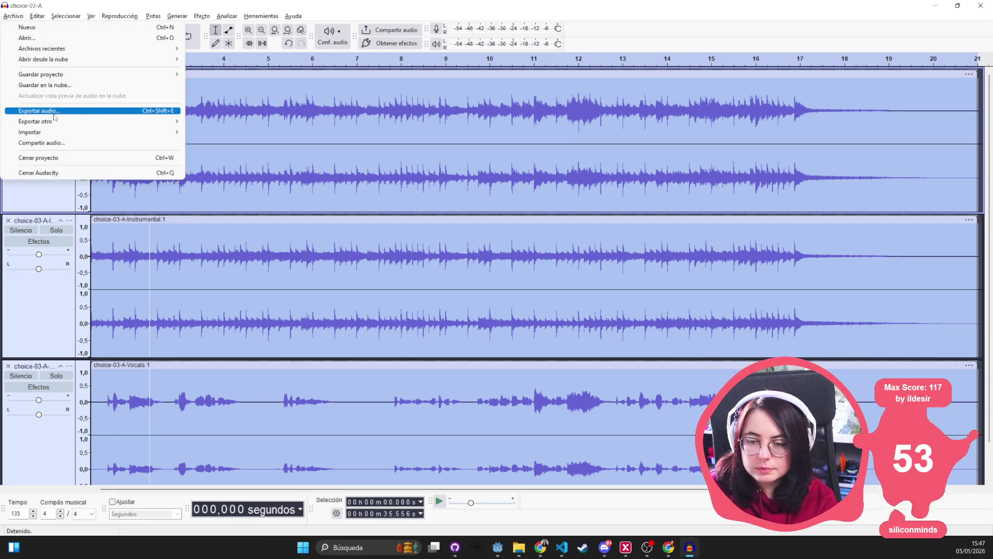
left_click(54, 112)
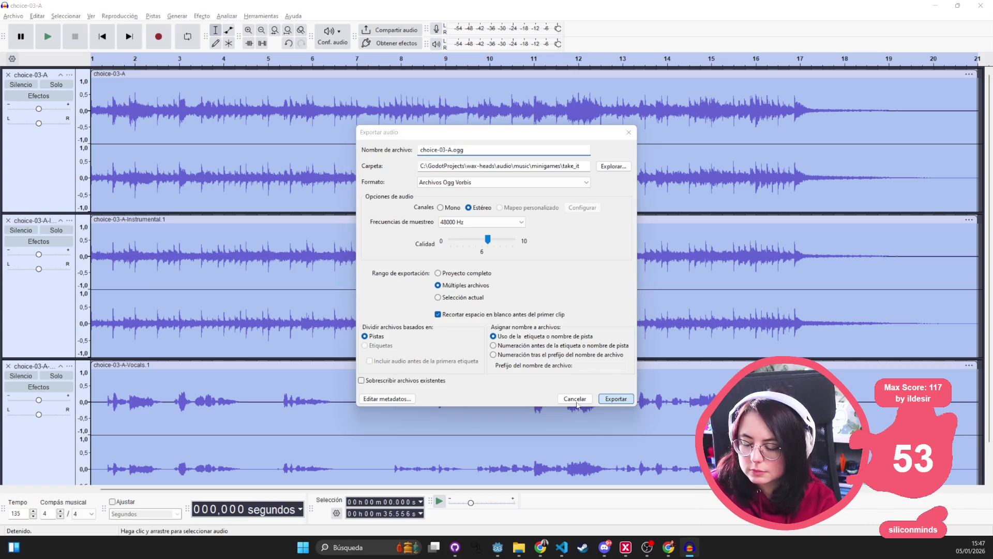
key("Return")
left_click(499, 349)
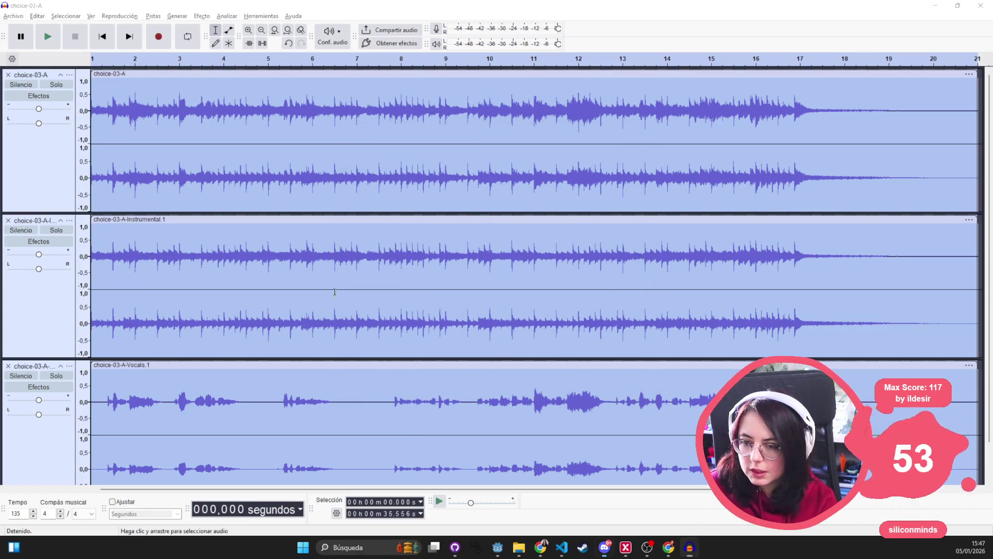
Inspect choice-03-A-2.ogg in take_it and search the folder for '2'.
key("alt+Tab")
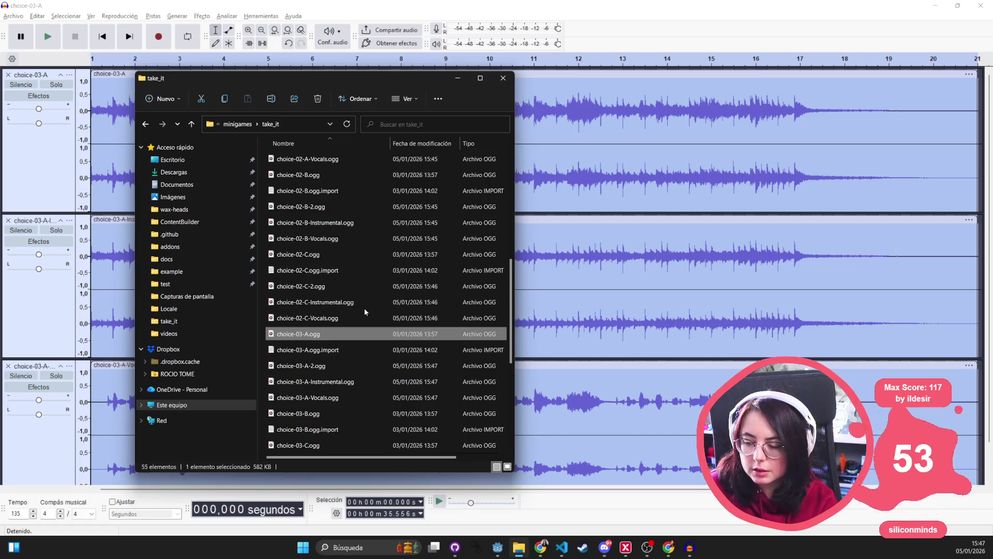
scroll(365, 309, "down", 1)
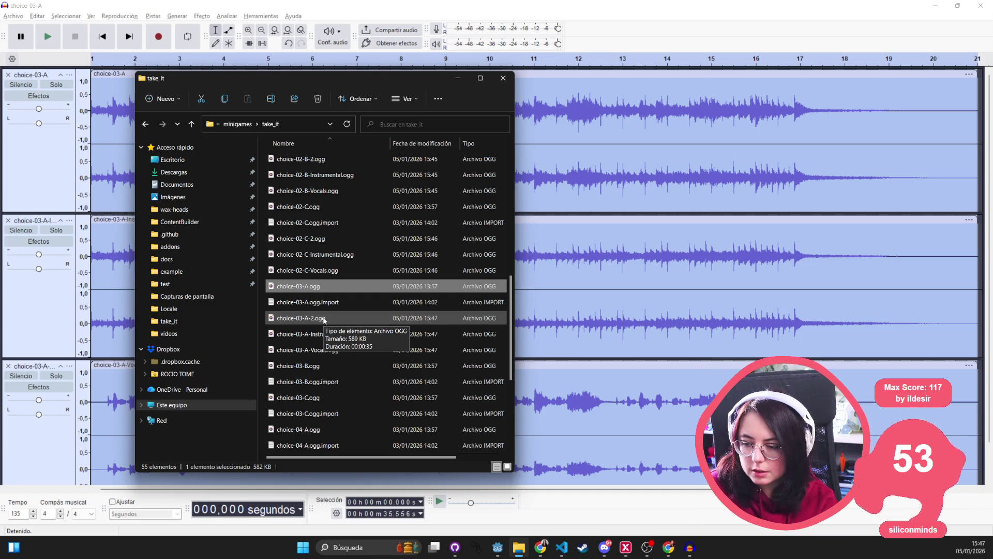
left_click(352, 317)
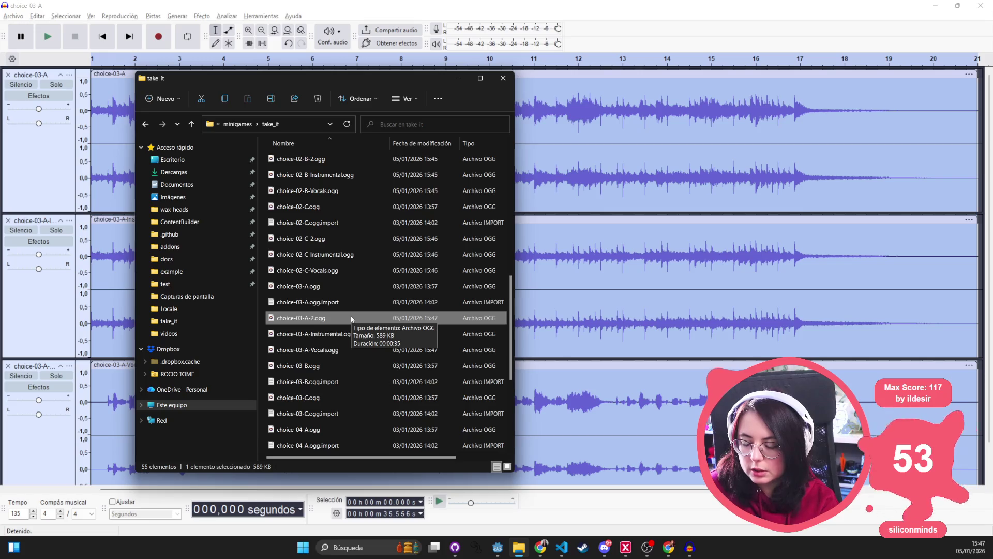
left_click(410, 122)
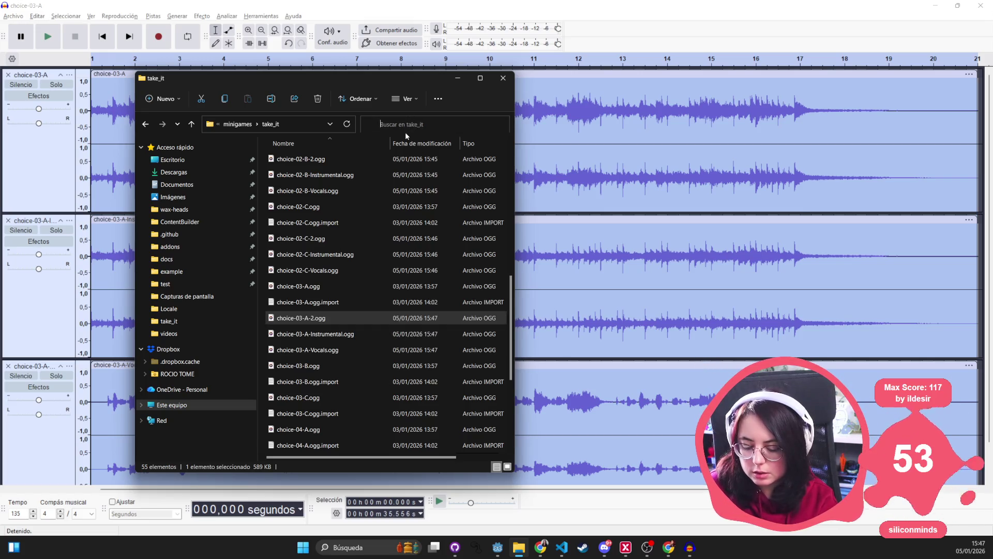
type("2")
key("Return")
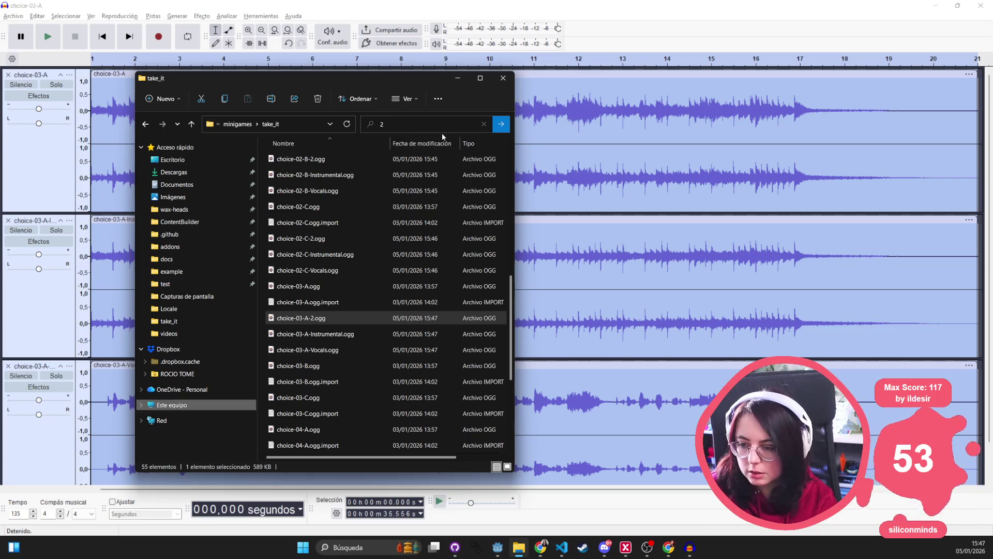
Clear the search, select choice-03-B.ogg, and close choice-03-A's original track.
left_click(484, 129)
left_click(484, 126)
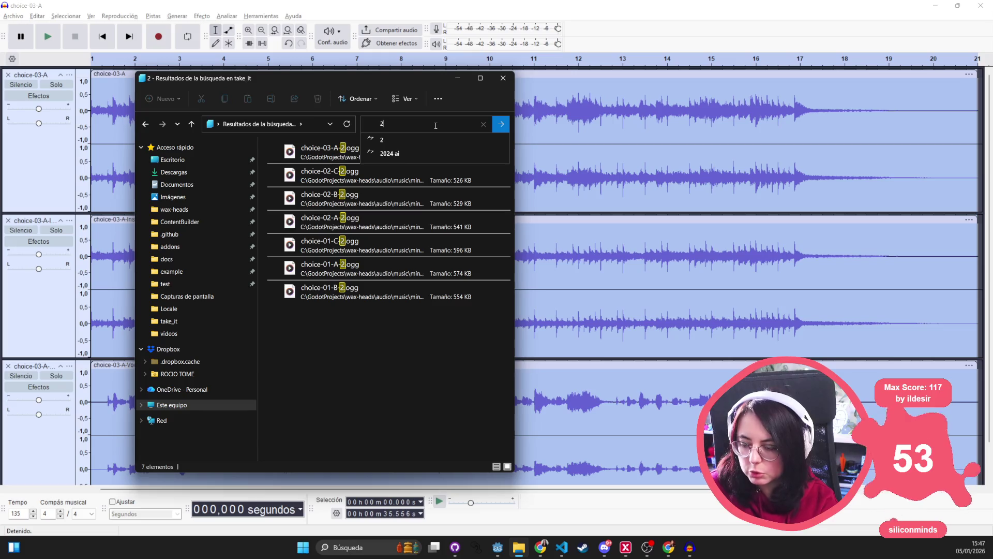
left_click(375, 357)
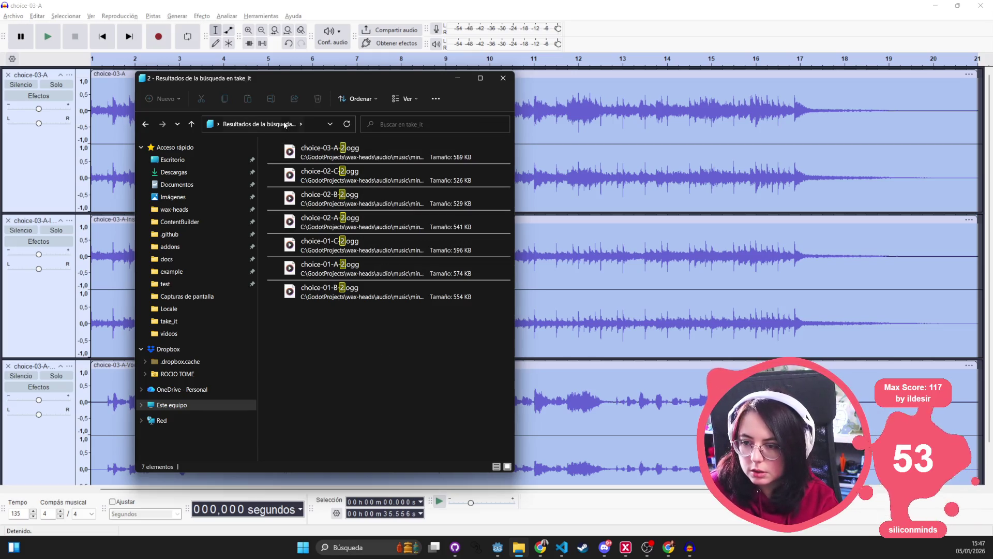
left_click(146, 124)
left_click(323, 351)
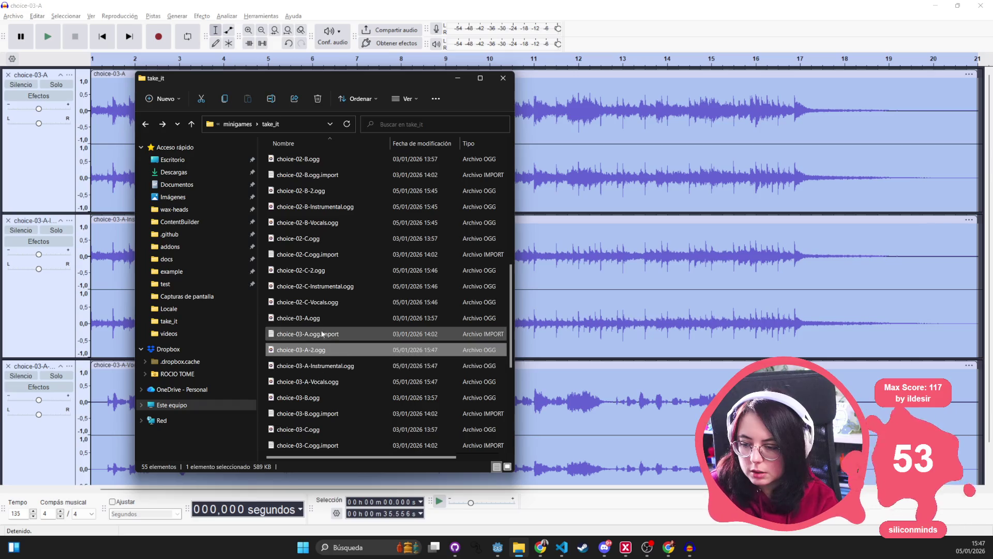
left_click(327, 396)
left_click(8, 75)
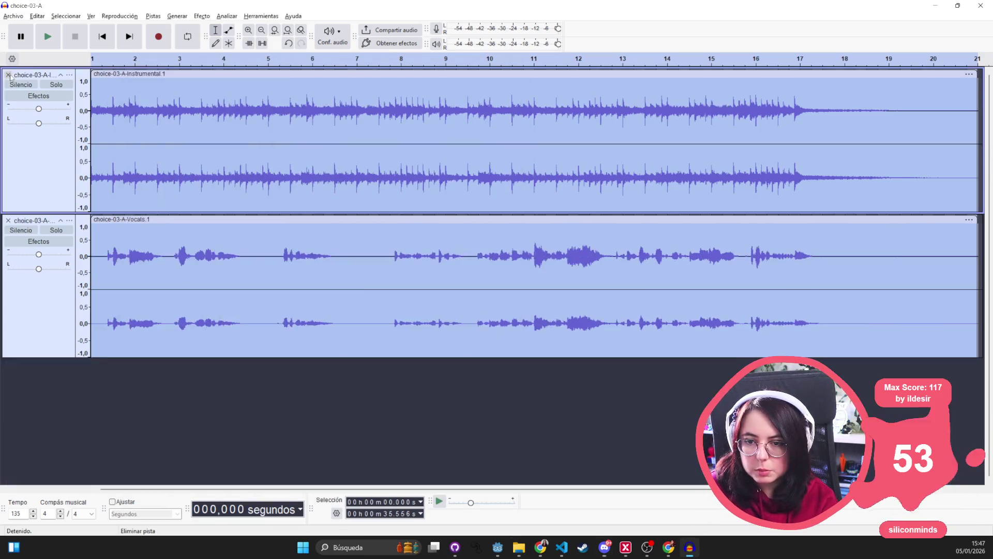
Clear the remaining tracks and open choice-03-B.ogg from take_it in Audacity.
left_click(8, 75)
left_click(8, 75)
key("alt+Tab")
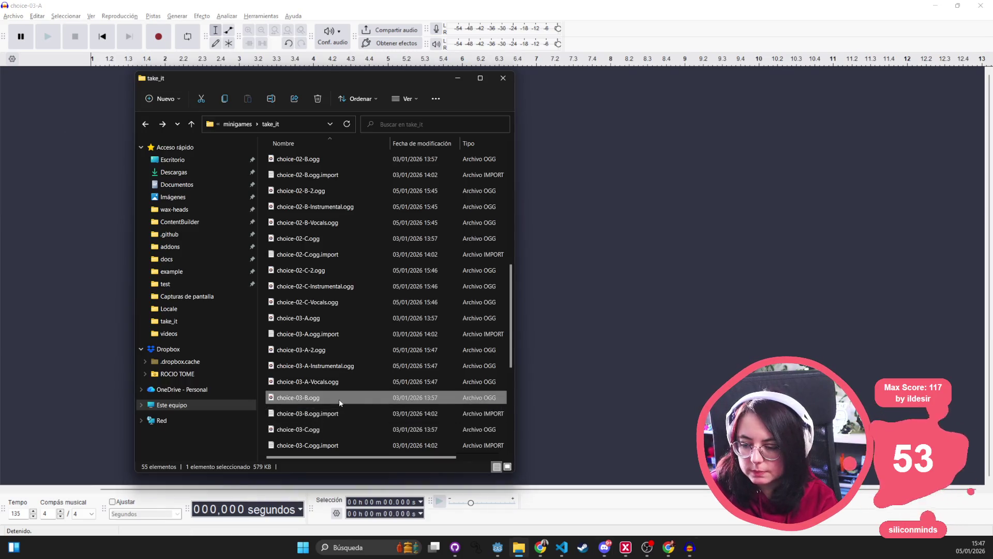
double_click(340, 403)
Run the export_only_voice macro to split choice-03-B into Instrumental and Vocals.
left_click(234, 16)
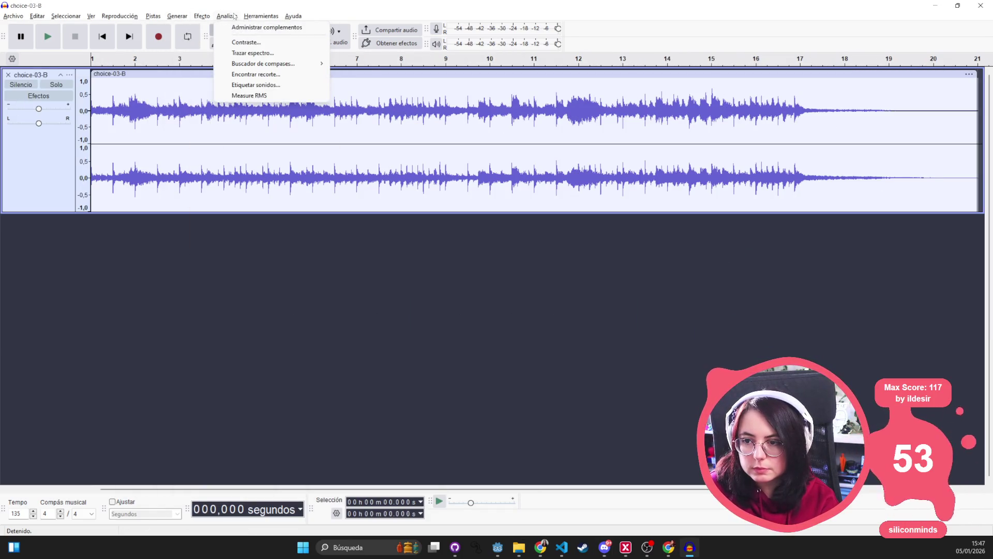
mouse_move(311, 52)
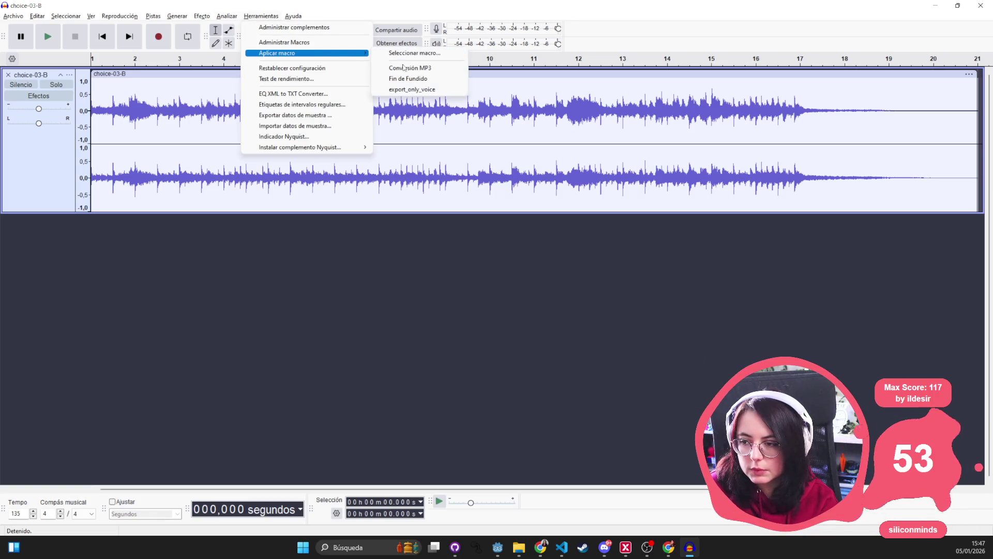
left_click(412, 89)
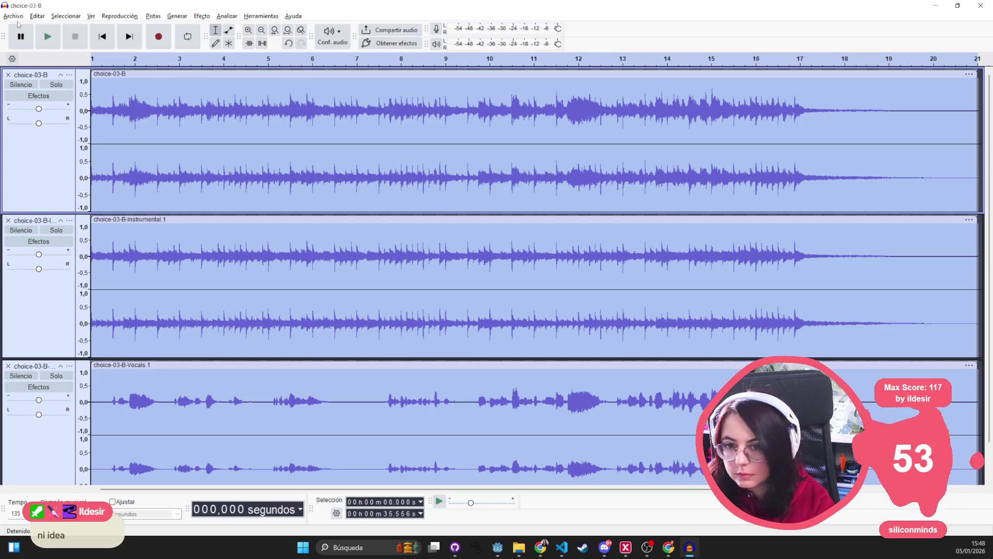
left_click(14, 16)
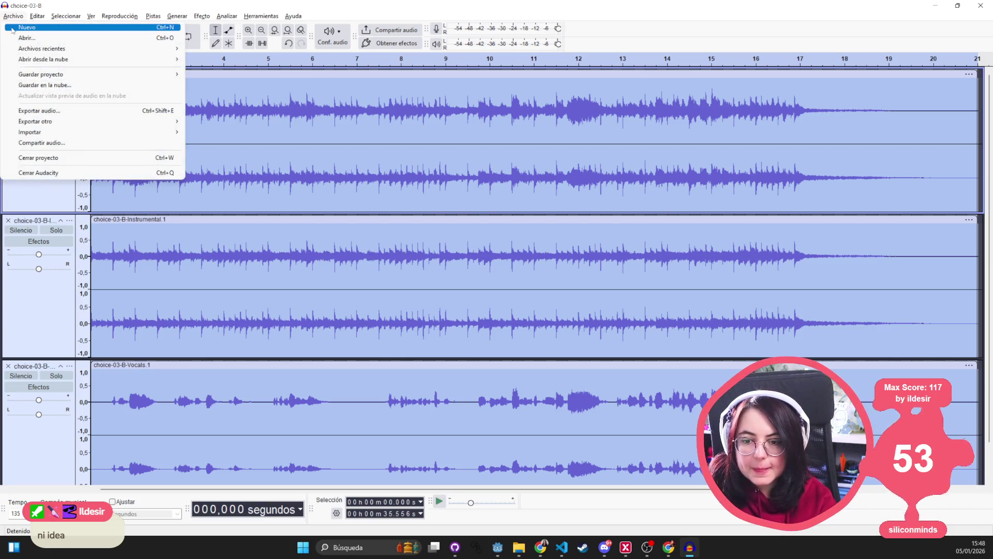
Export choice-03-B's three tracks as separate OGG files and close them all.
left_click(78, 110)
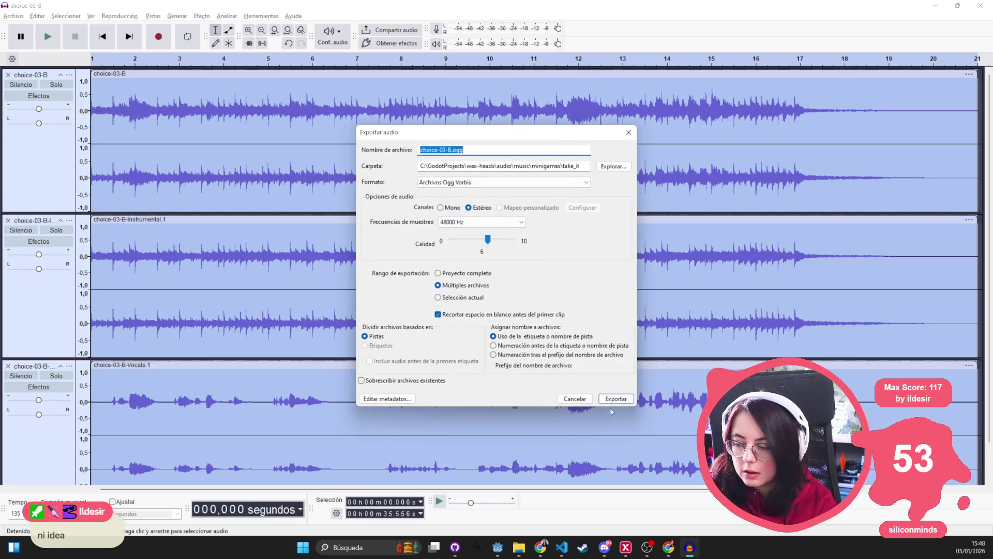
left_click(613, 400)
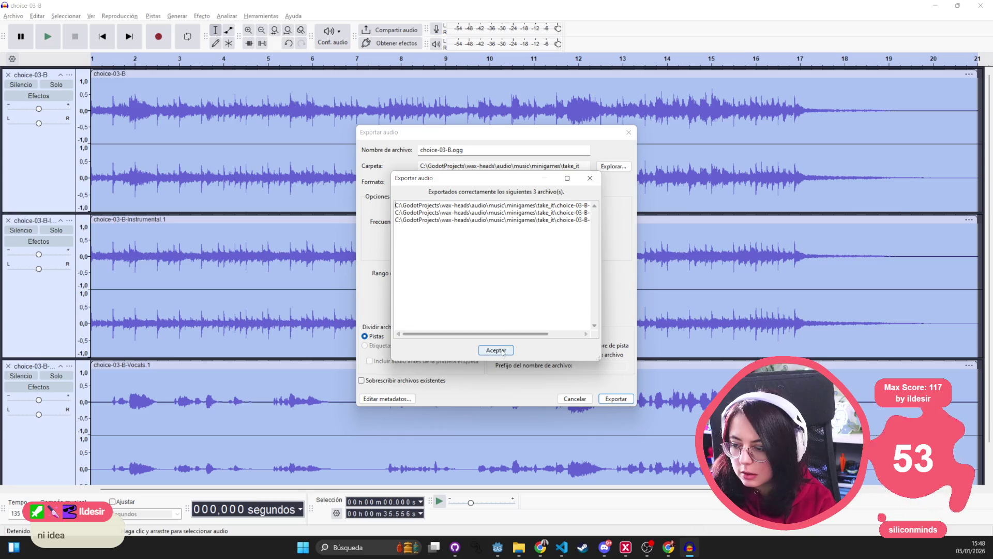
left_click(496, 351)
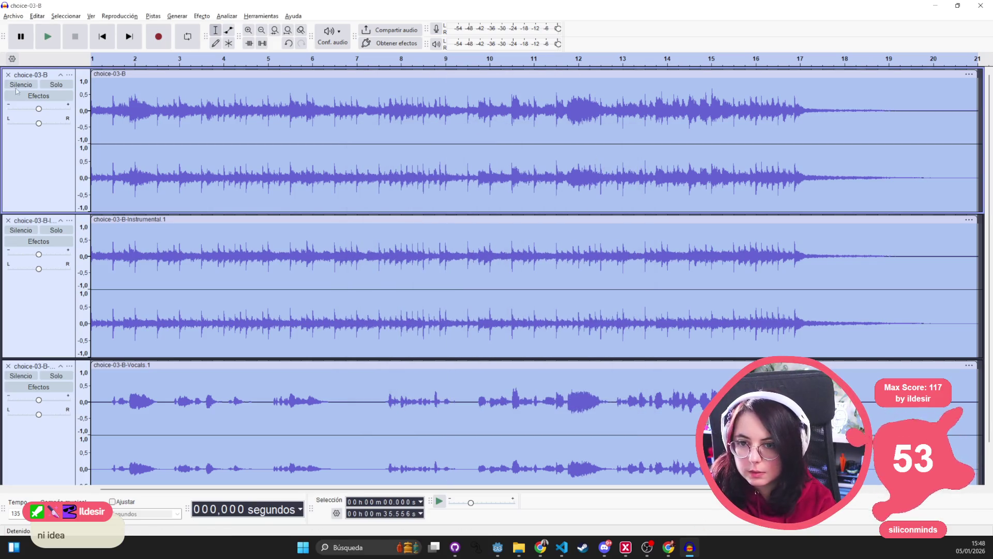
left_click(8, 75)
left_click(8, 74)
left_click(8, 75)
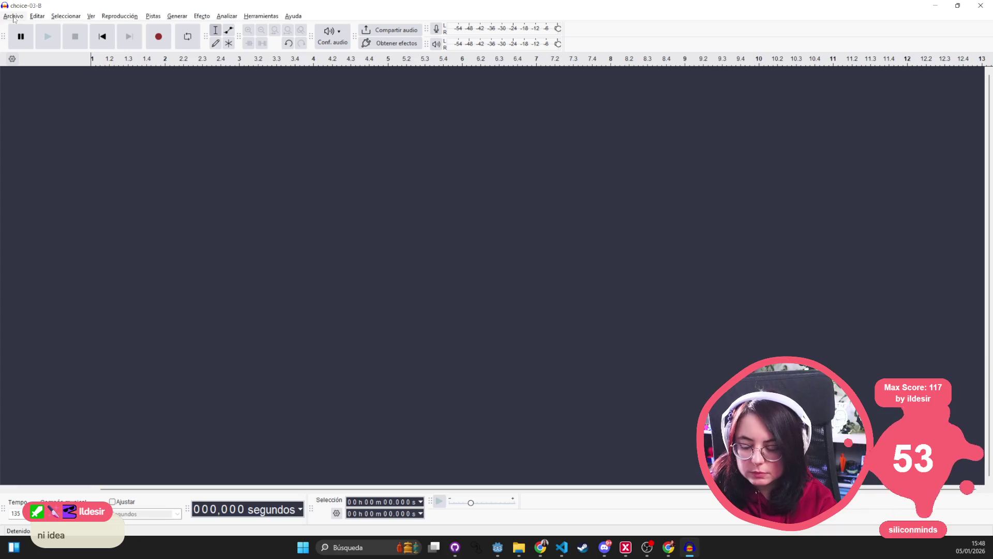
Check the choice-03-B-Vocals.ogg export and drag choice-03-C.ogg into Audacity.
left_click(519, 547)
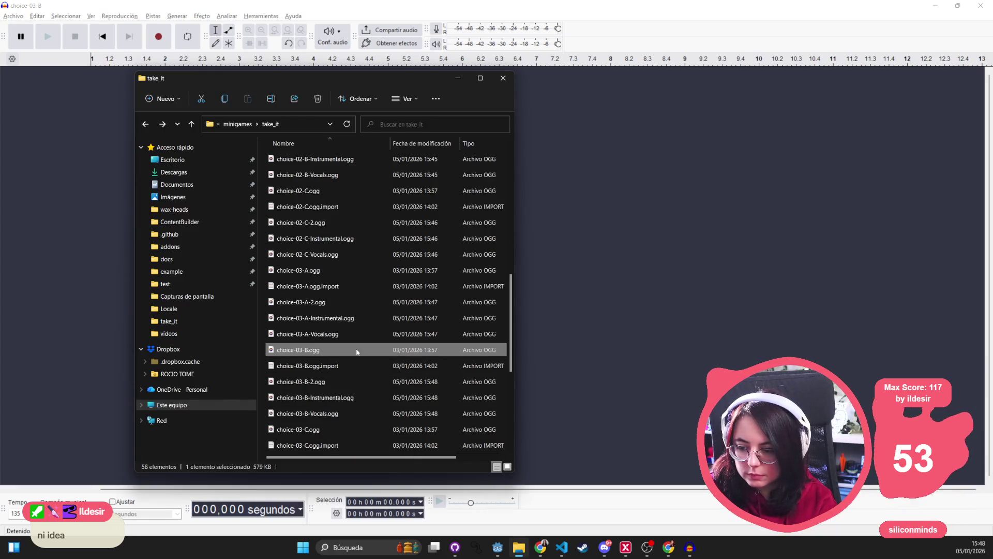
left_click(321, 386)
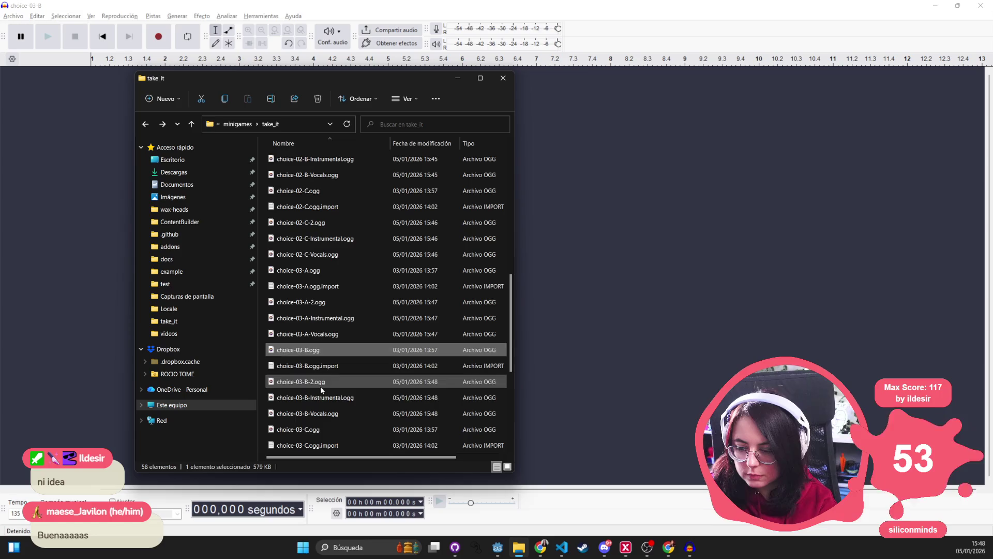
left_click(320, 413)
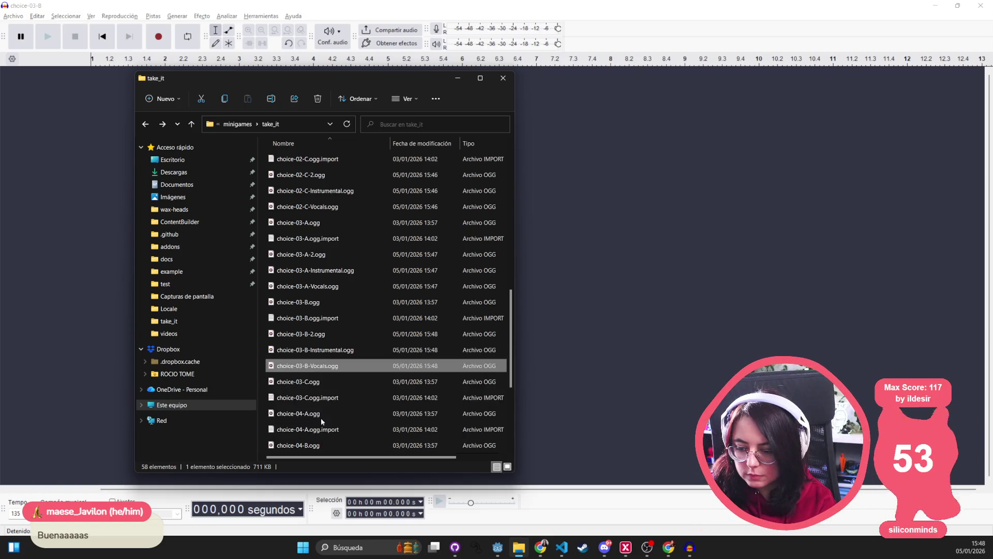
mouse_move(321, 385)
left_mouse_down()
mouse_move(355, 382)
mouse_move(621, 245)
left_mouse_up()
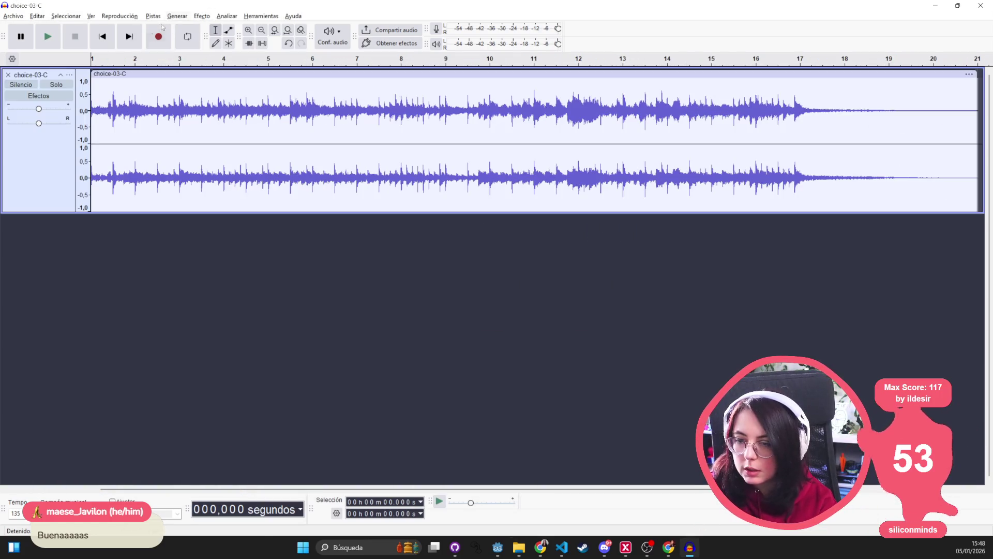
Run the export_only_voice macro on choice-03-C, then clear the track selection.
left_click(247, 17)
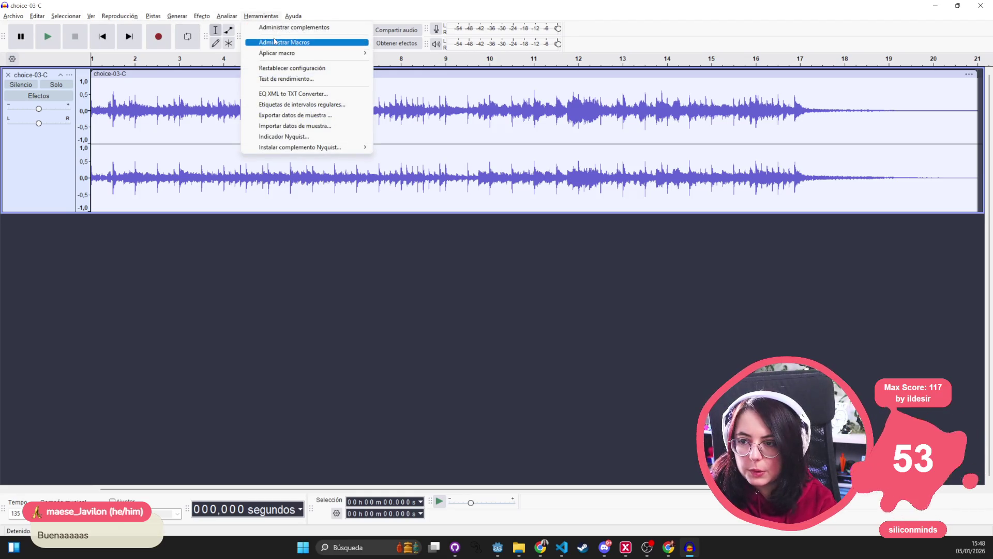
mouse_move(279, 53)
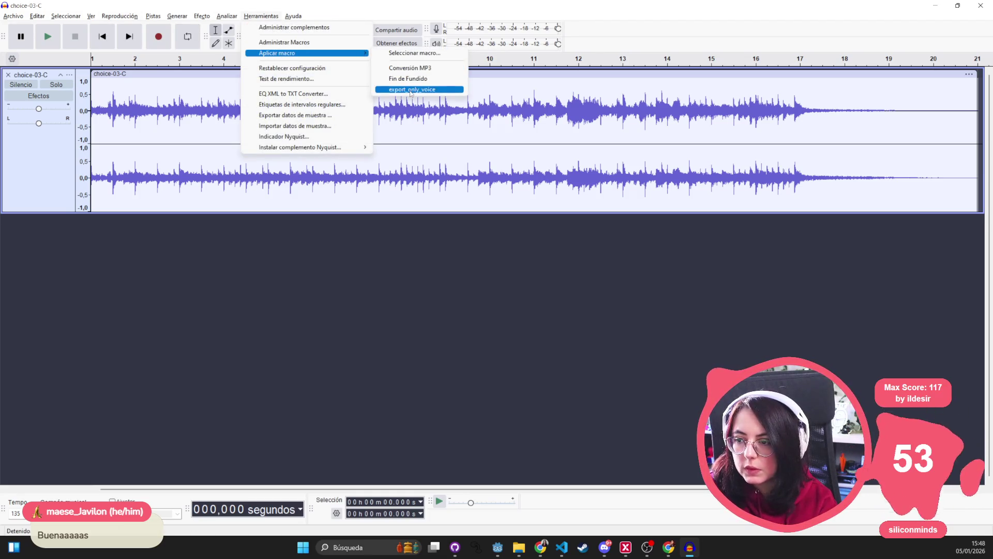
left_click(412, 90)
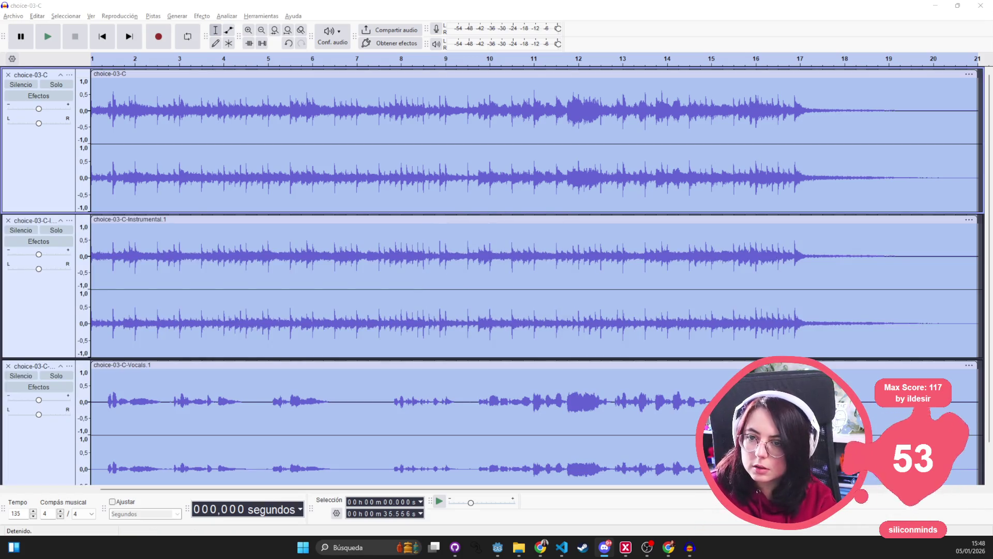
left_click(301, 181)
left_click(14, 16)
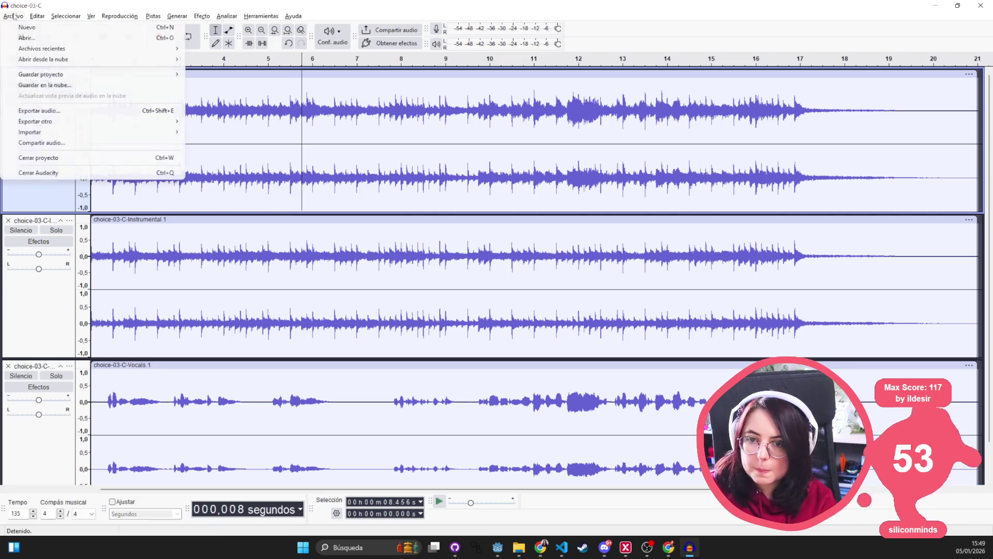
Export choice-03-C's three tracks as separate OGG files and close all tracks.
left_click(48, 114)
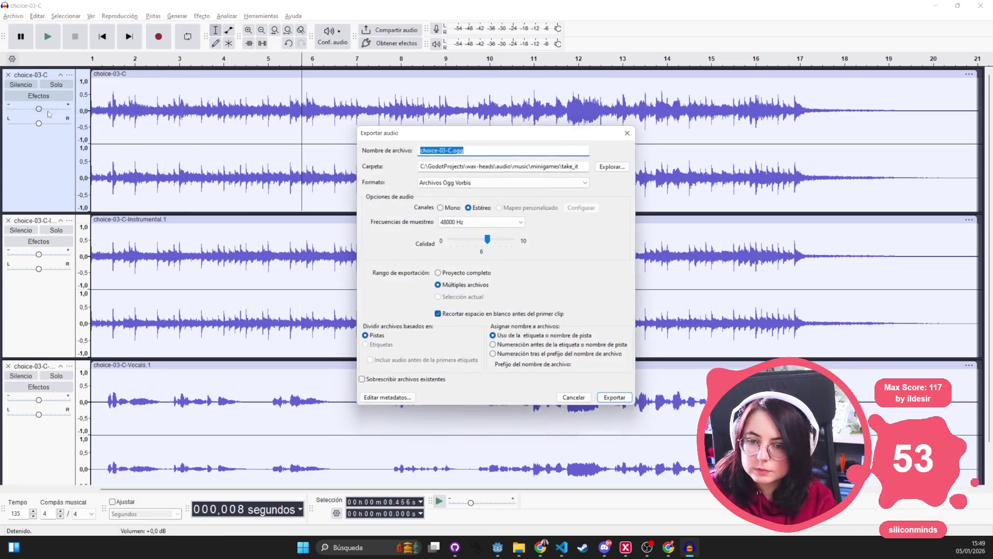
left_click(616, 398)
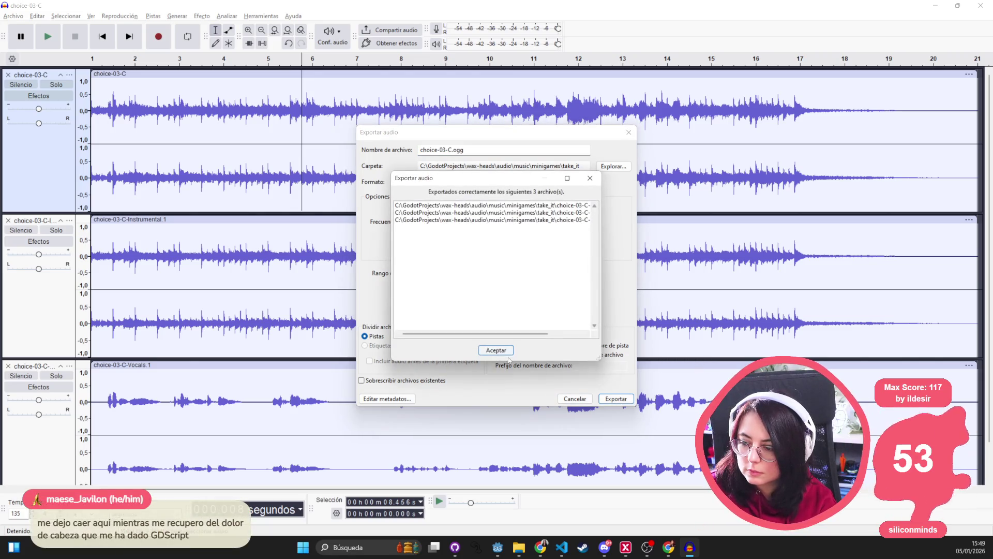
left_click(496, 351)
left_click(8, 75)
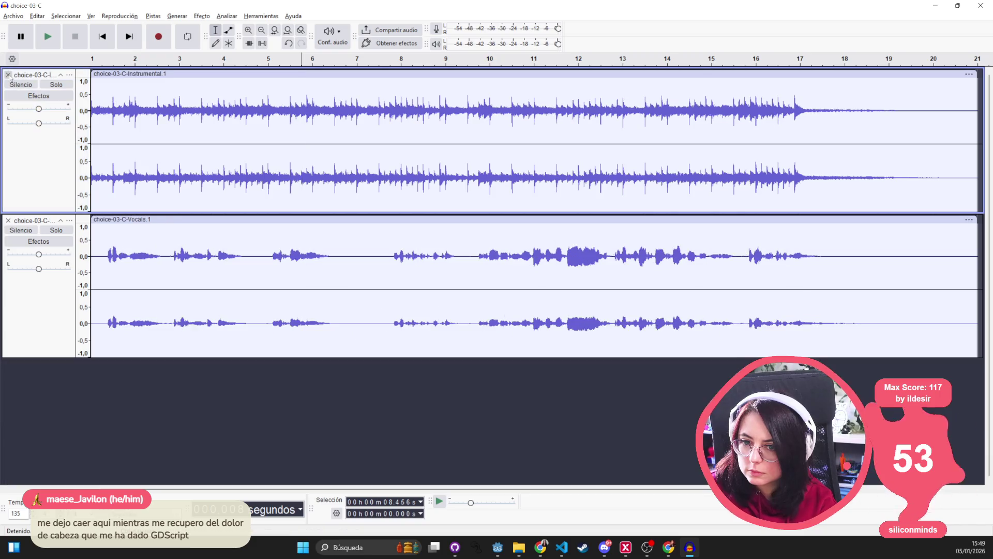
left_click(8, 74)
left_click(8, 74)
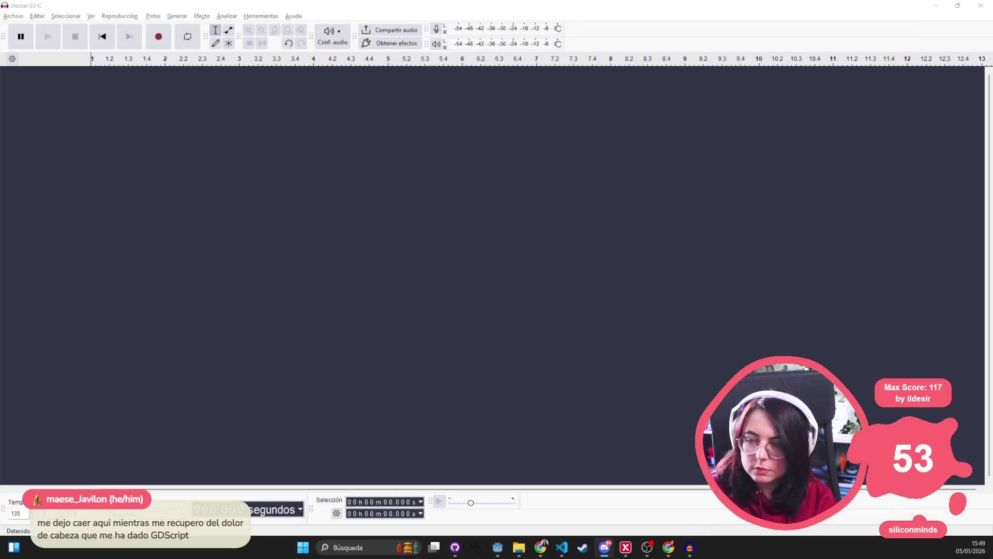
Check the new choice-03-C-2.ogg export in the take_it folder.
key("alt+Tab")
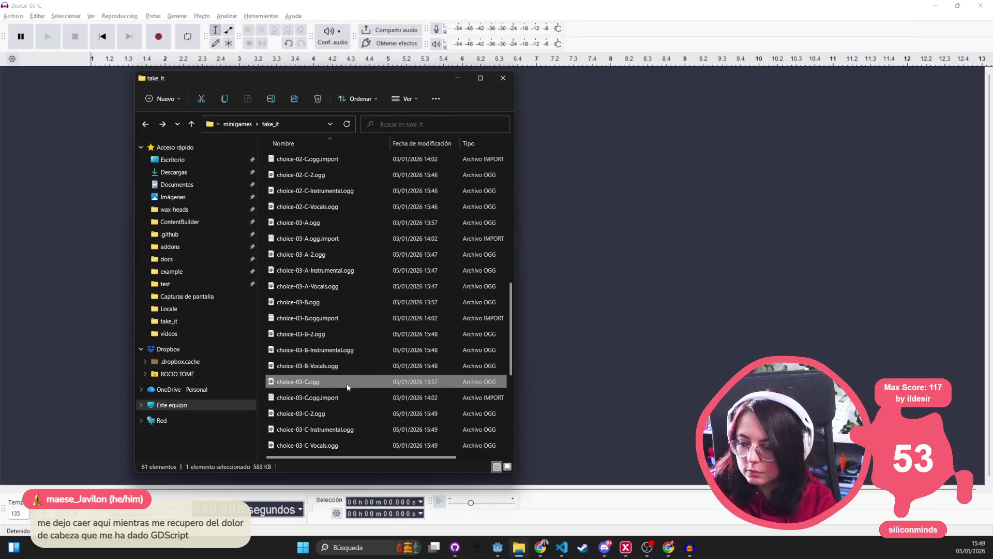
left_click(333, 414)
scroll(341, 417, "down", 1)
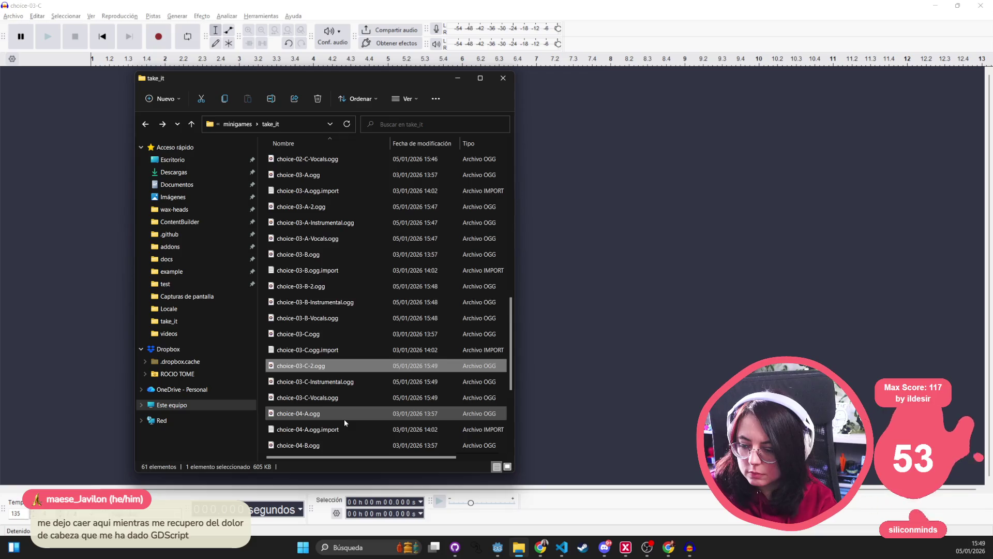
Import choice-04-A.ogg and split it with the export_only_voice macro.
mouse_move(324, 413)
left_mouse_down()
mouse_move(342, 418)
mouse_move(605, 238)
left_mouse_up()
left_click(227, 16)
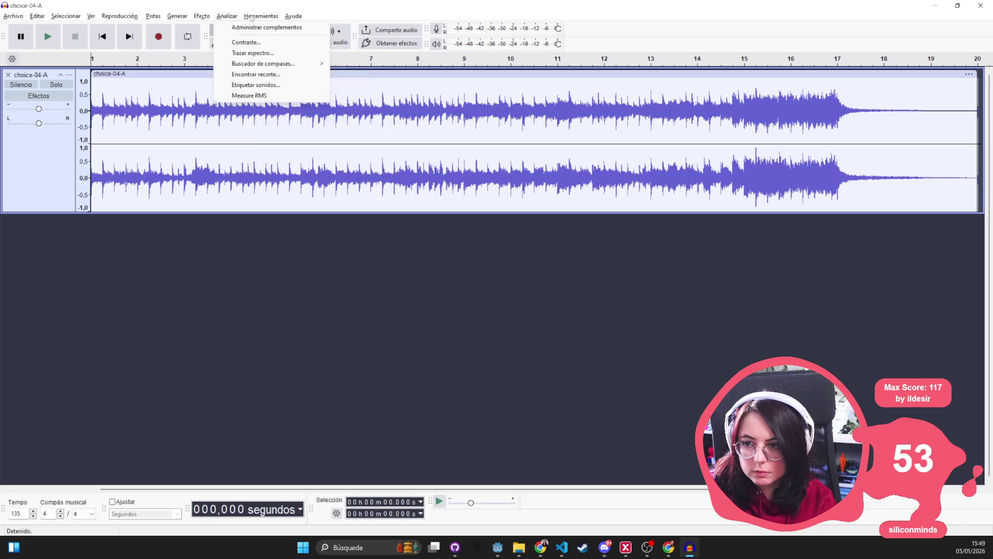
mouse_move(261, 16)
mouse_move(211, 19)
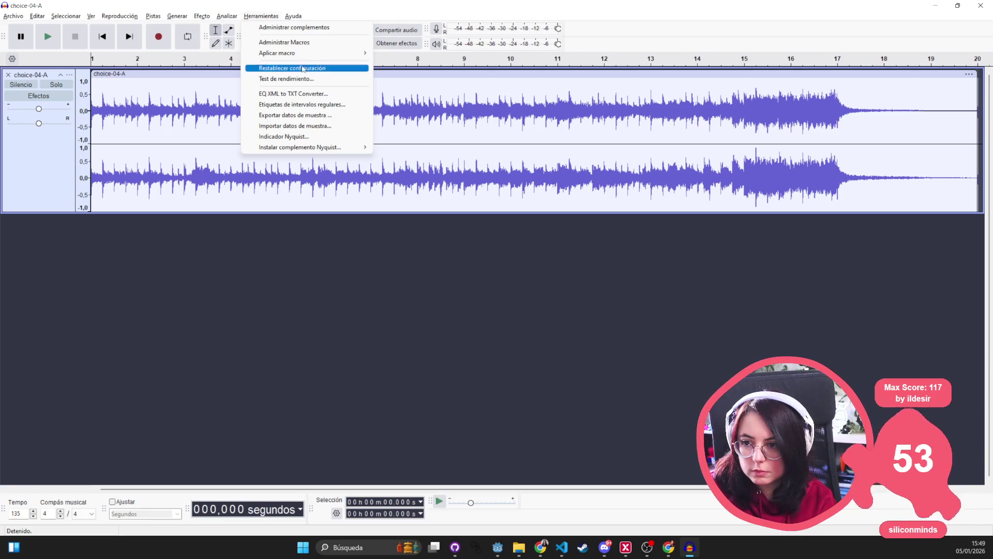
mouse_move(331, 53)
left_click(437, 90)
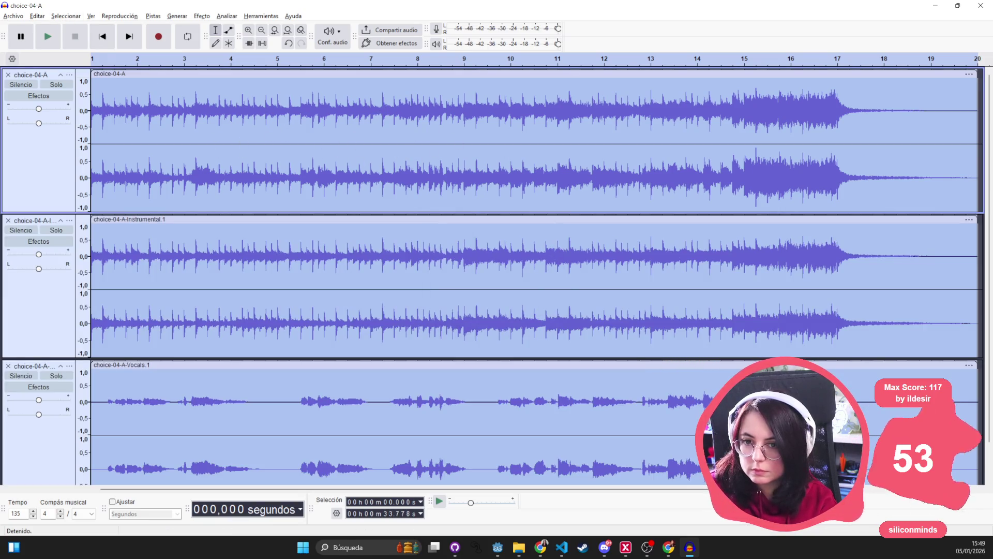
Export choice-04-A's tracks as separate OGG files and close them.
left_click(13, 16)
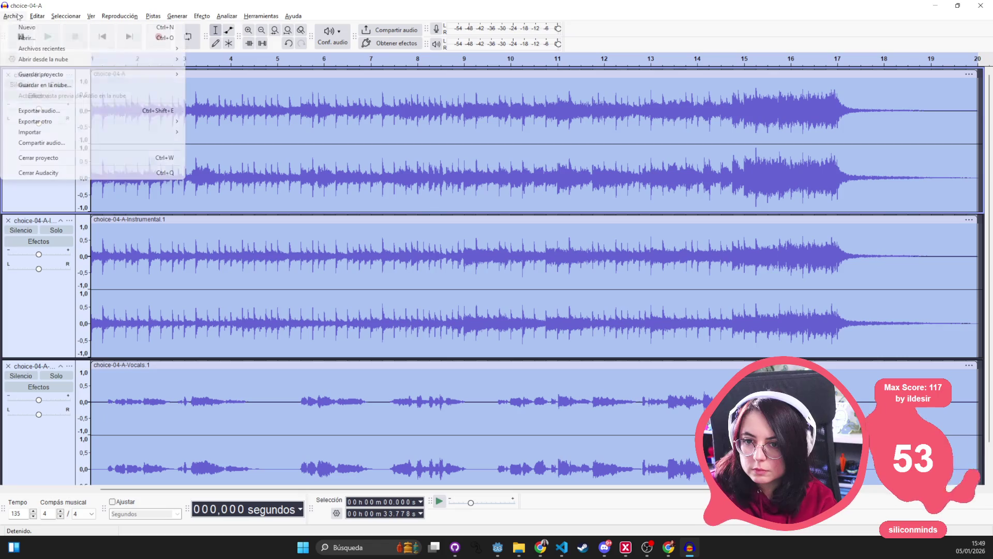
left_click(101, 111)
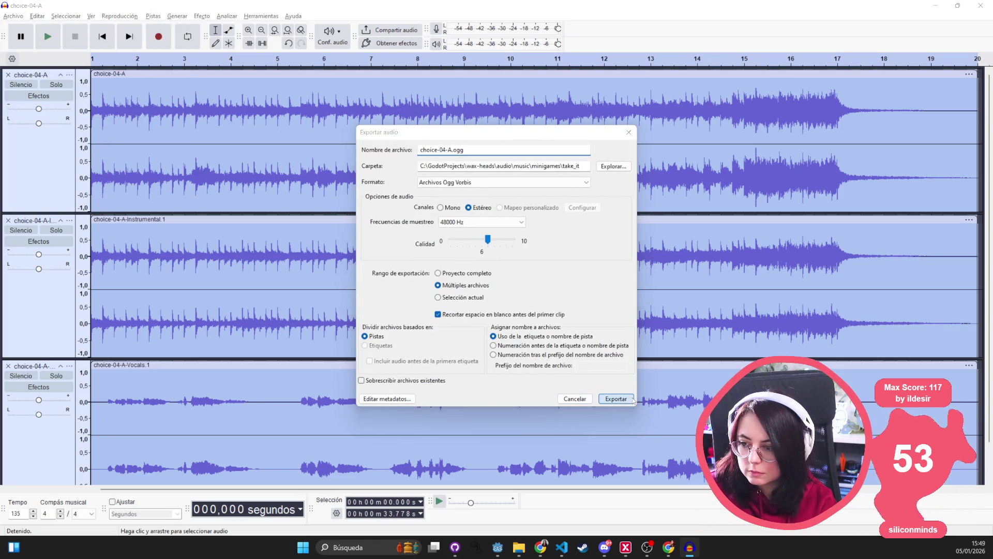
left_click(616, 399)
left_click(498, 353)
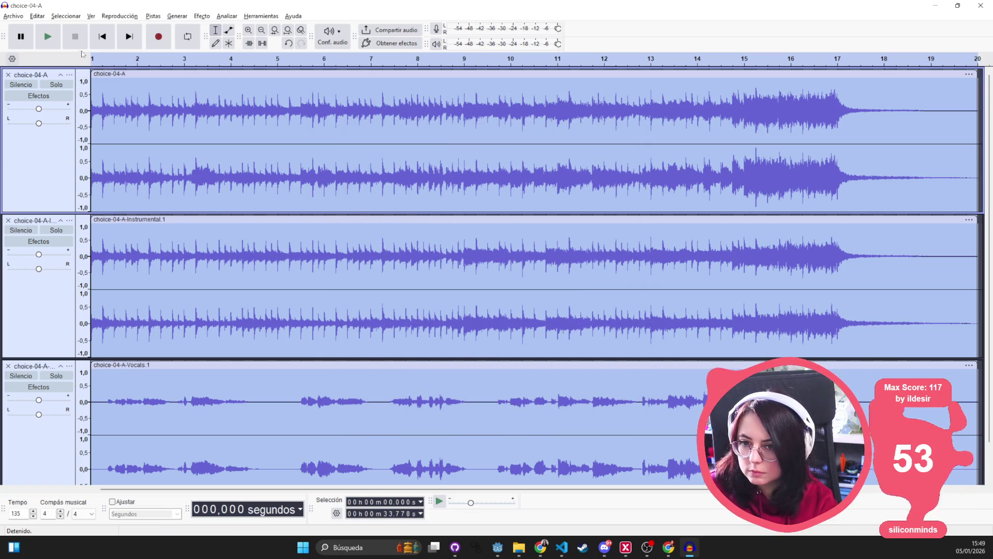
left_click(7, 75)
left_click(8, 75)
left_click(8, 75)
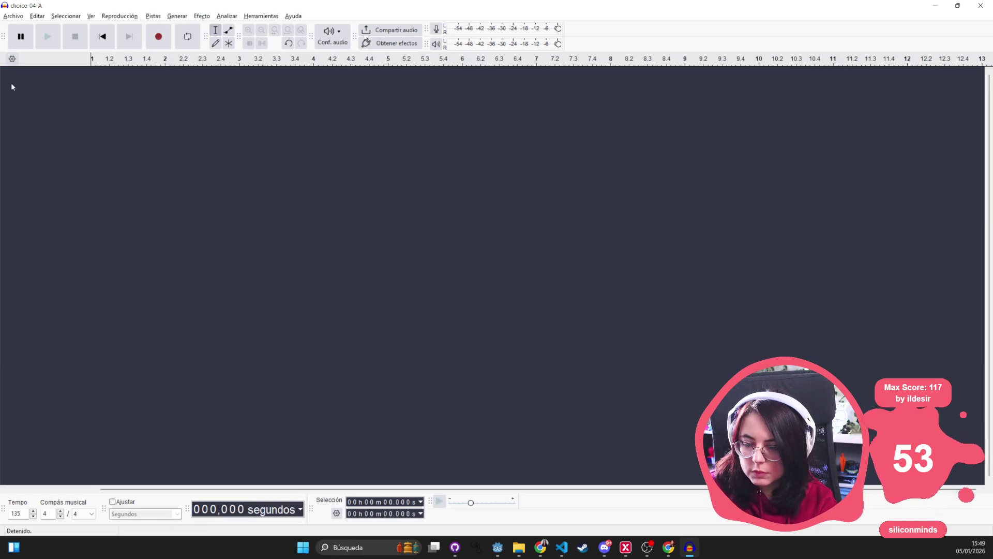
Drag choice-04-B.ogg from take_it into Audacity.
key("alt+Tab")
scroll(331, 414, "down", 2)
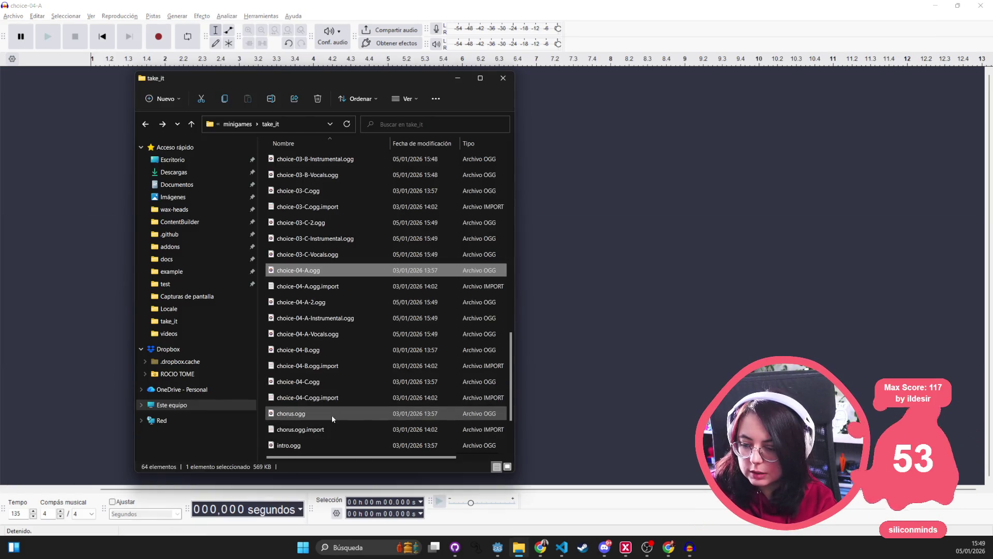
mouse_move(328, 350)
left_mouse_down()
mouse_move(59, 224)
mouse_move(63, 216)
left_mouse_up()
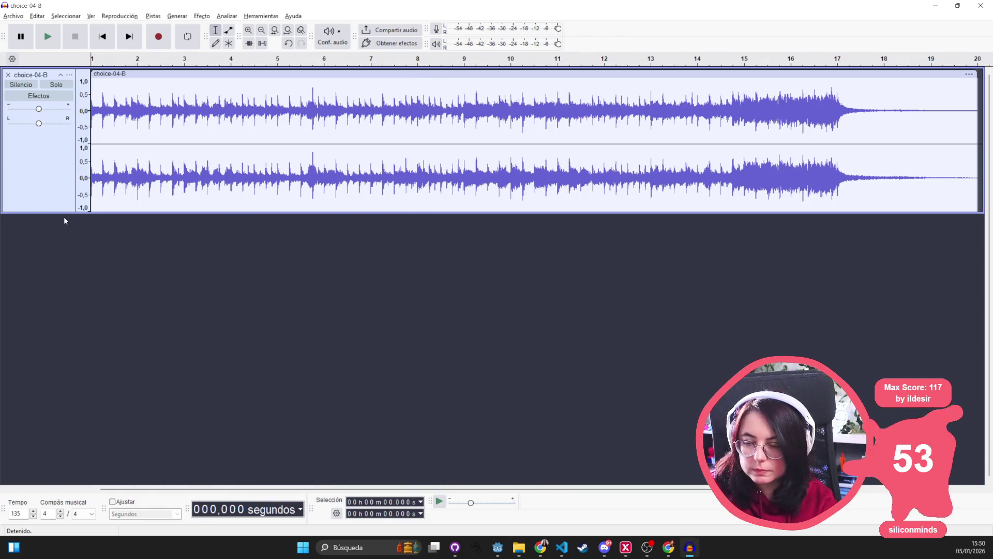
Run the export_only_voice macro on choice-04-B.
left_click(261, 16)
mouse_move(303, 54)
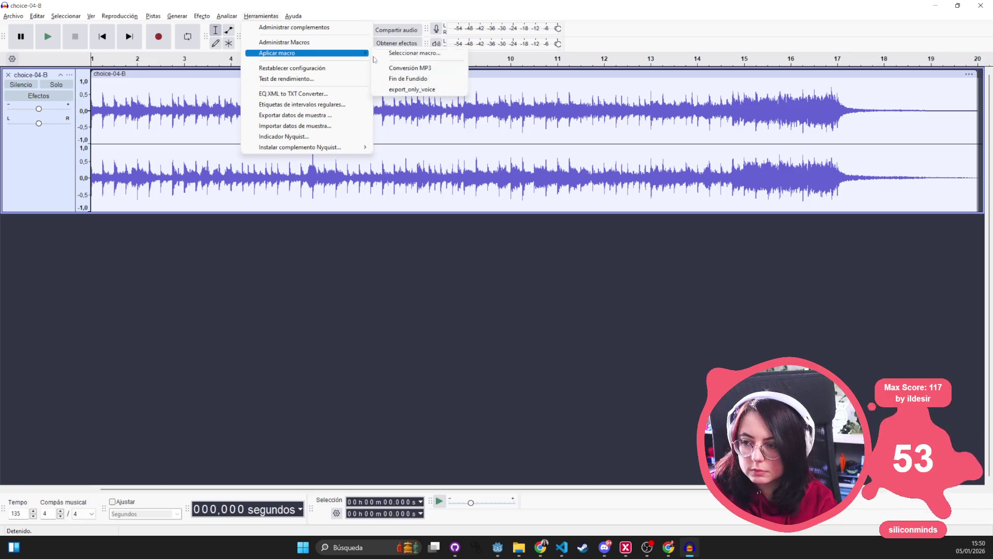
left_click(420, 89)
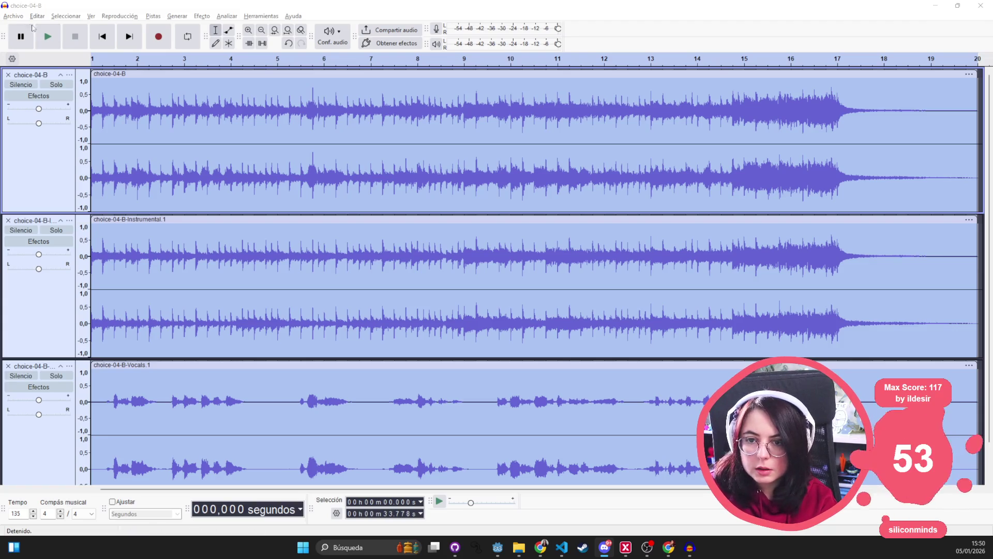
Export choice-04-B's three tracks as separate OGG files.
left_click(13, 16)
left_click(93, 111)
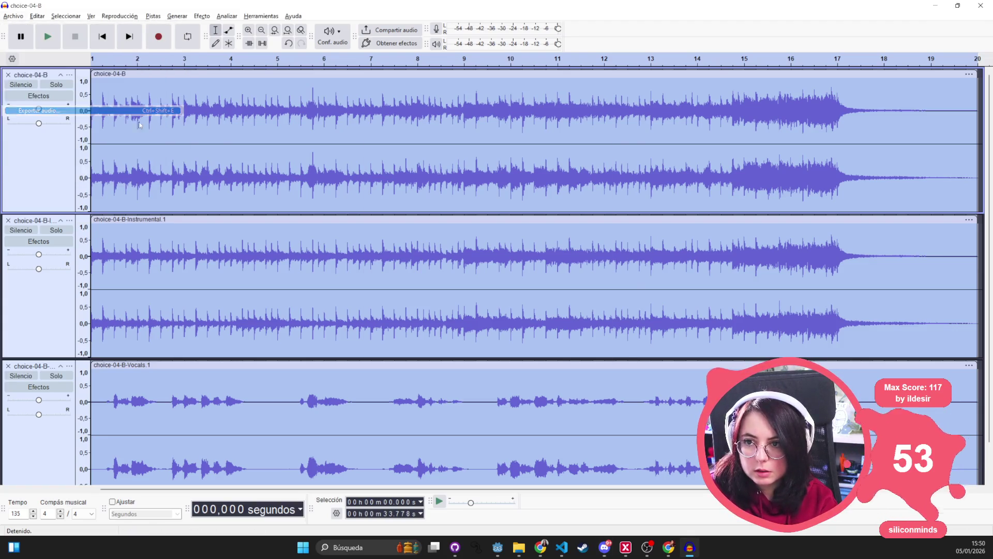
left_click(617, 399)
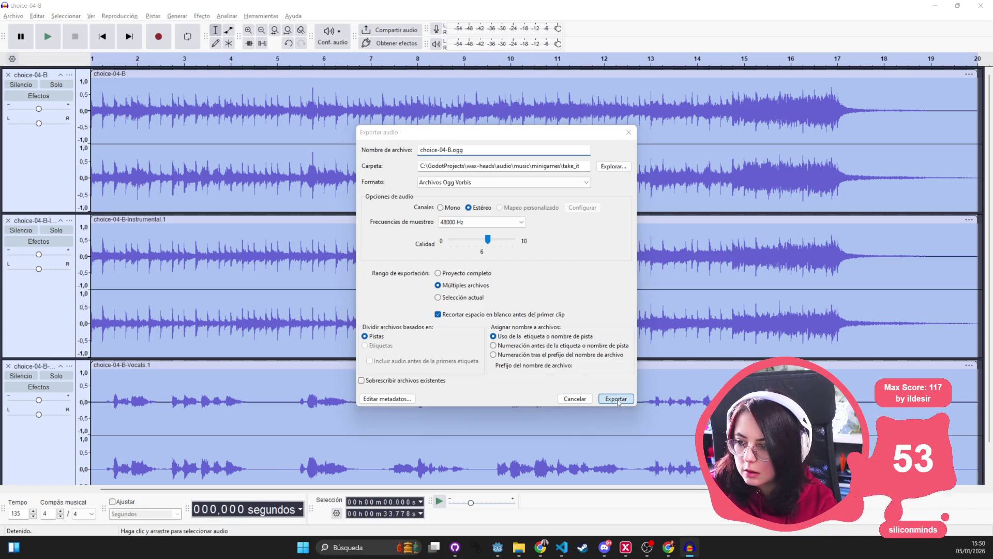
left_click(495, 350)
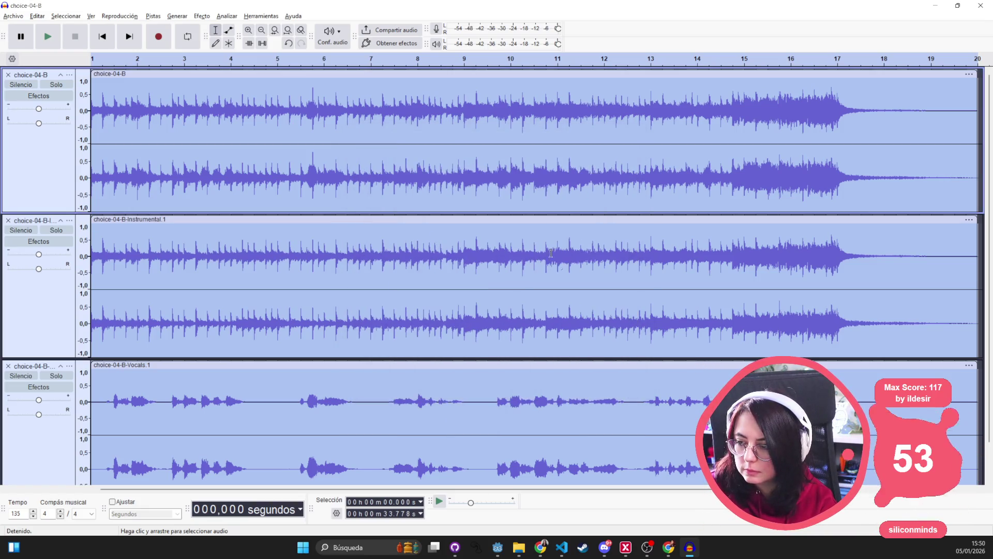
Select choice-04-C.ogg in take_it and delete choice-04-B's tracks from the project.
key("alt+Tab")
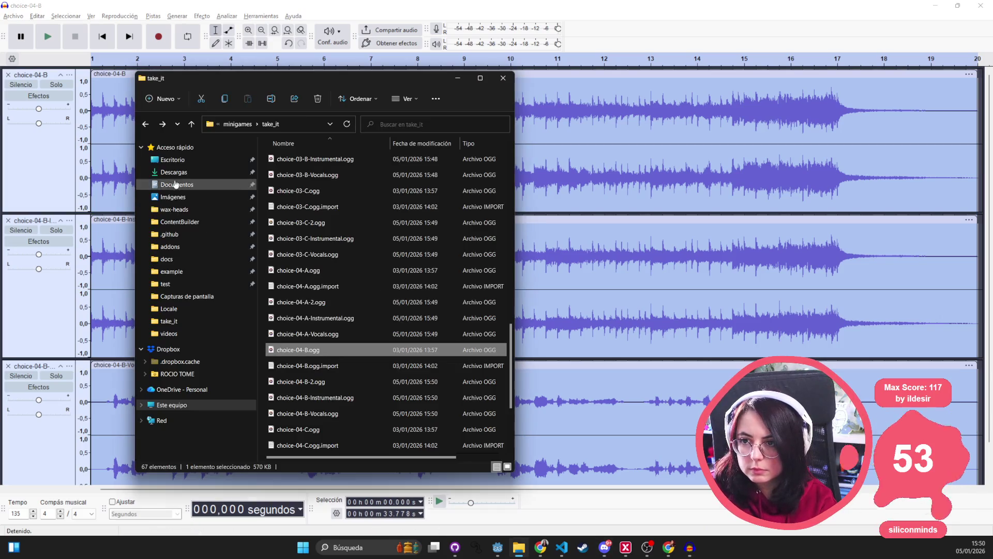
key("Up")
key("Up")
key("Up")
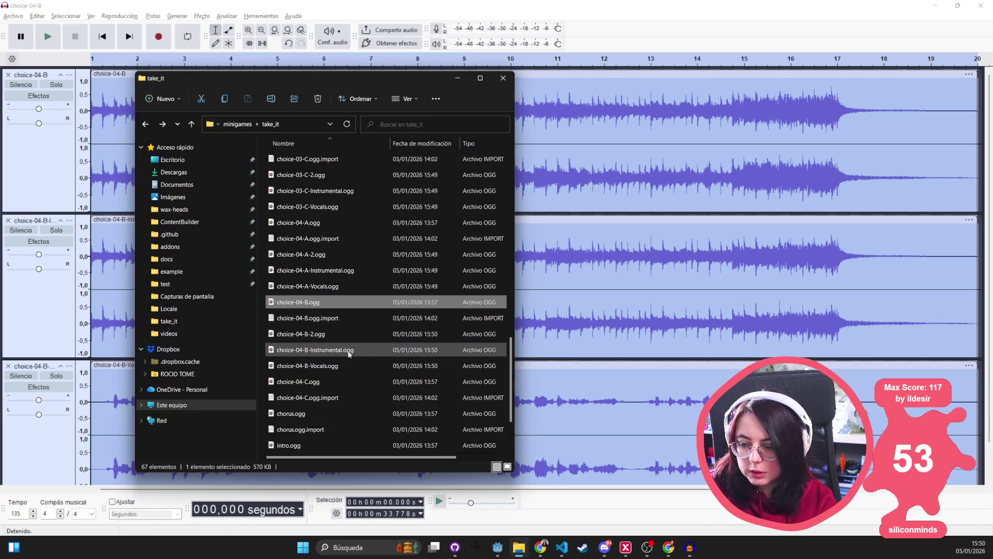
left_click(331, 381)
left_click(101, 80)
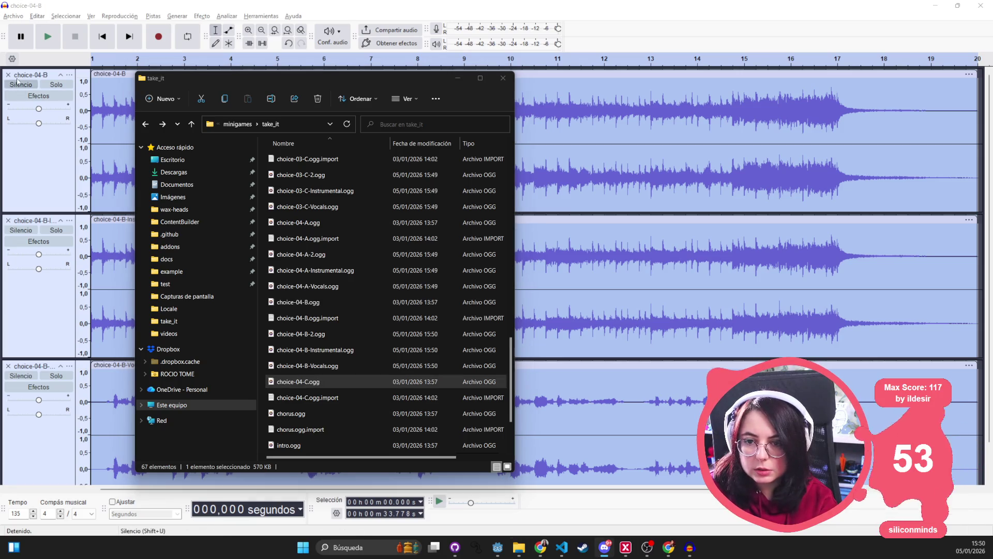
key("Delete")
key("Delete")
Drag choice-04-C.ogg into the empty Audacity project.
key("alt+Tab")
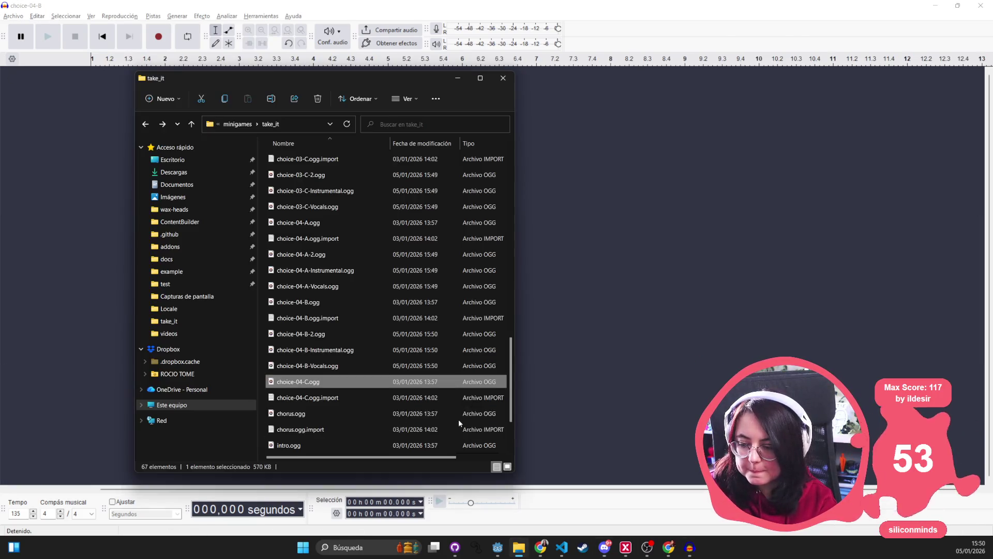
left_click_drag(412, 384, 646, 289)
left_click(14, 16)
left_click(14, 16)
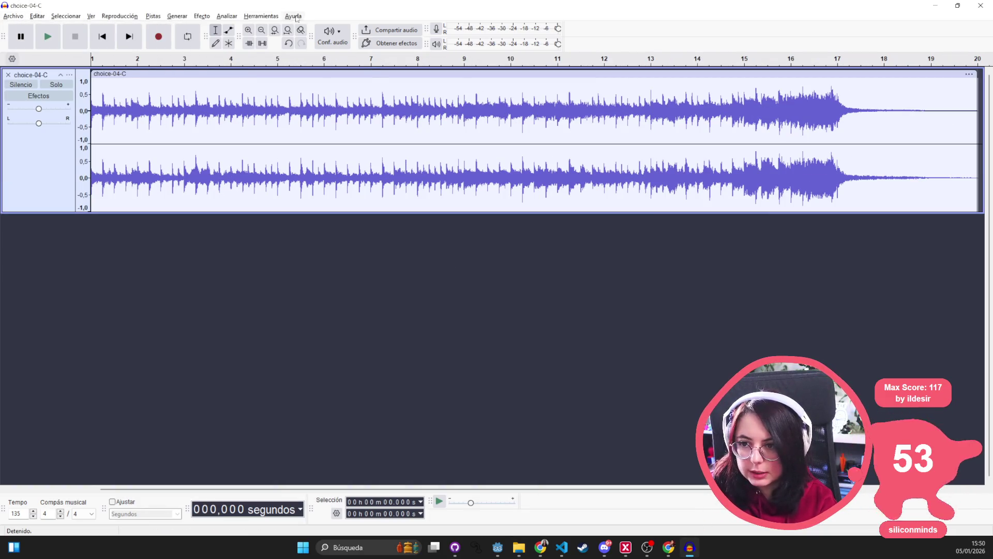
Run the export_only_voice macro on choice-04-C.
left_click(261, 16)
mouse_move(289, 54)
left_click(420, 89)
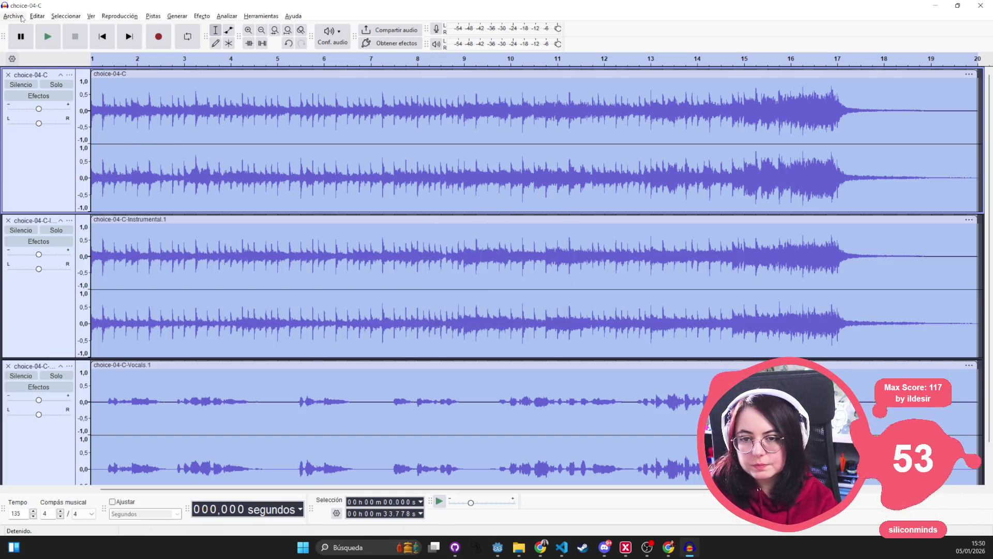
Export choice-04-C's tracks as multiple OGG files split by track.
left_click(22, 18)
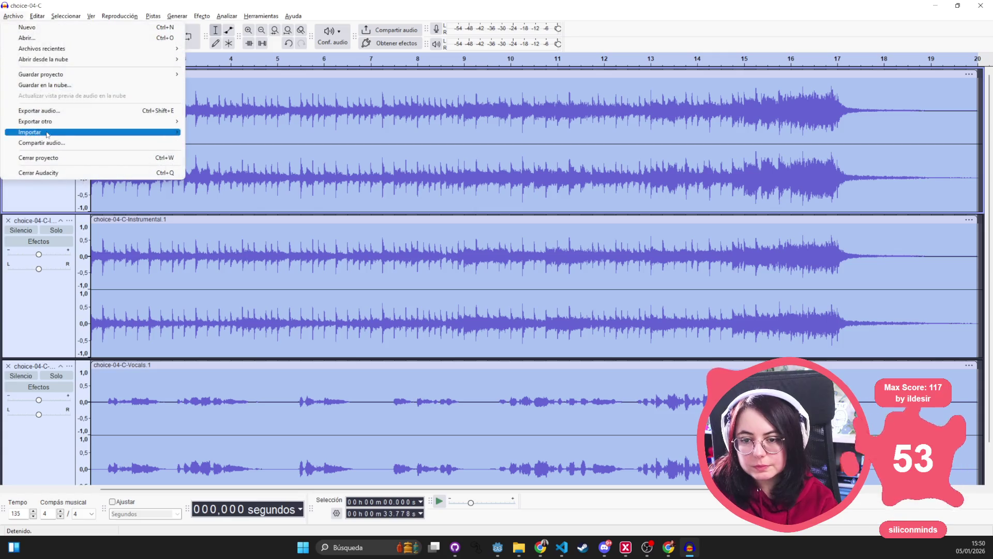
left_click(39, 111)
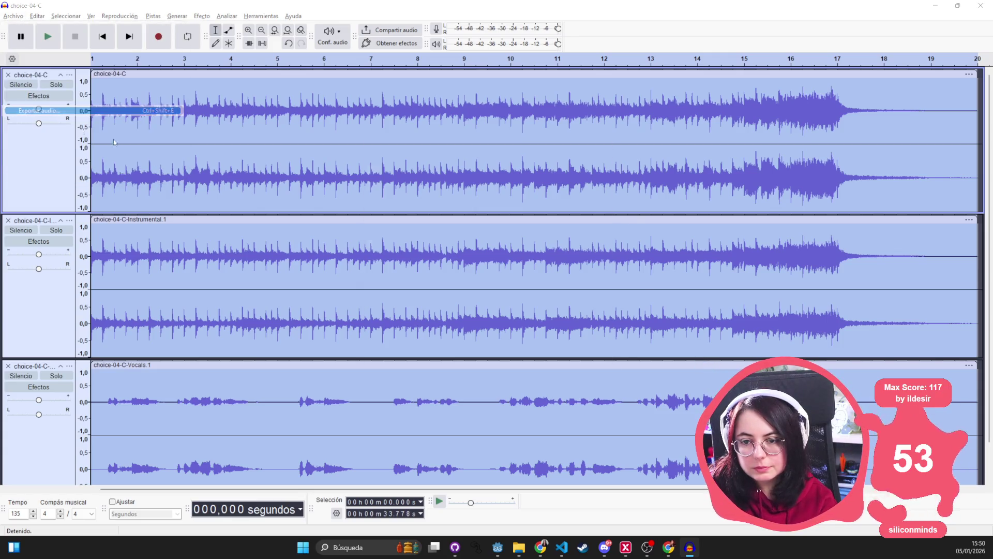
left_click(611, 397)
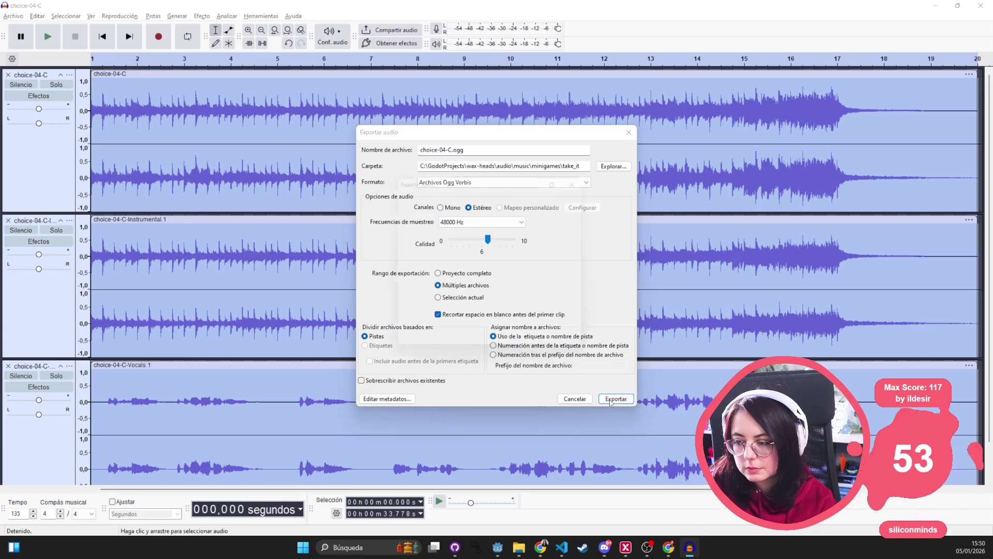
left_click(496, 350)
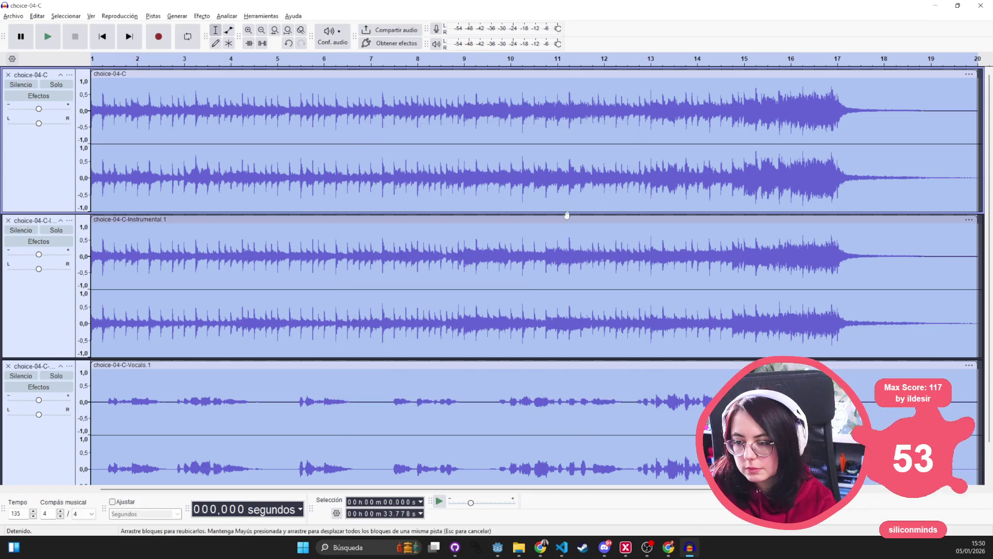
Clear the finished tracks and import chorus.ogg from take_it.
key("alt+Tab")
scroll(350, 362, "down", 3)
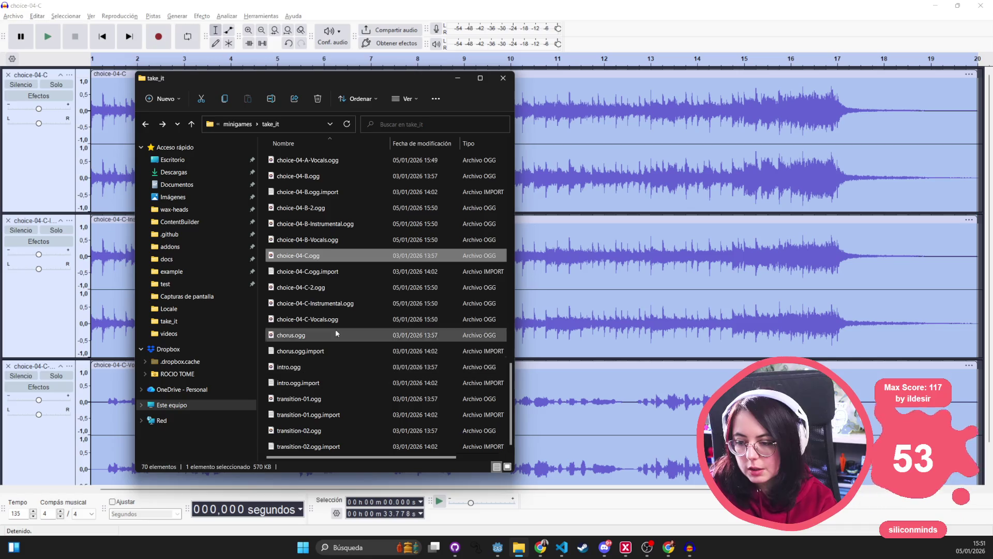
left_click(326, 335)
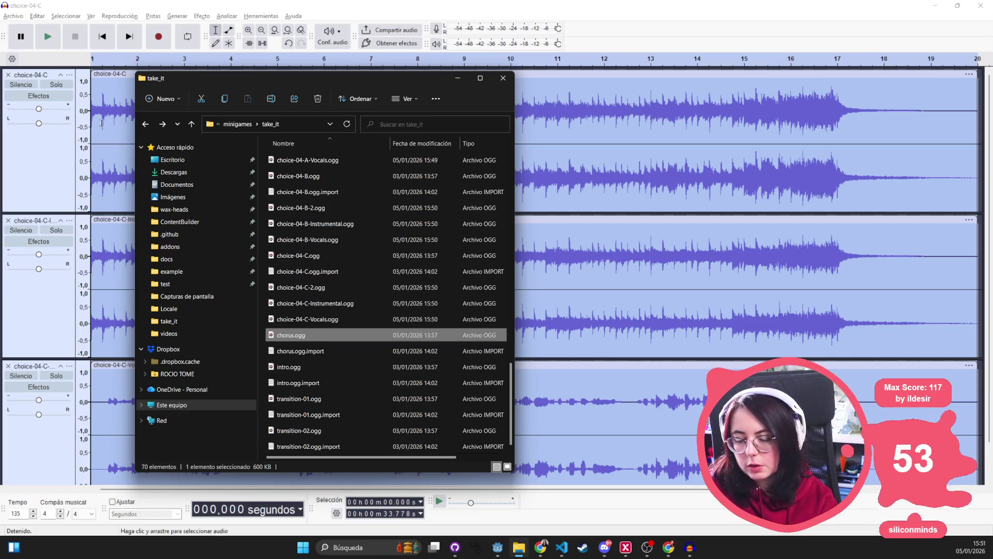
left_click(114, 140)
key("ctrl+z")
key("ctrl+z")
key("alt+Tab")
left_click_drag(362, 335, 698, 208)
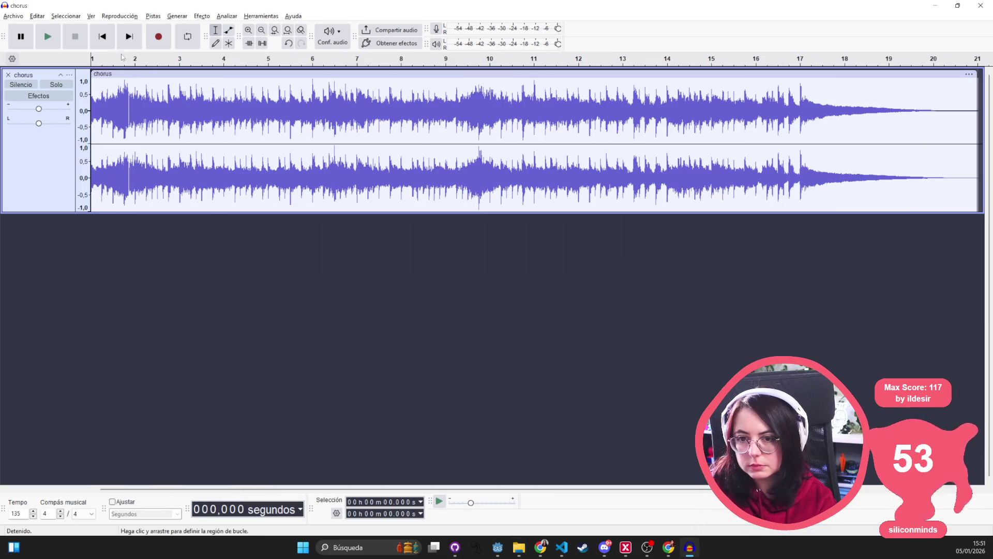
Play the chorus track briefly to listen to it, then stop.
left_click(202, 16)
left_click(180, 84)
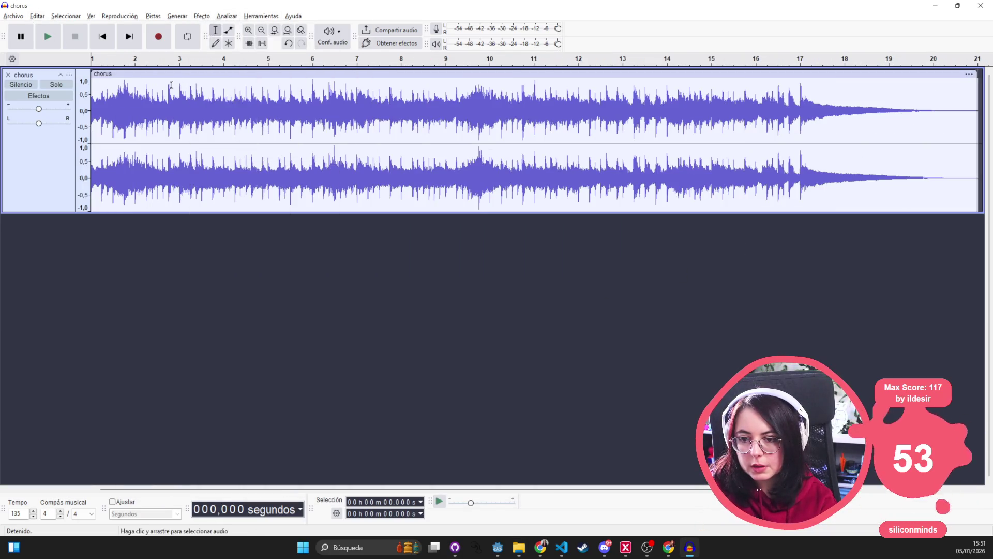
left_click(48, 36)
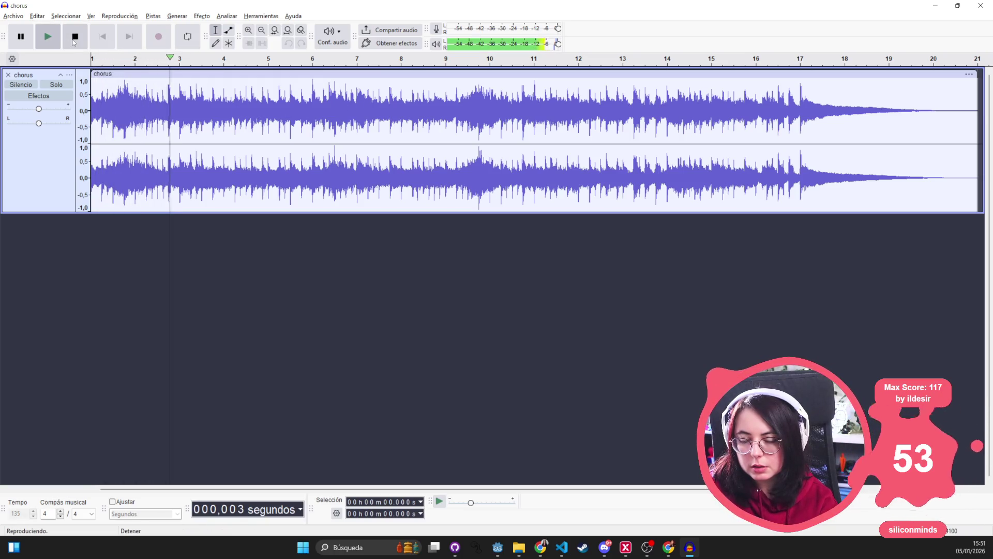
left_click(74, 41)
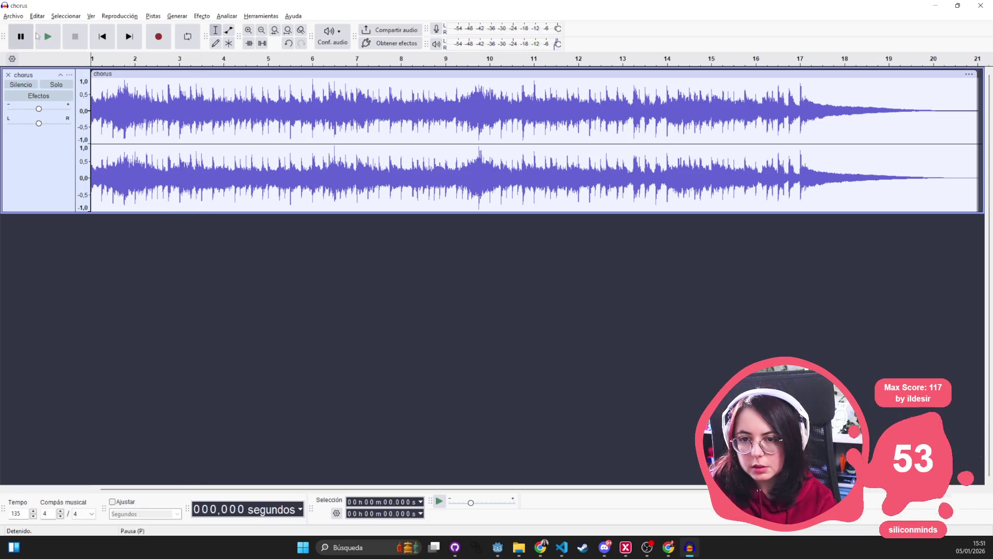
Run the export_only_voice macro to separate chorus's vocals.
left_click(23, 17)
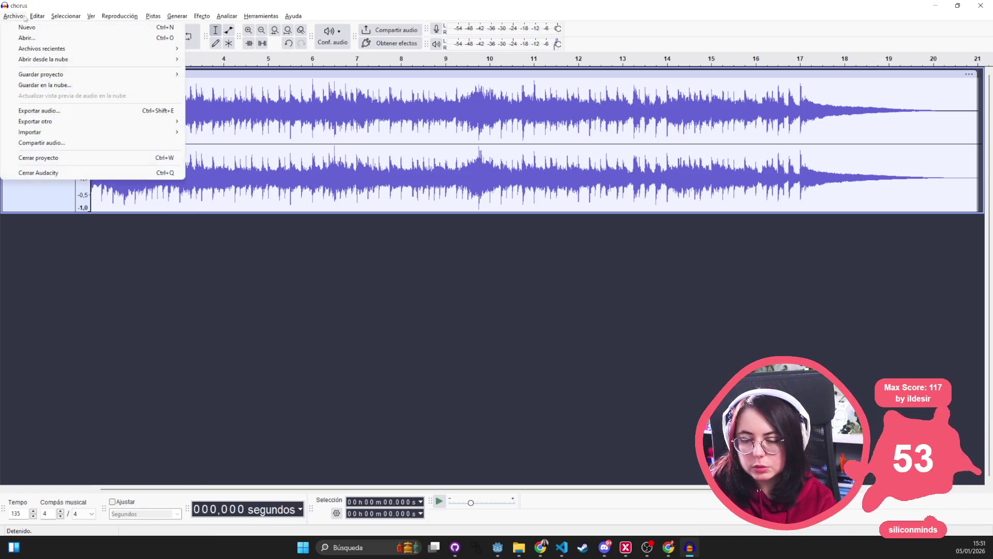
left_click(24, 18)
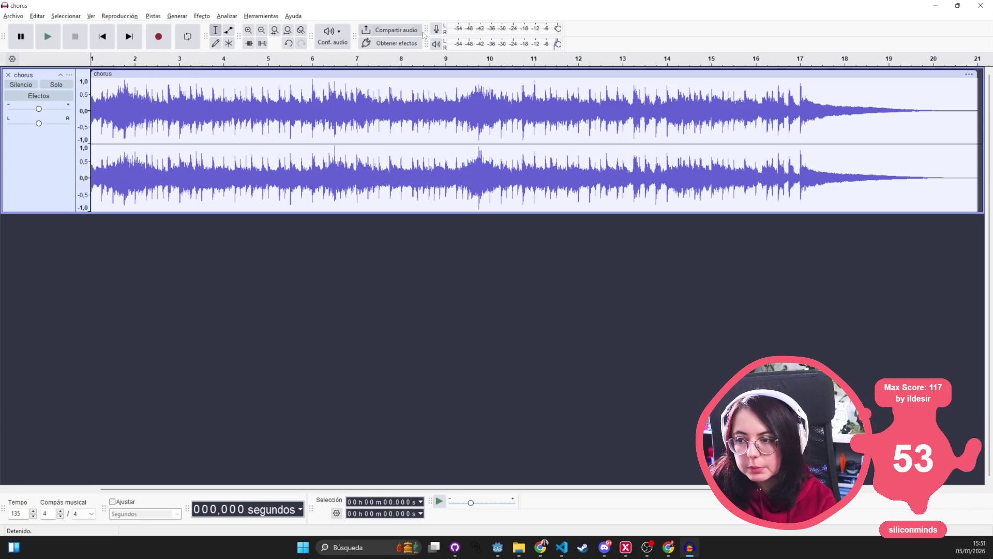
left_click(13, 17)
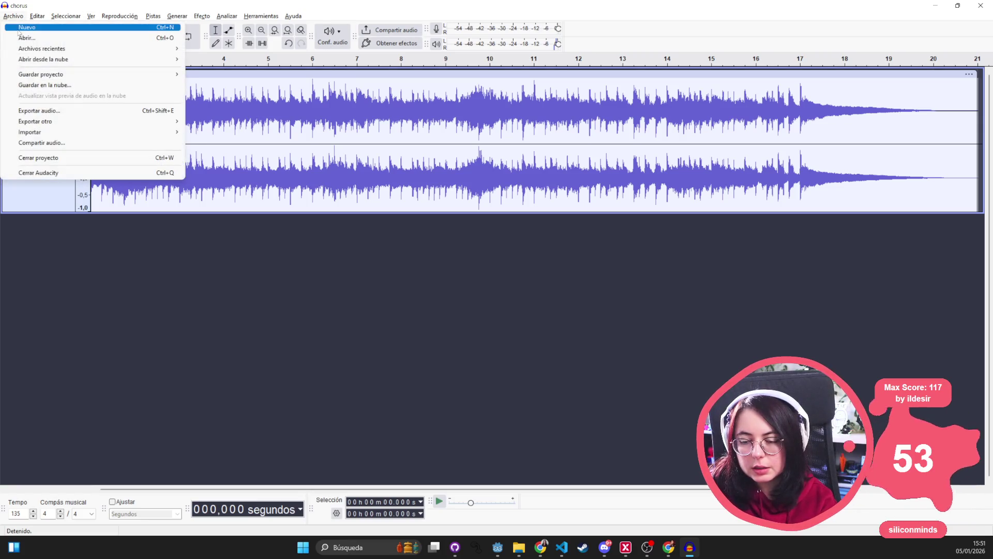
left_click(13, 18)
left_click(249, 16)
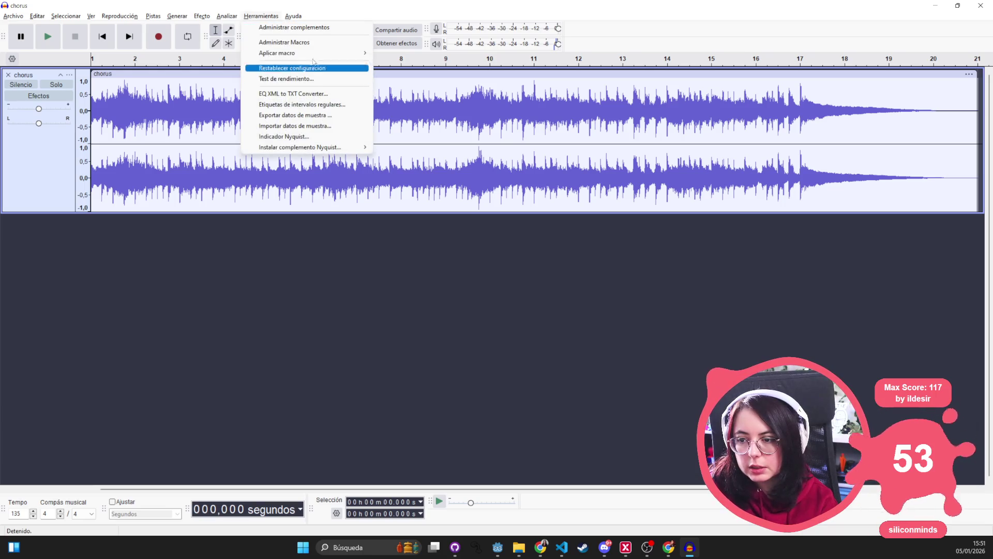
mouse_move(361, 57)
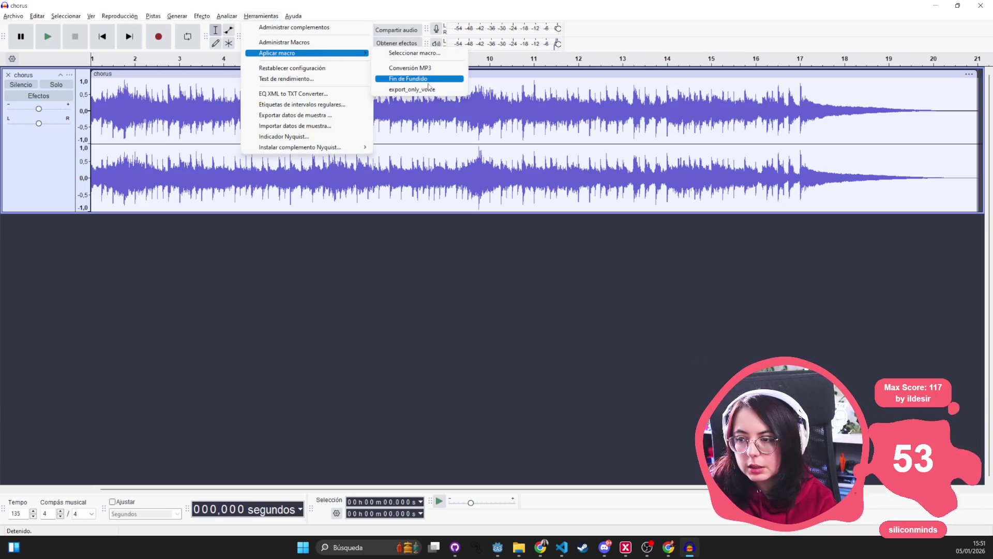
left_click(412, 89)
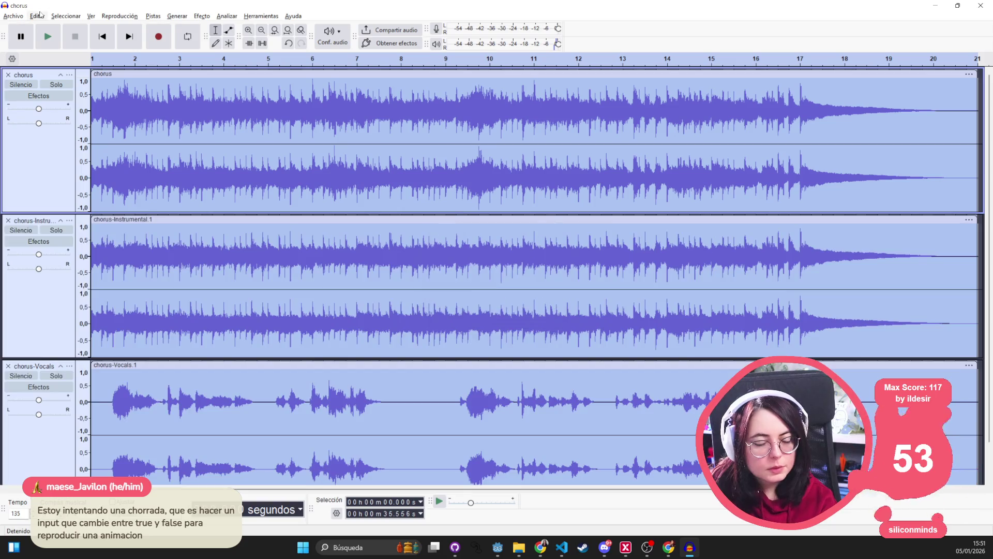
Export chorus-2, chorus-Instrumental and chorus-Vocals as separate OGG files.
left_click(16, 16)
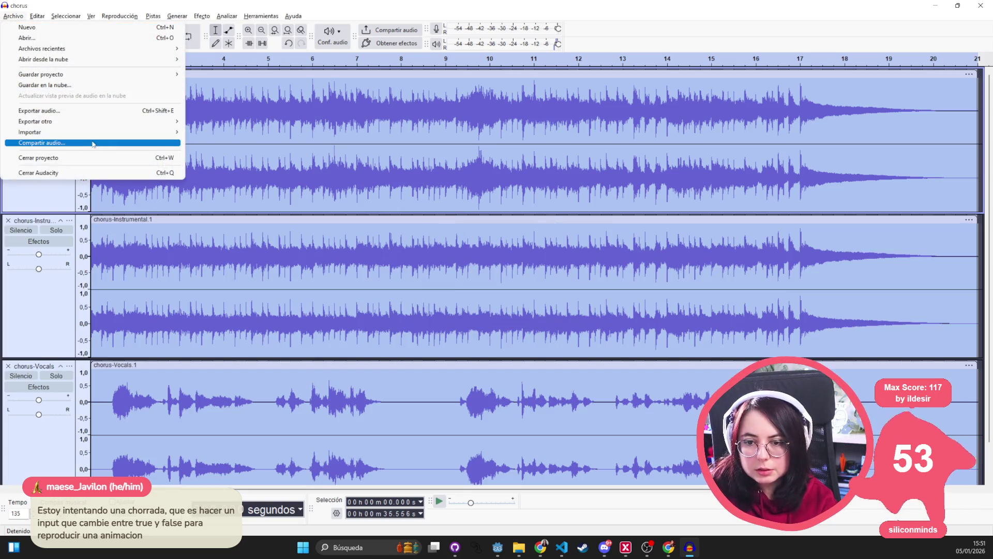
left_click(38, 110)
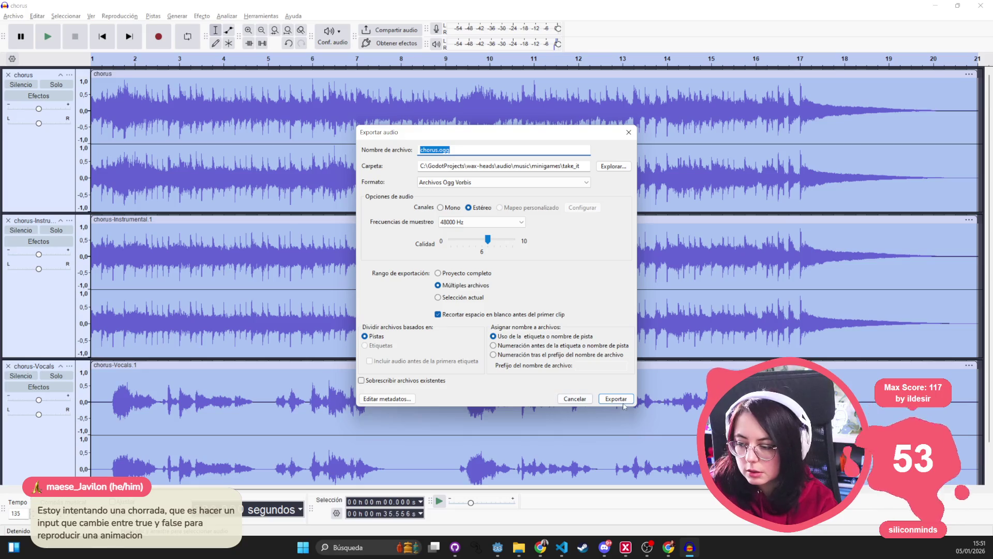
left_click(624, 403)
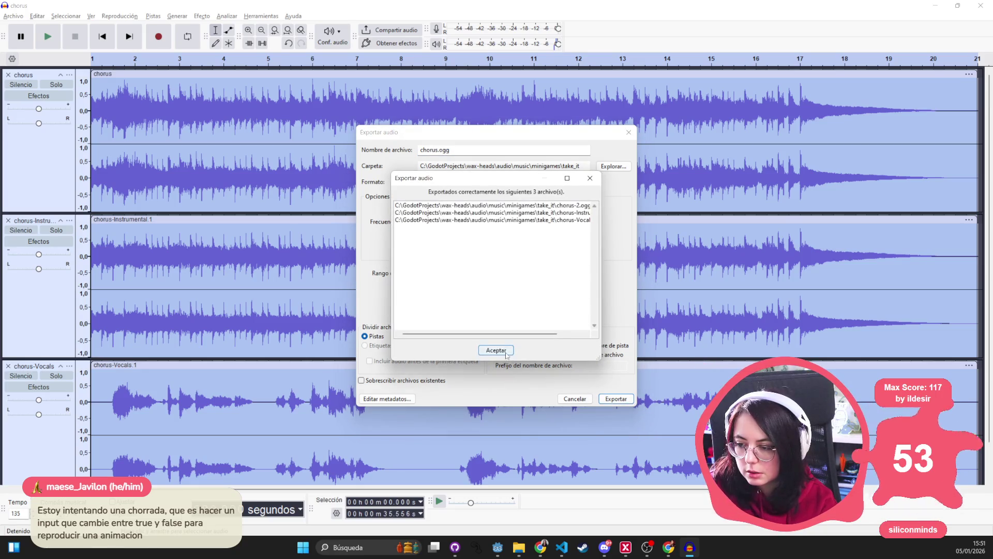
left_click(495, 350)
Check chorus-2.ogg in take_it and close the original chorus track.
key("alt+Tab")
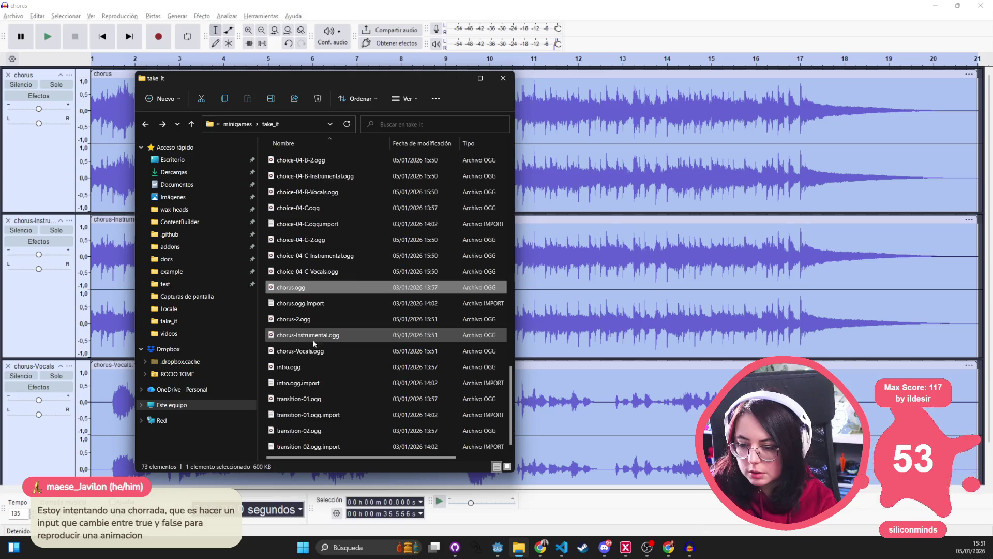
left_click(310, 320)
left_click(7, 75)
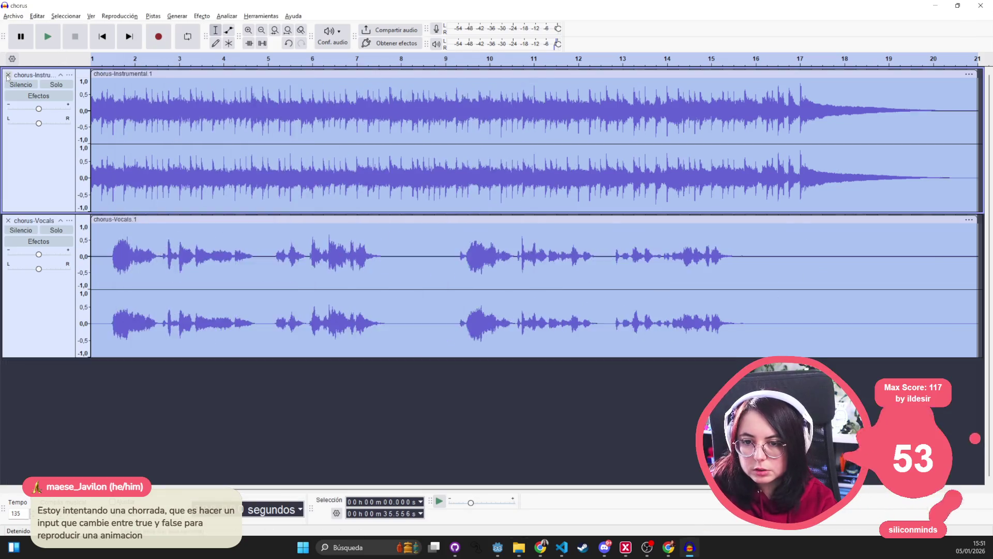
Close the chorus stems, then import chorus-2.ogg and close it again.
left_click(8, 75)
left_click(8, 75)
key("alt+Tab")
mouse_move(332, 317)
left_mouse_down()
mouse_move(622, 211)
mouse_move(468, 186)
left_mouse_up()
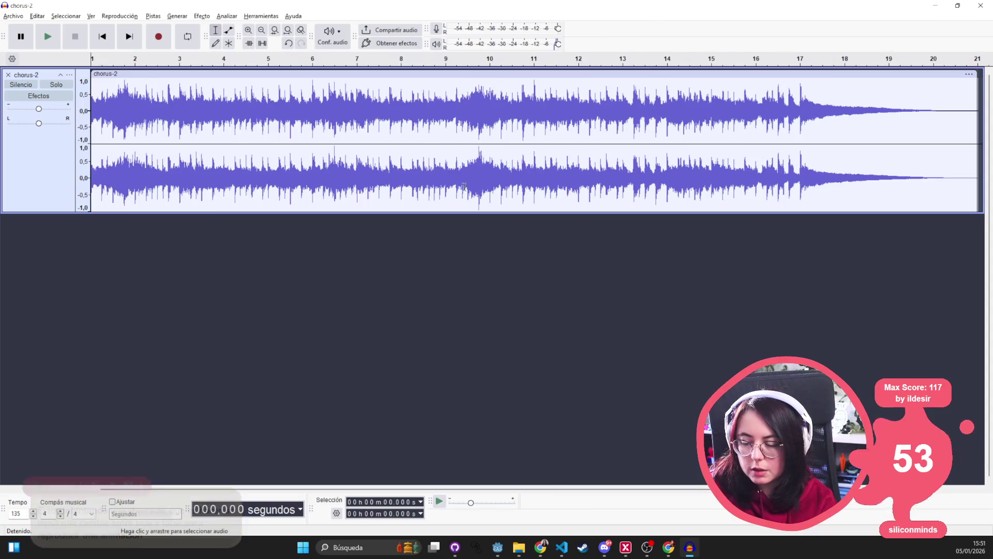
left_click(13, 17)
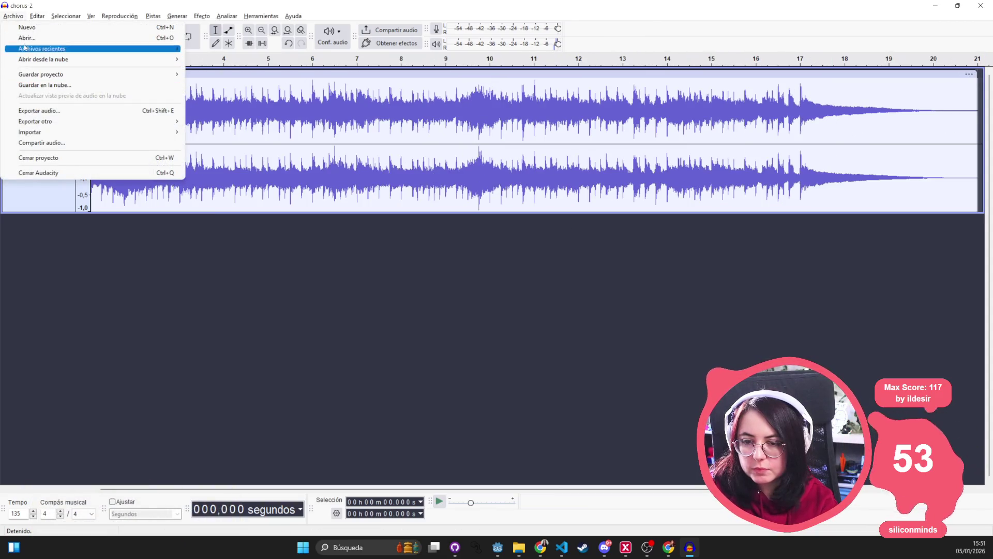
left_click(26, 17)
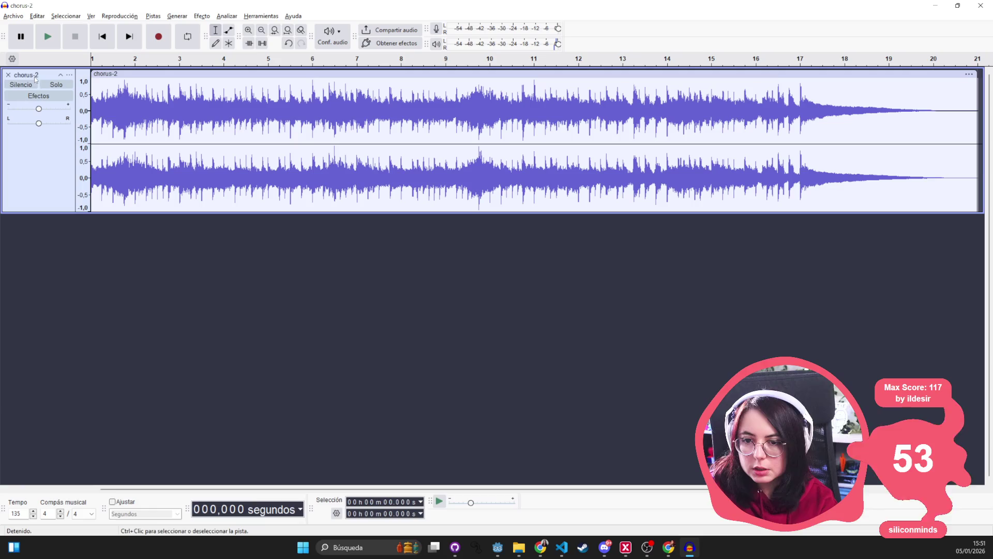
left_click(8, 75)
Preview intro.ogg in the media player, then close it.
key("alt+Tab")
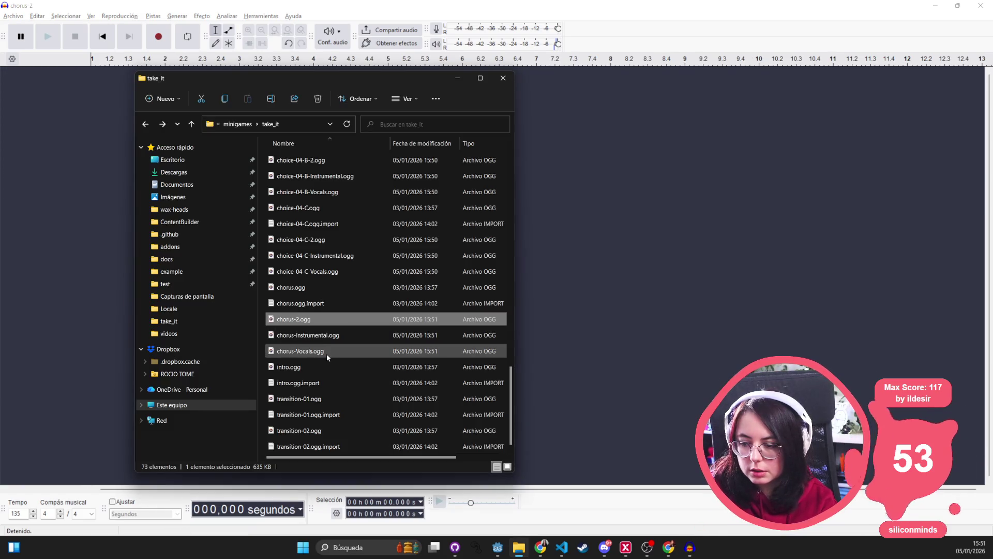
mouse_move(312, 368)
left_mouse_down()
mouse_move(228, 320)
mouse_move(185, 260)
mouse_move(325, 357)
mouse_move(311, 368)
left_mouse_up()
double_click(311, 369)
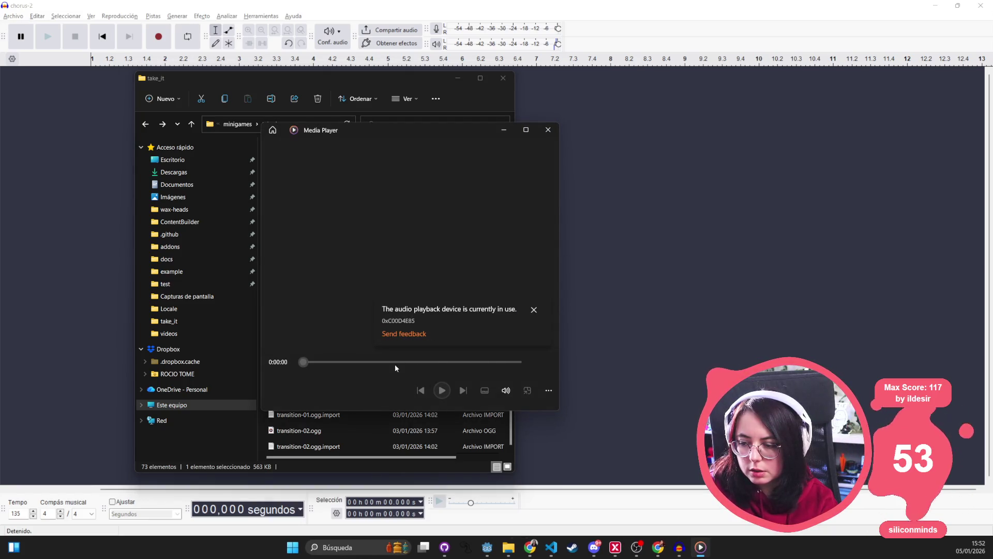
left_click(548, 129)
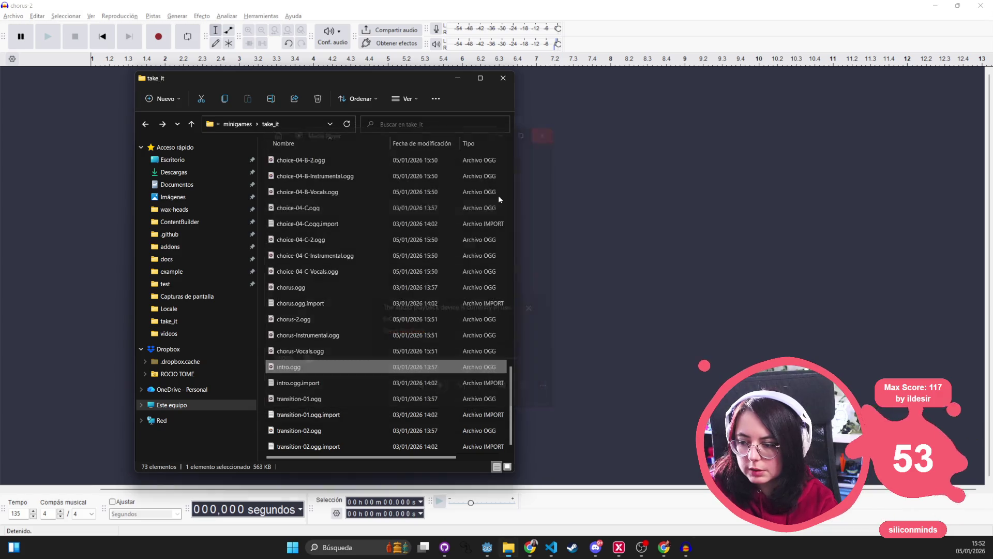
Scroll to the top of take_it and drag bridge-end.ogg into Audacity.
left_click(321, 398)
left_click(323, 424)
scroll(324, 424, "up", 12)
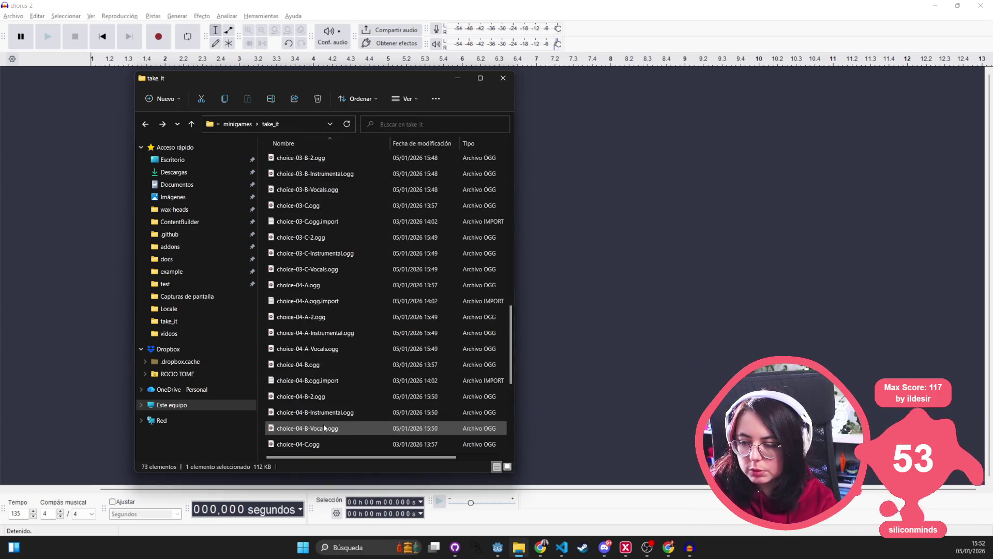
scroll(324, 424, "up", 7)
left_click(341, 161)
left_click_drag(341, 160, 89, 156)
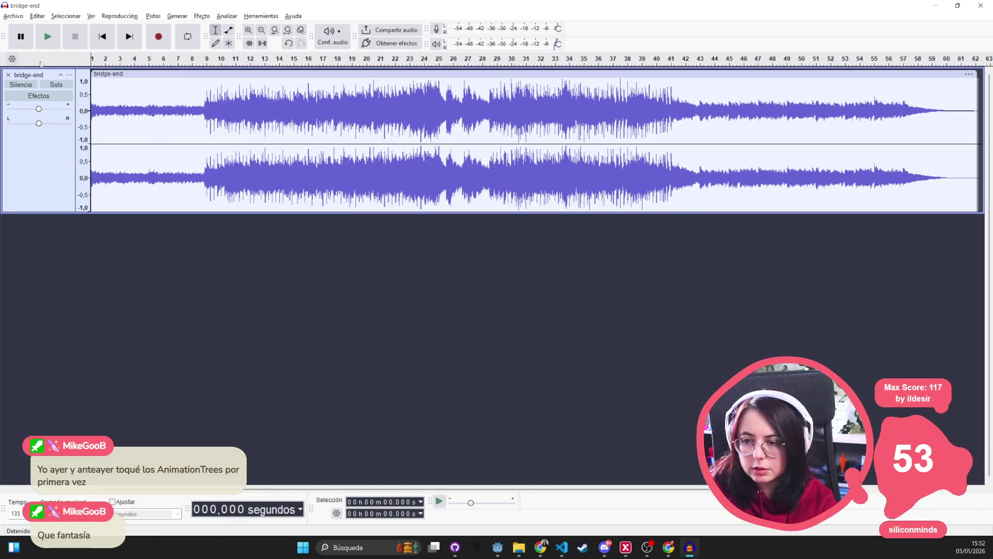
Glance at the audio export settings without exporting, then run the export_only_voice macro on bridge-end.
left_click(13, 16)
left_click(31, 110)
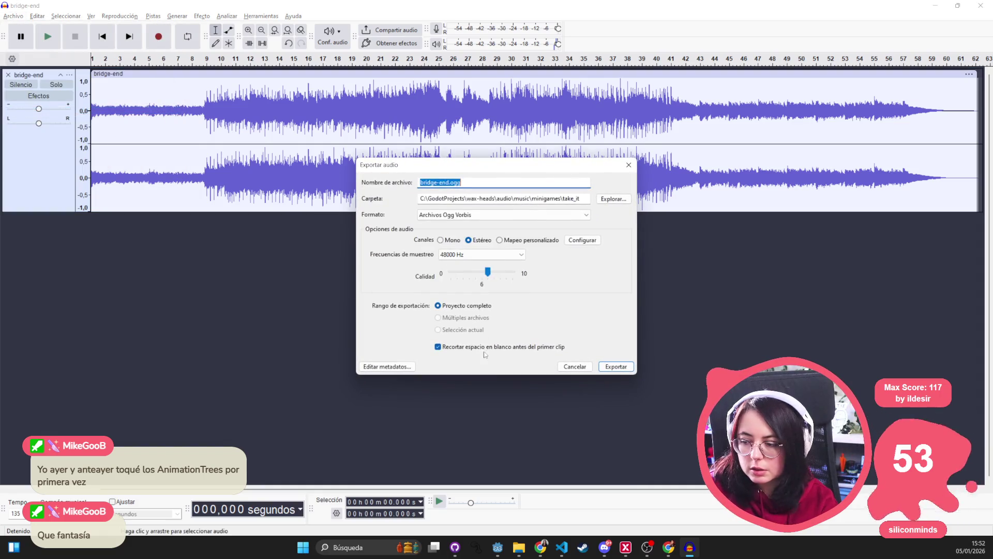
left_click(629, 165)
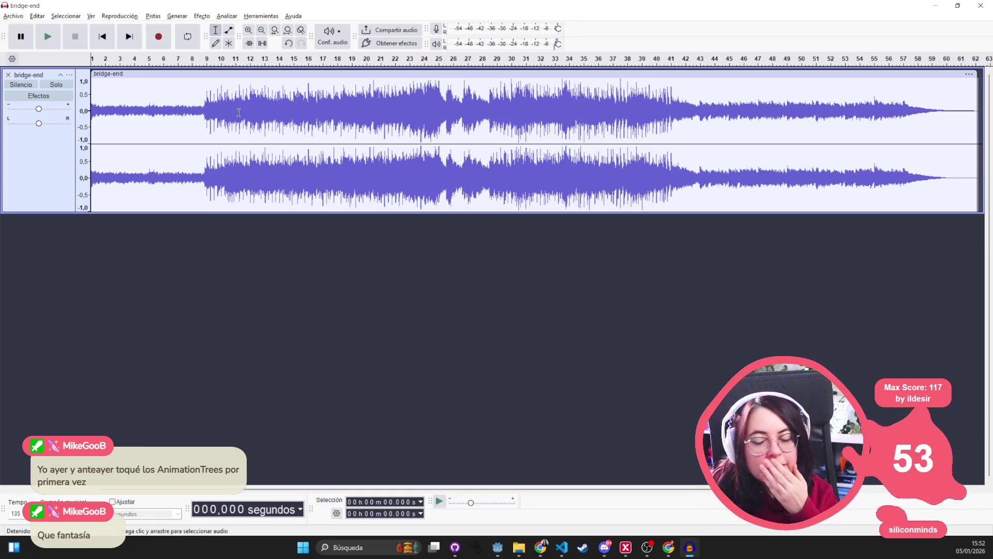
left_click(261, 16)
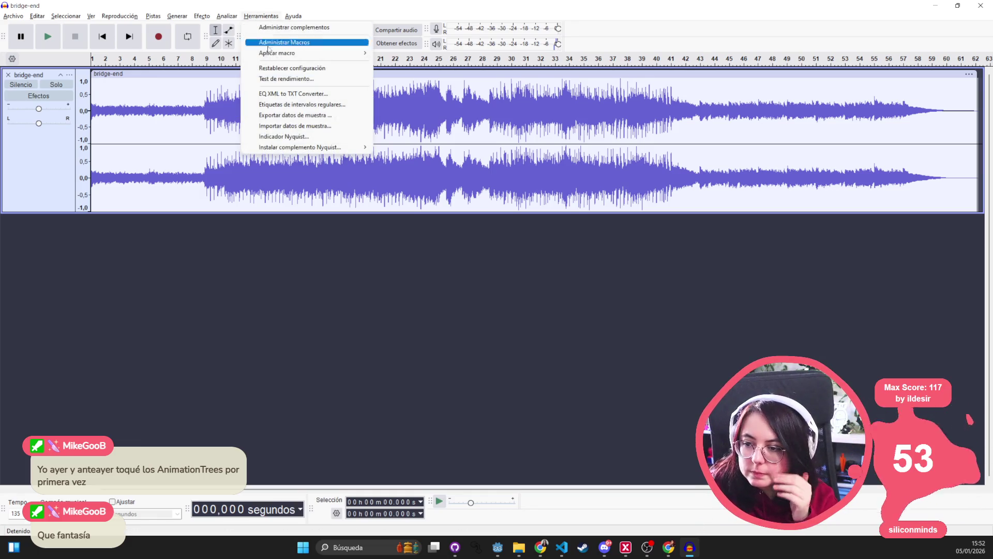
mouse_move(301, 54)
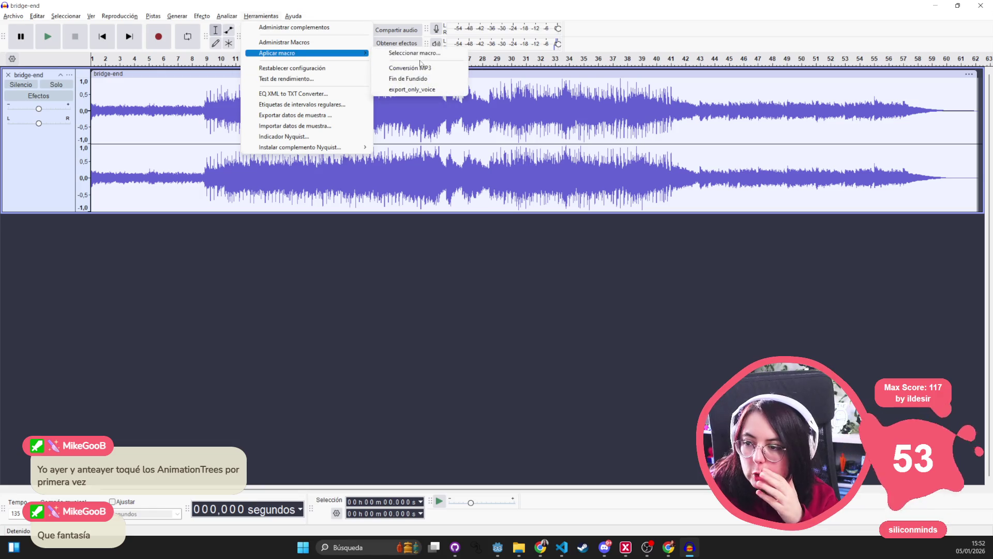
left_click(433, 90)
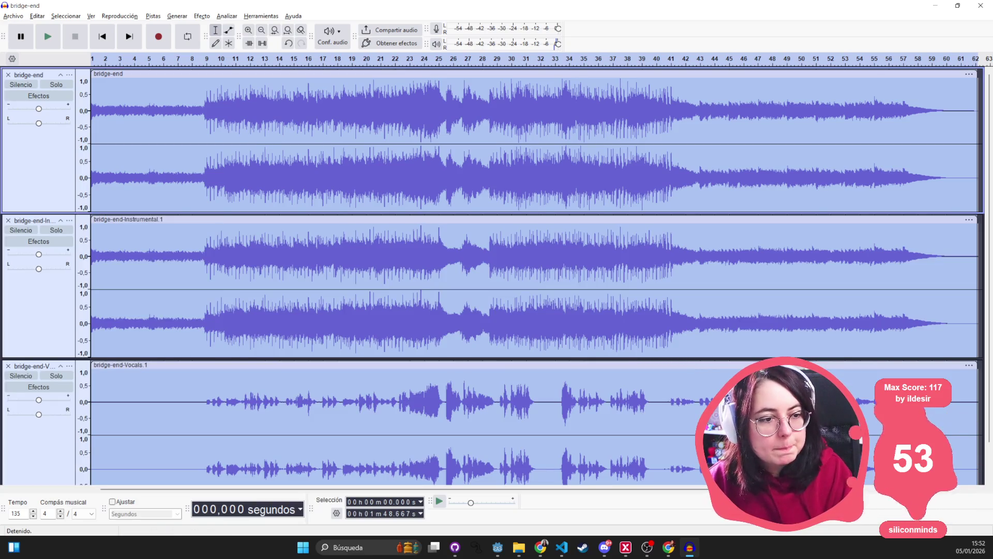
Solo the bridge-end Vocals track and play it back from about 8 s.
key("alt+Tab")
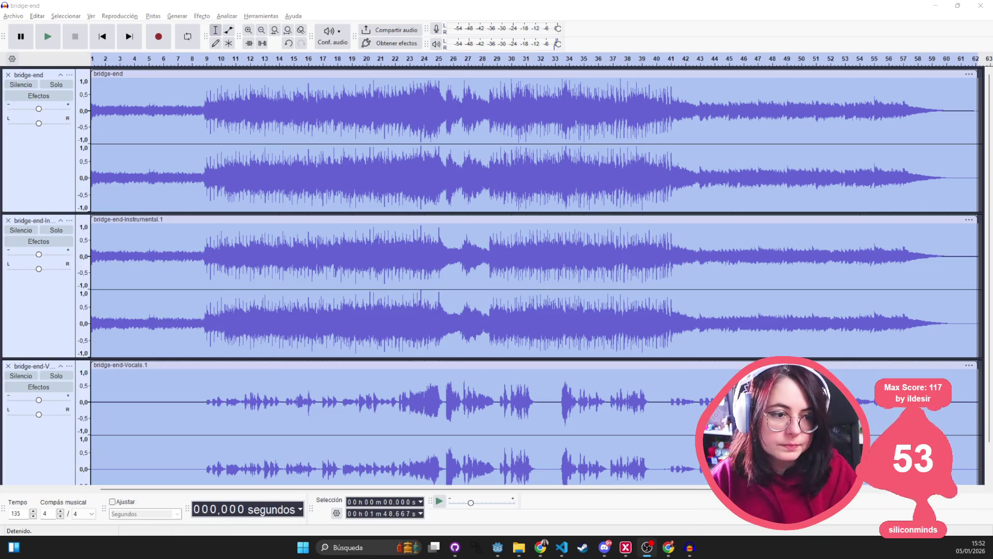
left_click(261, 207)
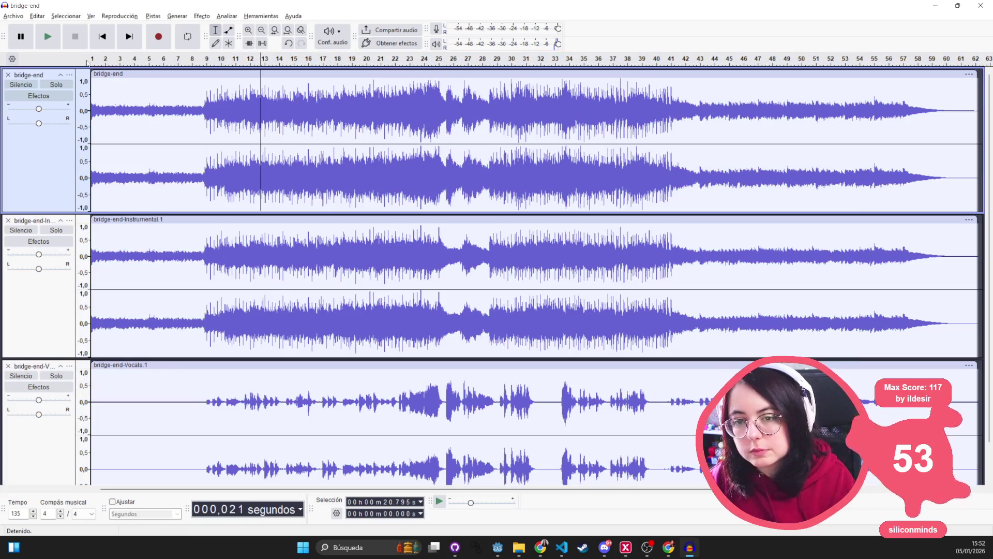
scroll(224, 383, "down", 1)
left_click(191, 381)
left_click(56, 337)
left_click(48, 36)
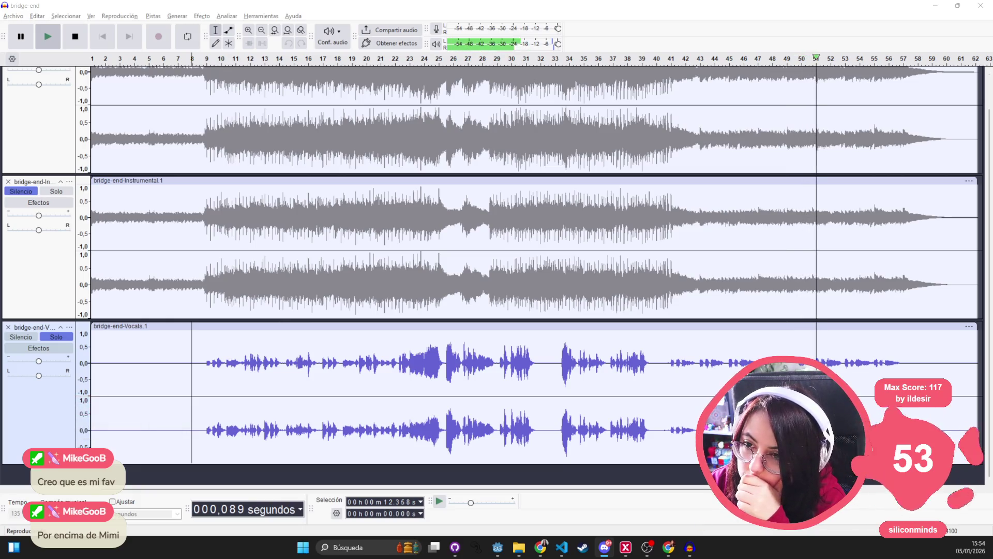
Select the whole soloed Vocals track and stop its playback.
left_click(44, 328)
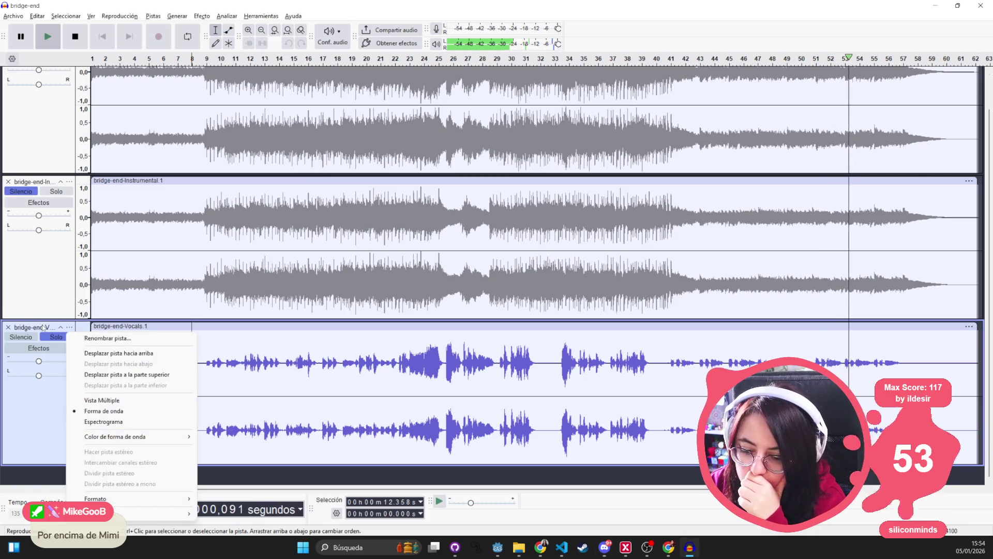
left_click(43, 328)
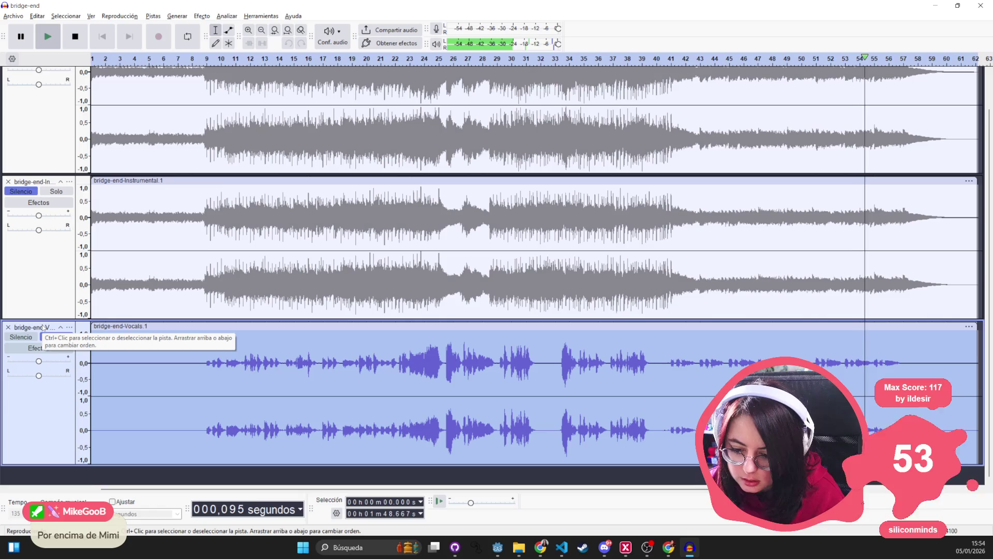
left_click(56, 337)
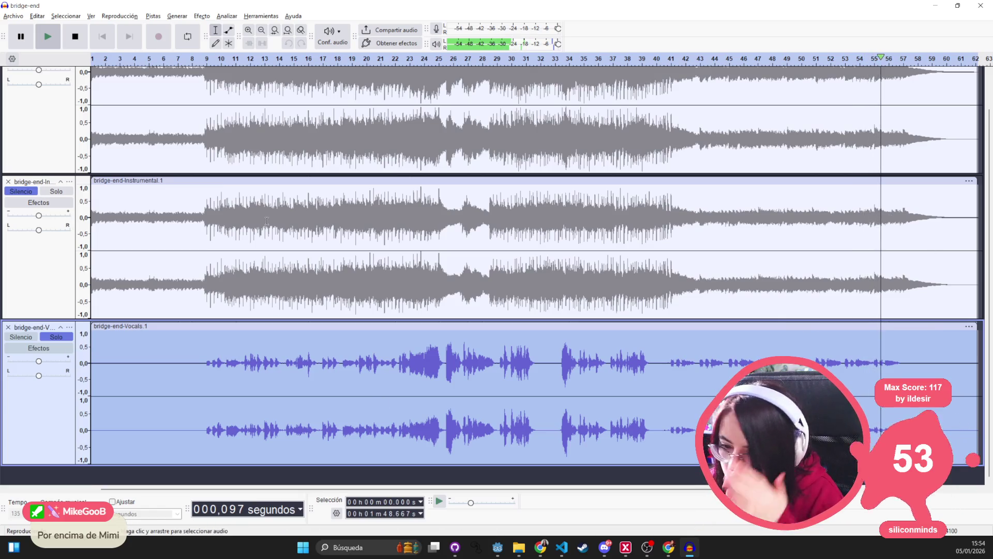
left_click(75, 36)
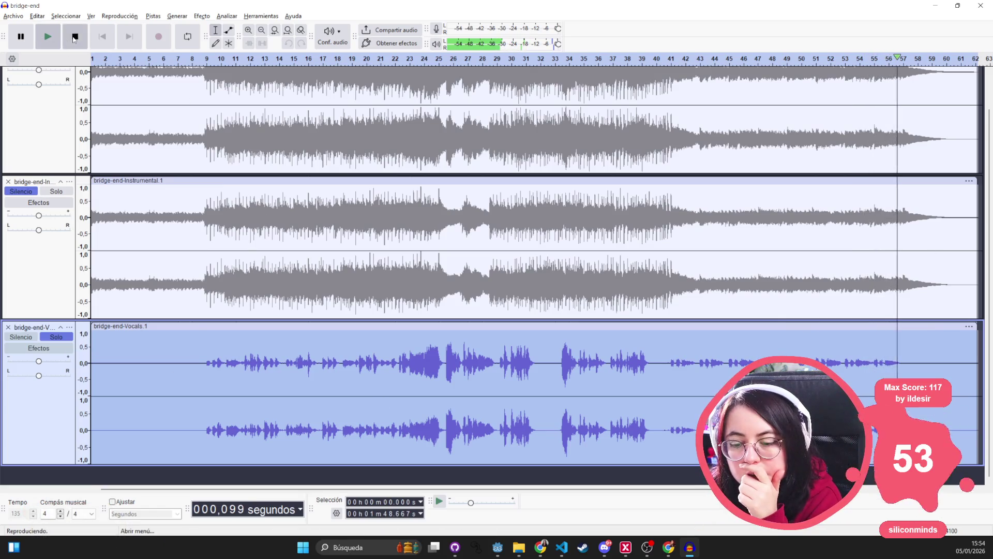
Paste the Vocals copy into empty space, creating a new Audio 1 track.
left_click(25, 328)
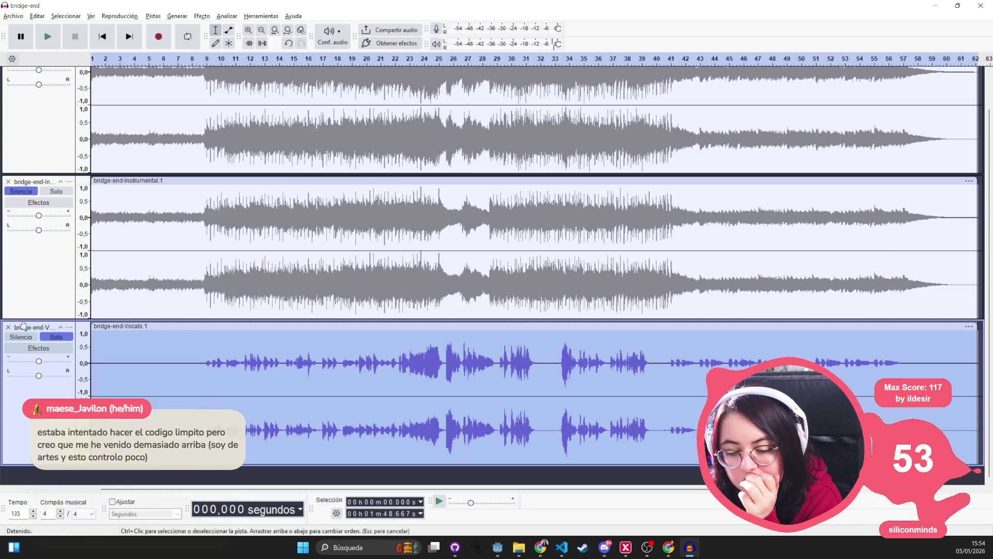
left_click(78, 74)
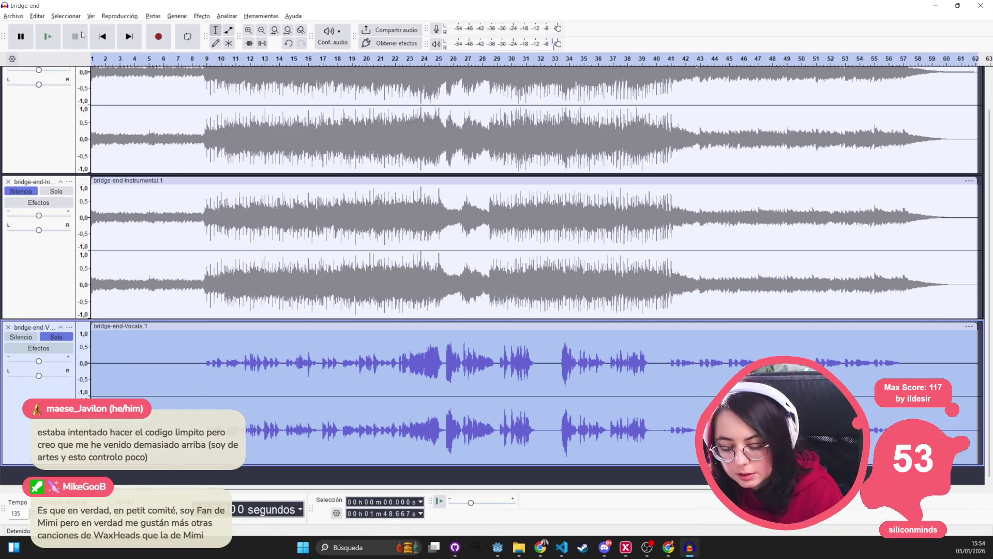
left_click(91, 472)
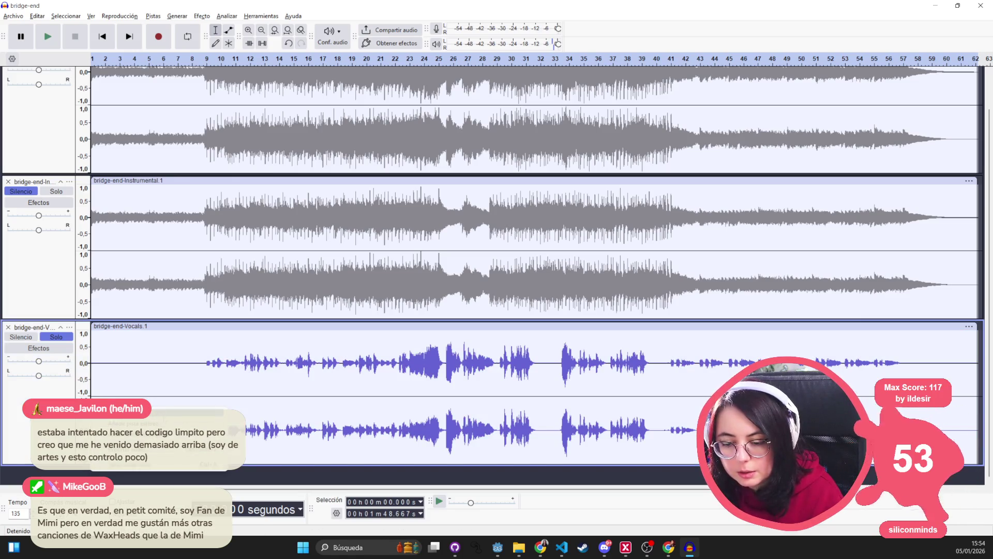
left_click(129, 424)
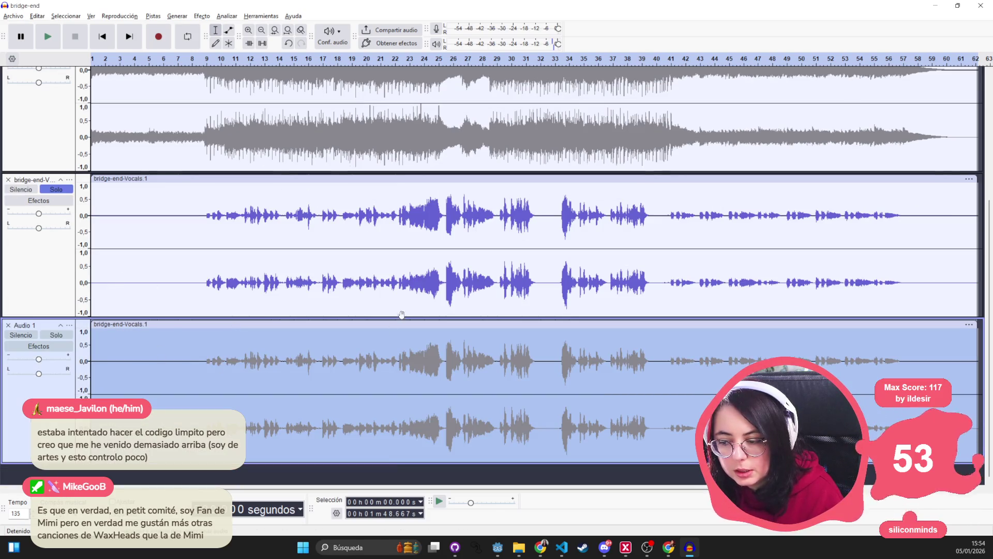
Undo the pasted vocals copy, then try pasting into Audio 1 and dismiss the paste error.
left_click(401, 258)
left_click(185, 361)
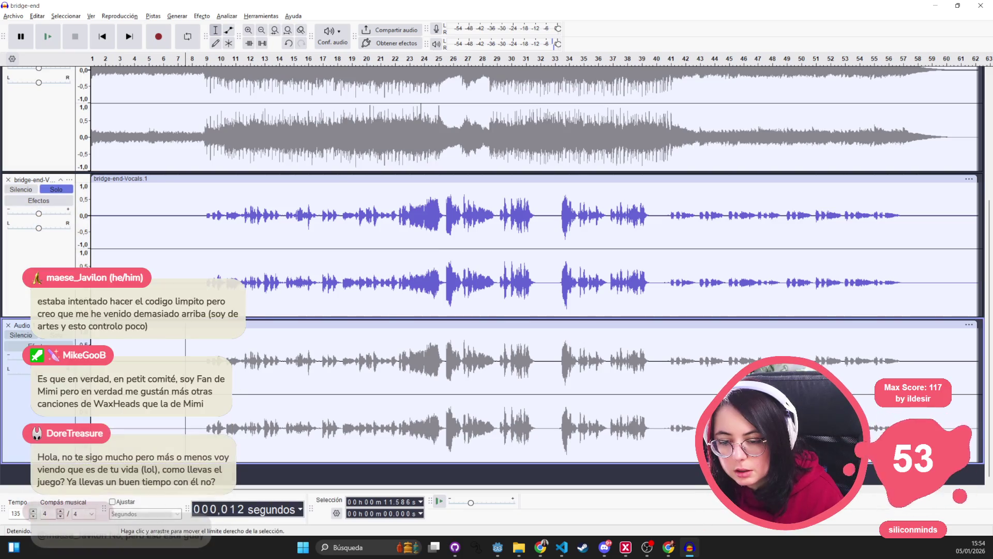
key("ctrl+z")
left_click(129, 220)
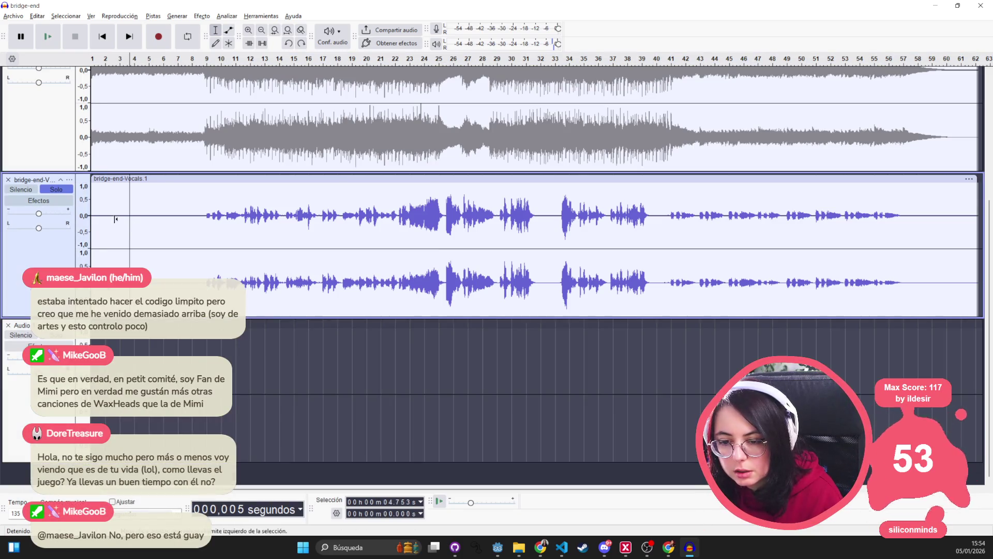
key("ctrl+a")
left_click(96, 362)
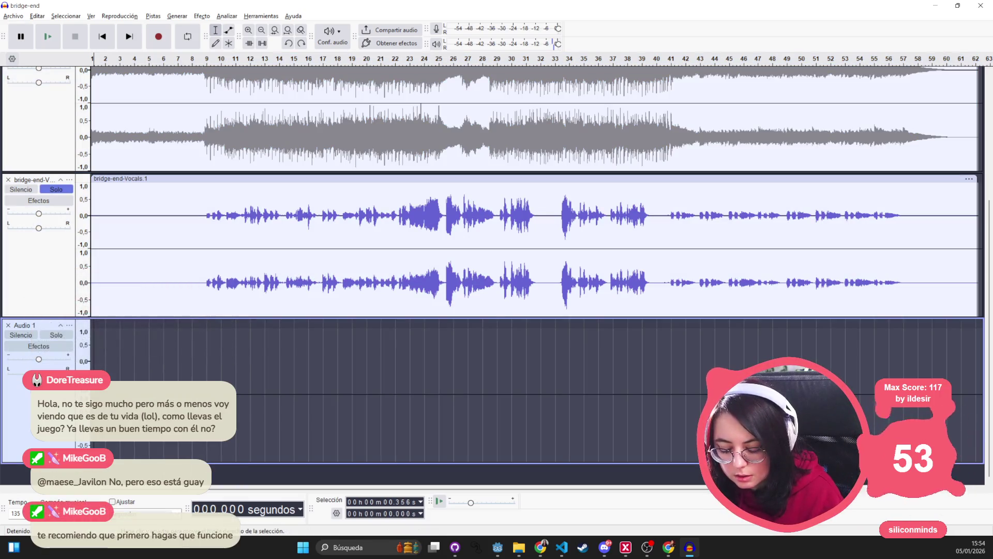
key("ctrl+v")
key("Return")
Select the whole Vocals clip from end to start and paste it into the empty Audio 1 track.
left_click(615, 233)
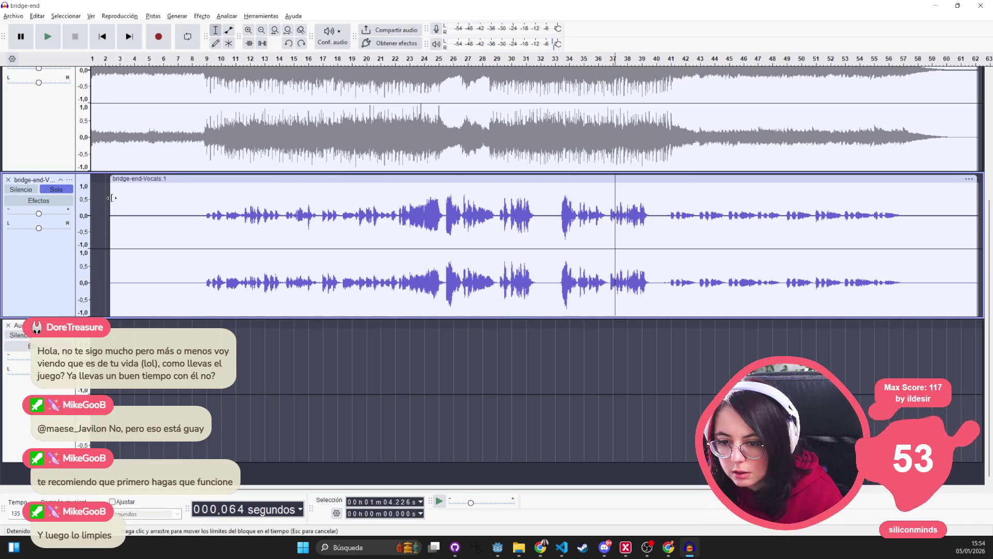
left_click(99, 205)
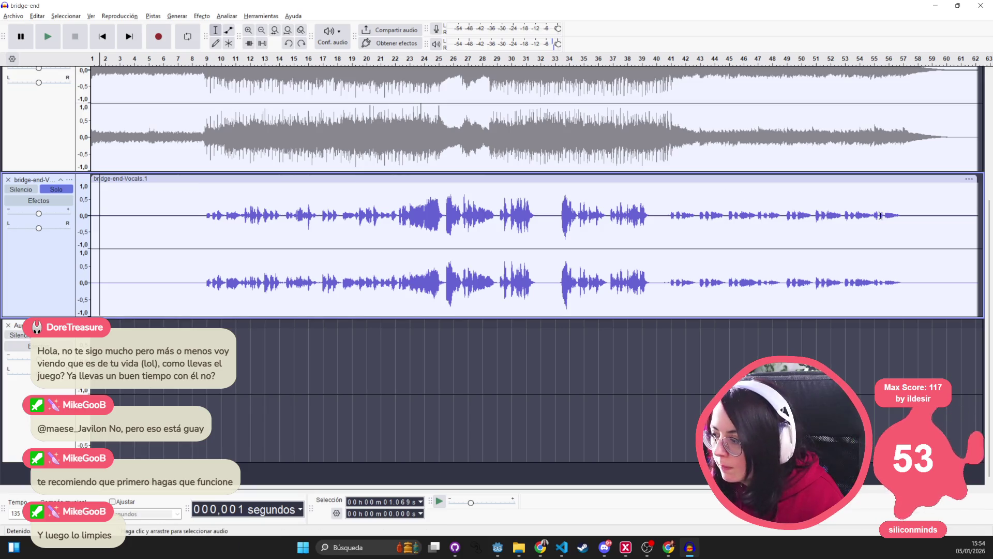
left_click(965, 207)
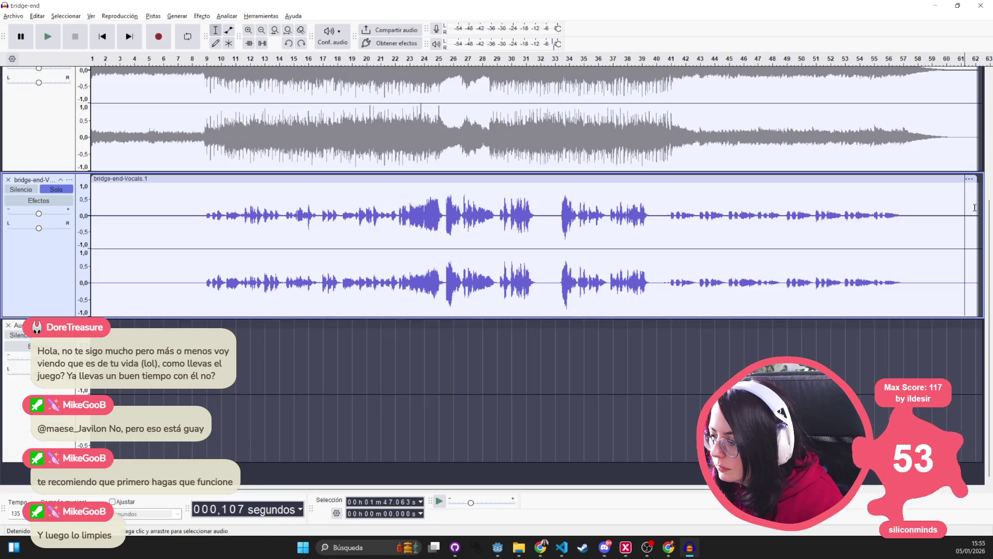
left_click_drag(976, 206, 91, 207)
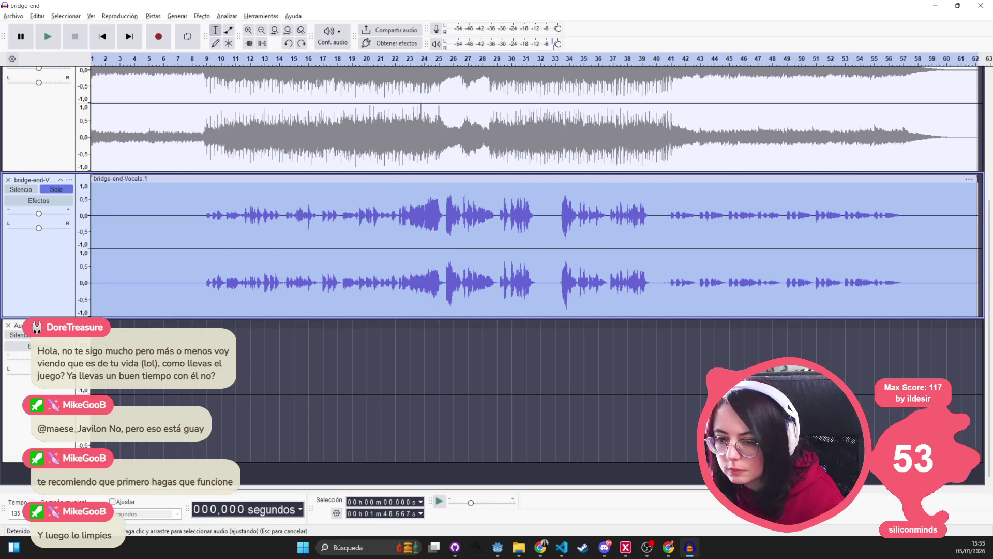
left_click(93, 388)
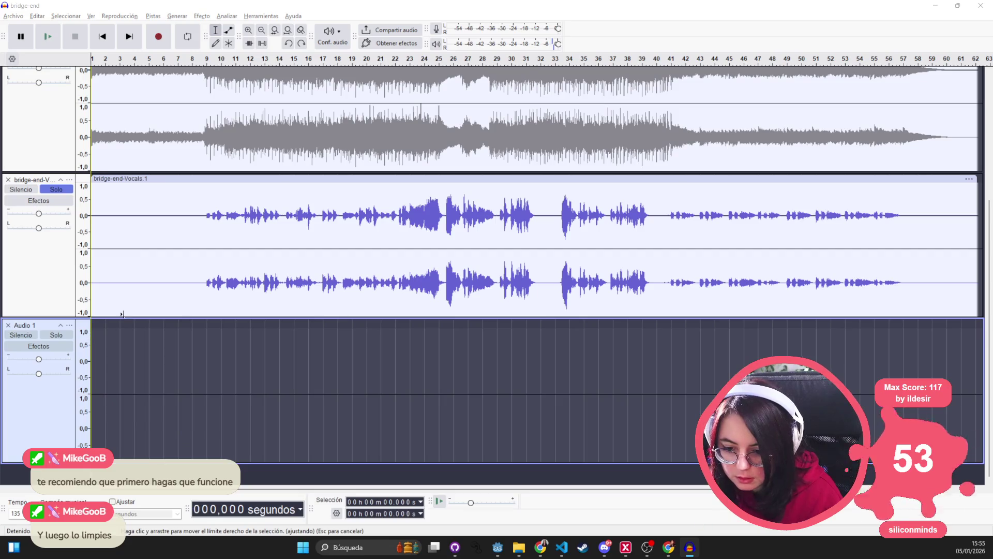
key("ctrl+v")
Undo that paste, leaving Audio 1 empty again.
left_click(277, 361)
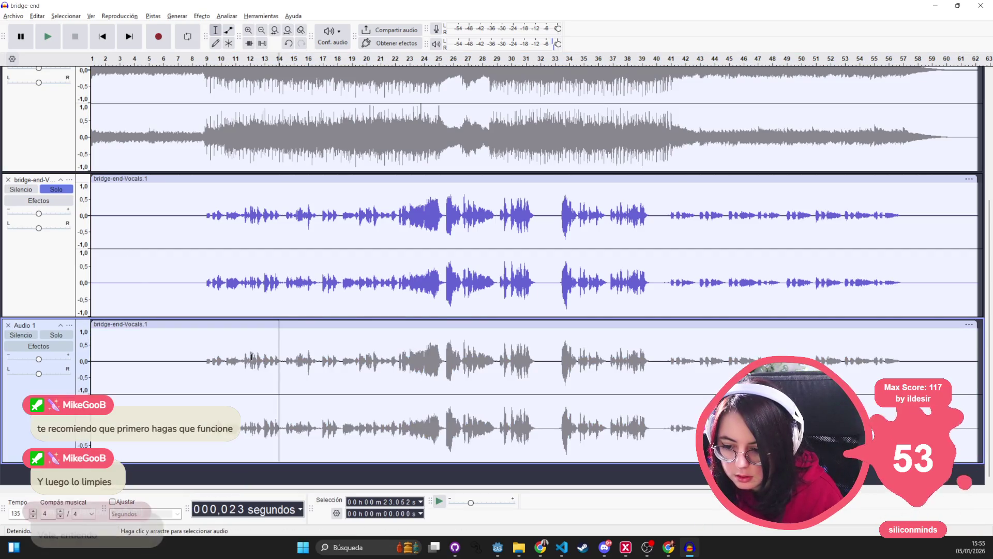
left_click(249, 361)
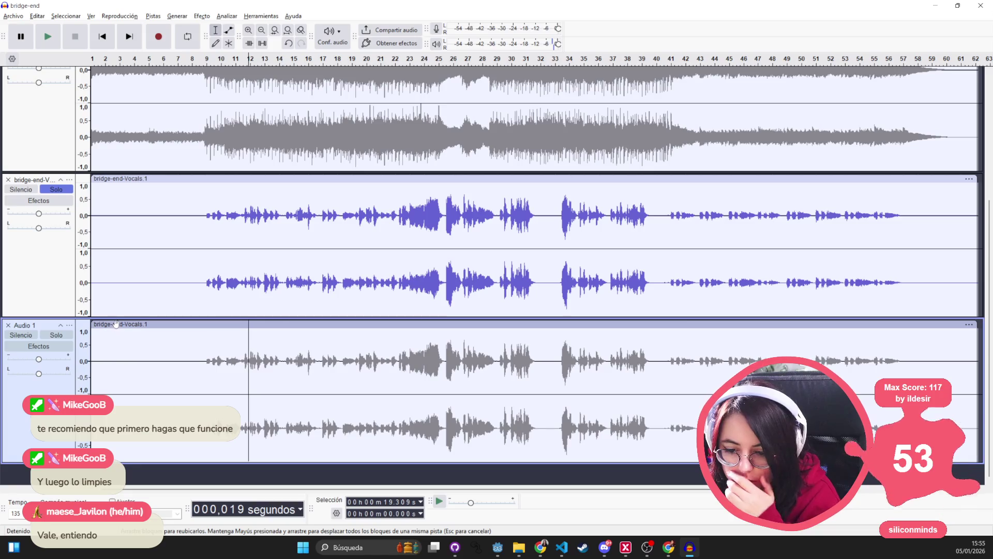
right_click(116, 327)
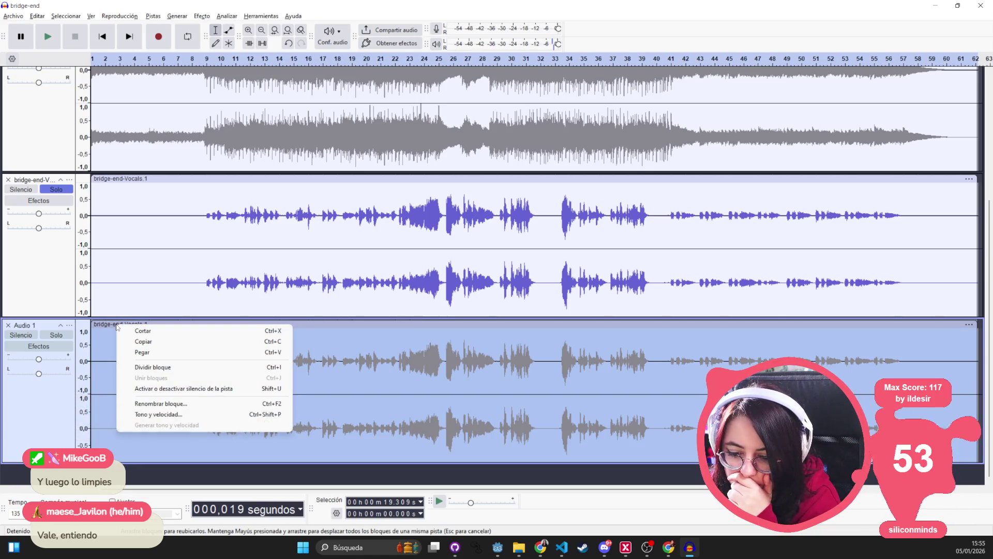
left_click(108, 328)
key("ctrl+z")
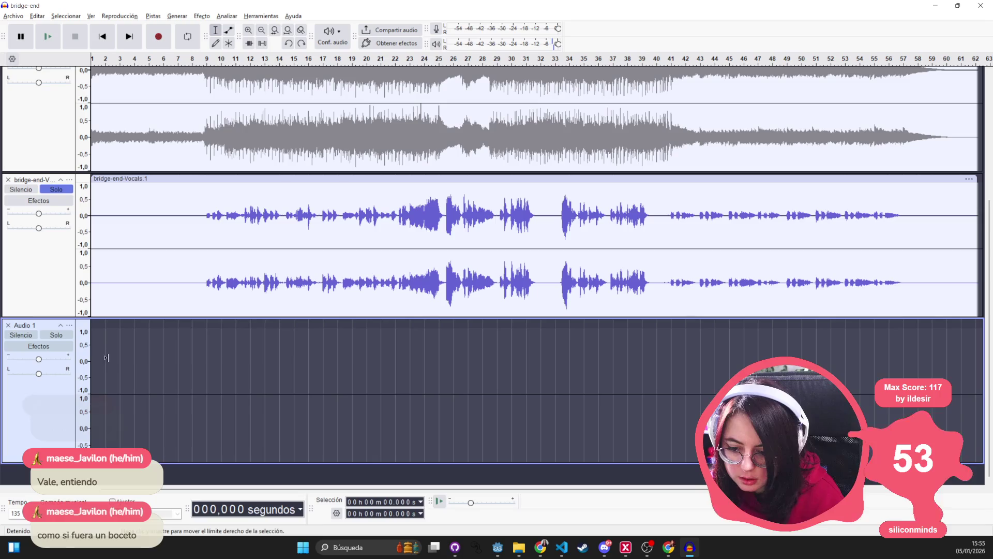
left_click(91, 347)
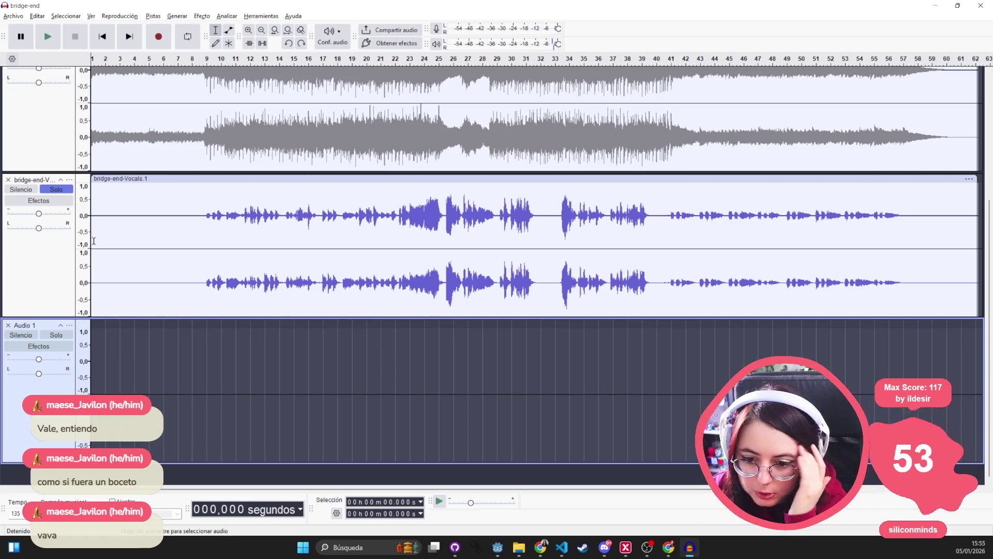
Select the bridge-end-Vocals.1 clip, look through the Tracks menu, then delete the empty Audio 1 track.
double_click(346, 201)
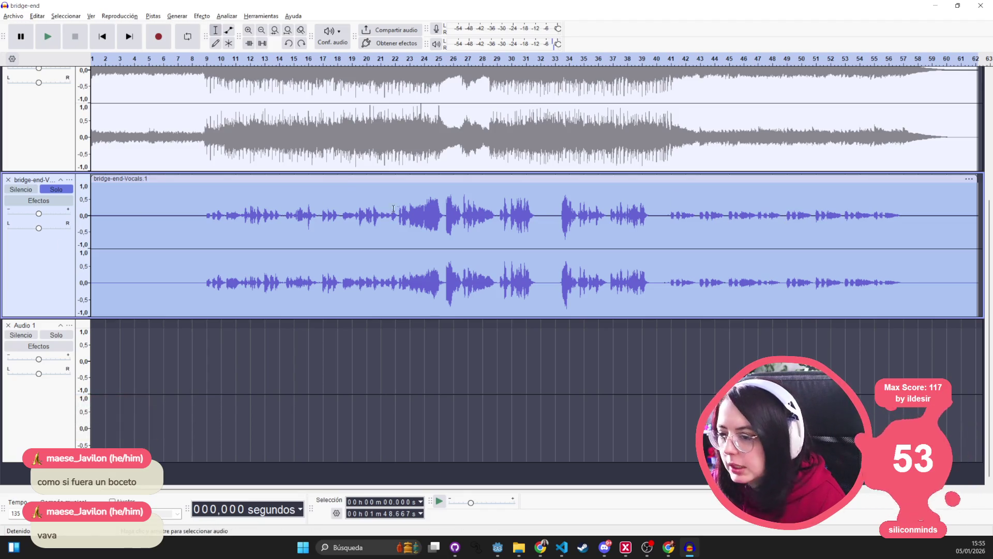
right_click(242, 179)
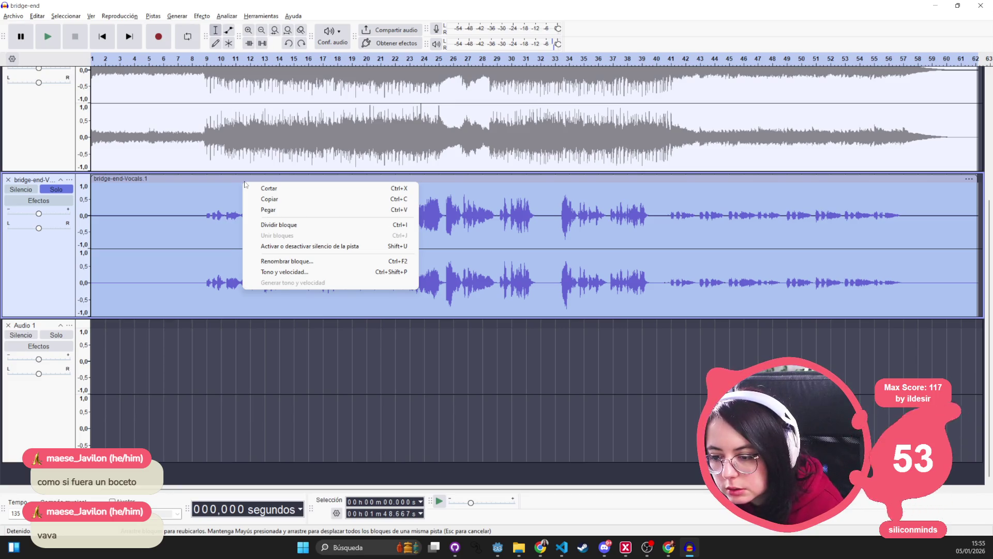
left_click(206, 17)
mouse_move(150, 17)
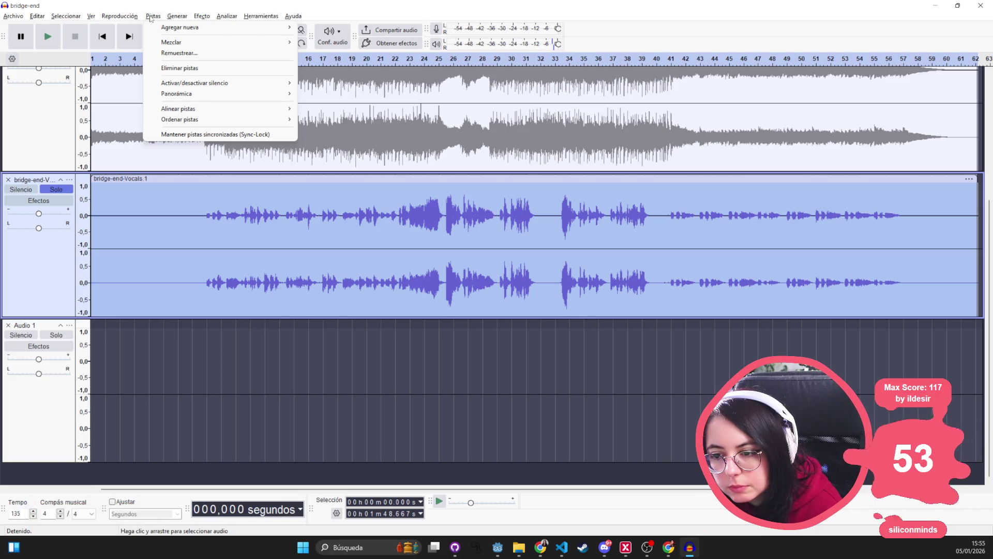
mouse_move(187, 32)
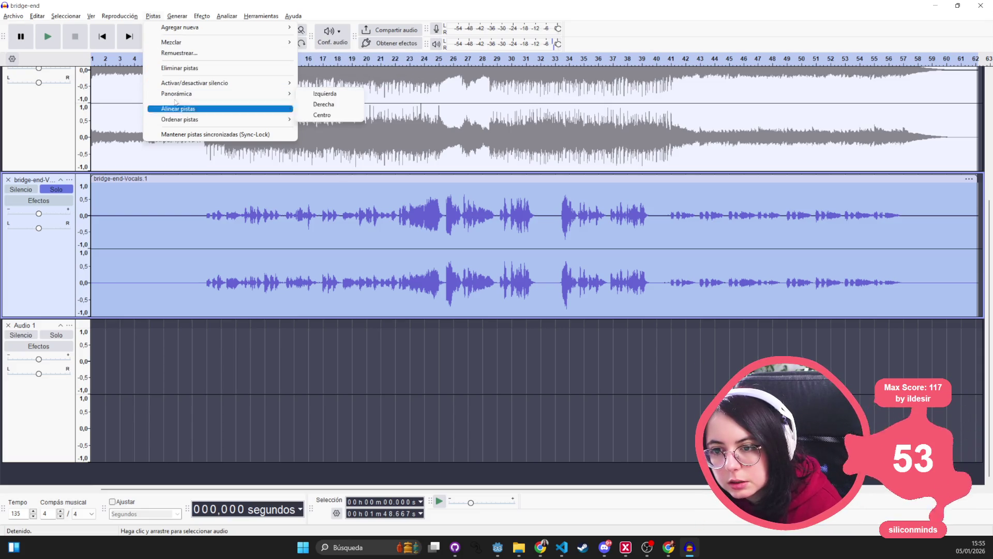
left_click(75, 17)
left_click(7, 325)
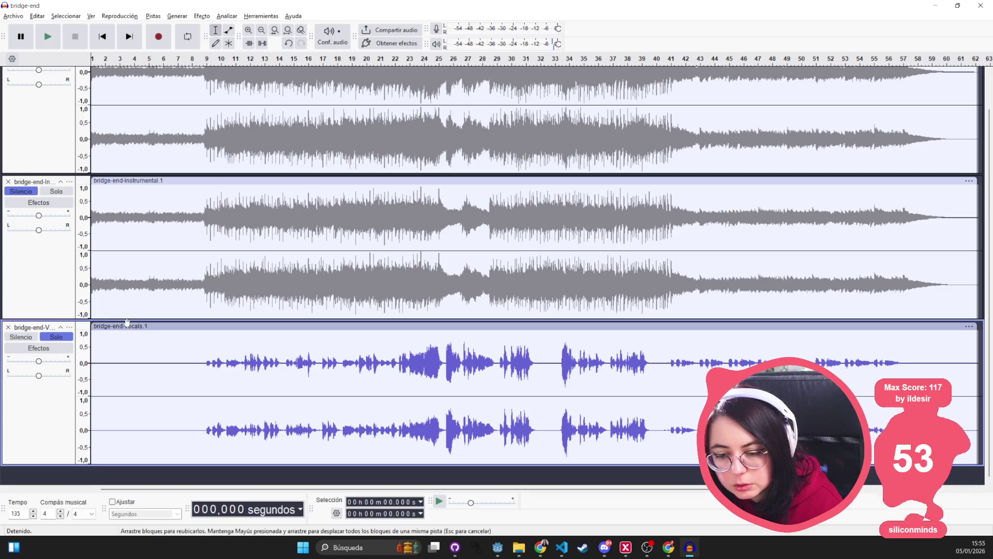
Copy the Vocals clip, paste it as a new track below, and select the original clip.
left_click(145, 329)
right_click(145, 329)
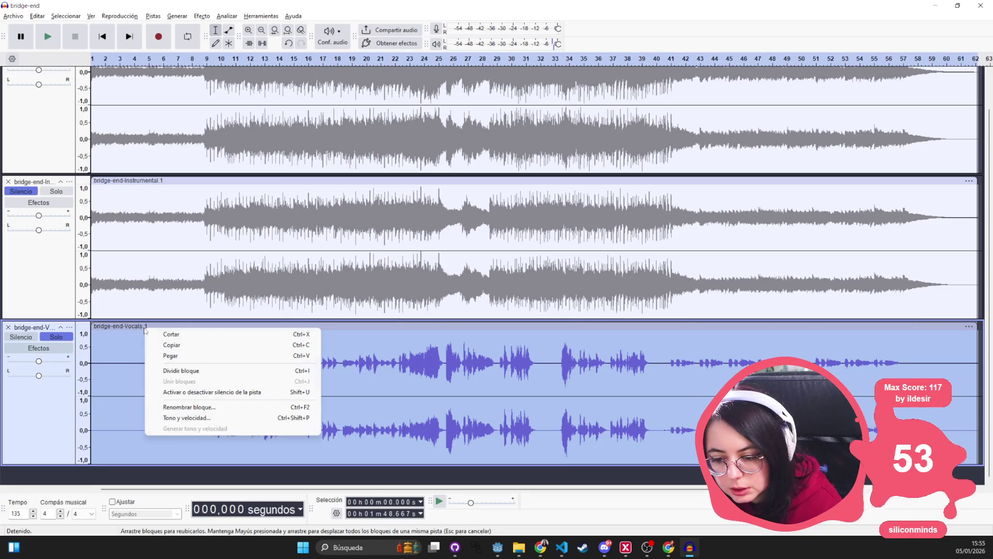
left_click(139, 326)
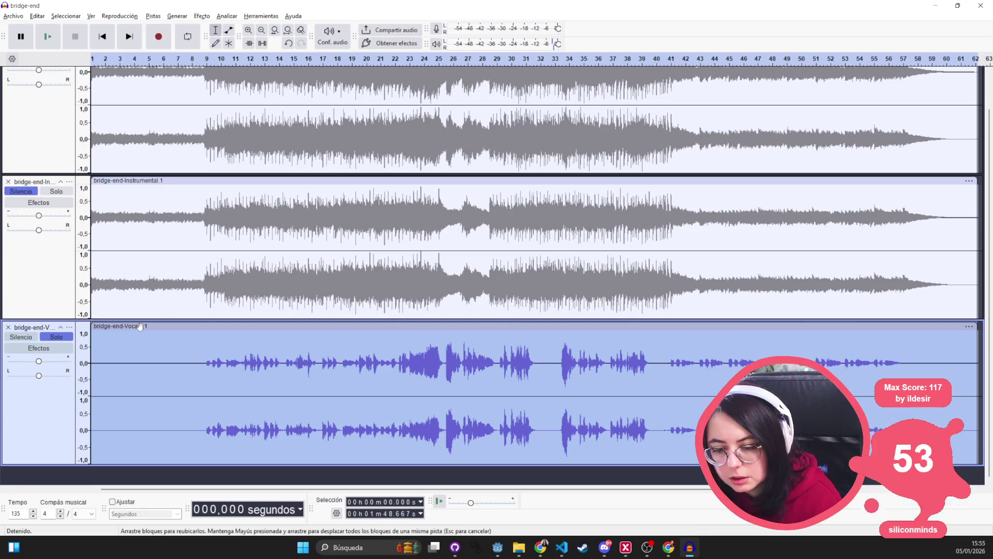
left_click(136, 475)
key("ctrl+v")
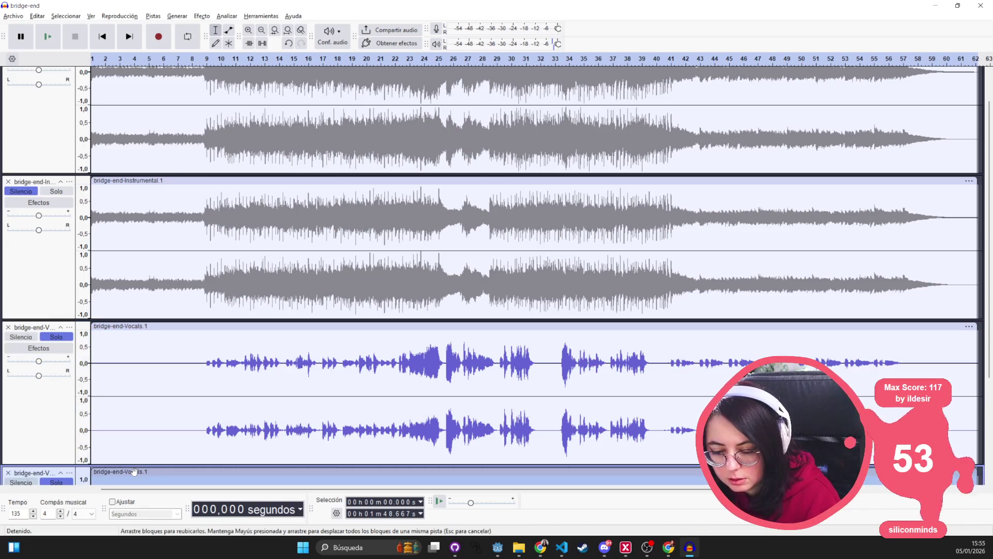
scroll(139, 414, "down", 2)
scroll(147, 368, "down", 2)
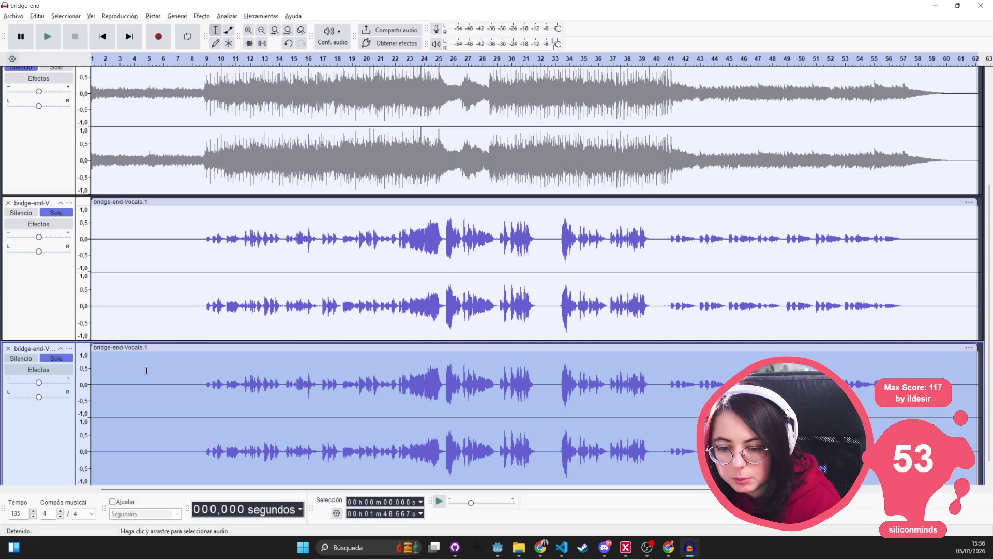
left_click(223, 391)
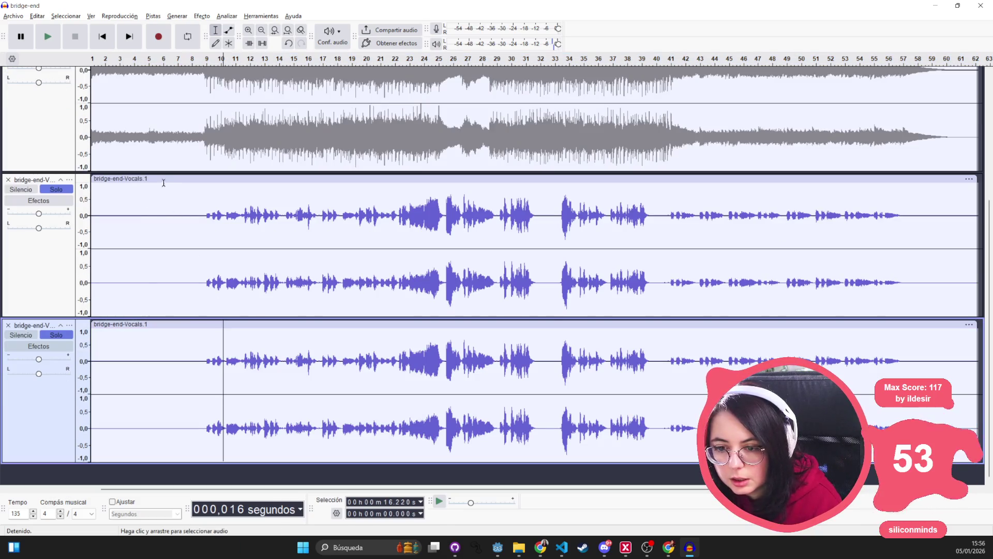
left_click(163, 178)
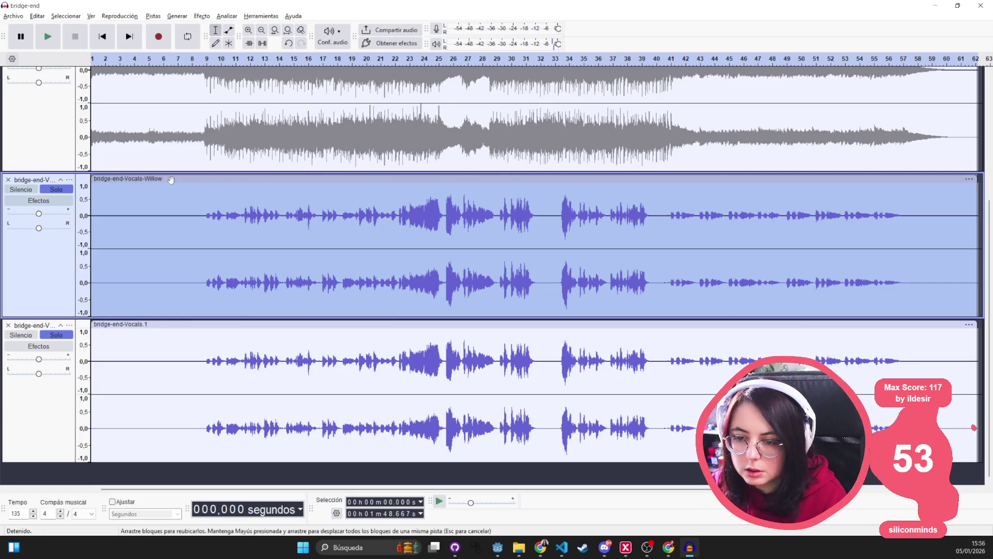
Confirm the clip names bridge-end-Vocals-Willow and bridge-end-Vocals-Morgan.
key("Return")
double_click(159, 324)
type("-Morg")
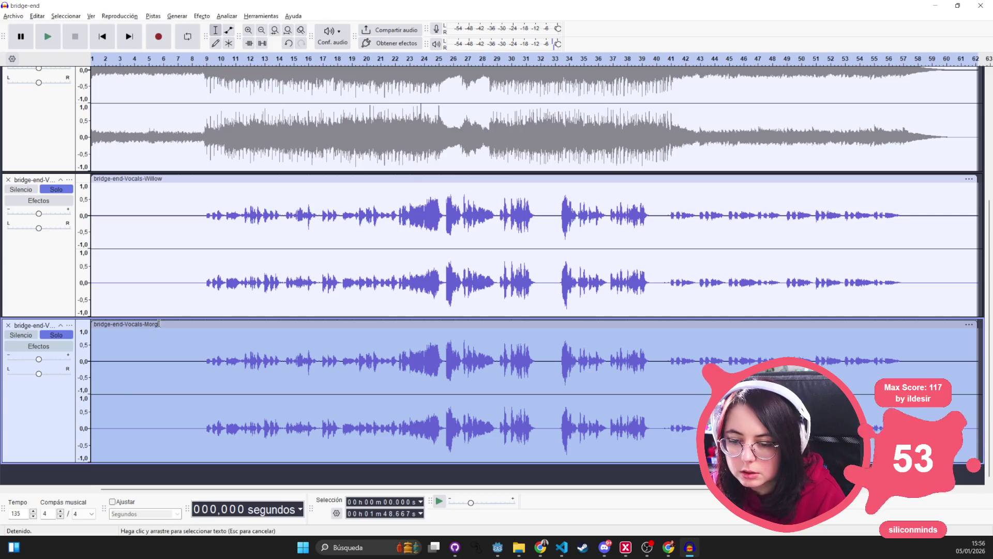
key("Return")
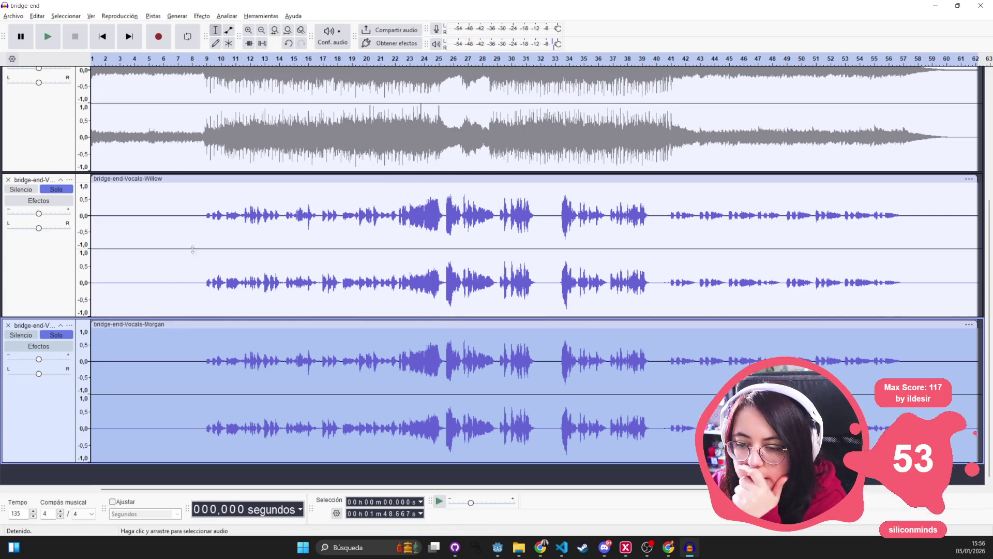
Mute the Morgan track and play Willow's vocals alone from about 14 s.
left_click(200, 253)
left_click(207, 235)
left_click(56, 189)
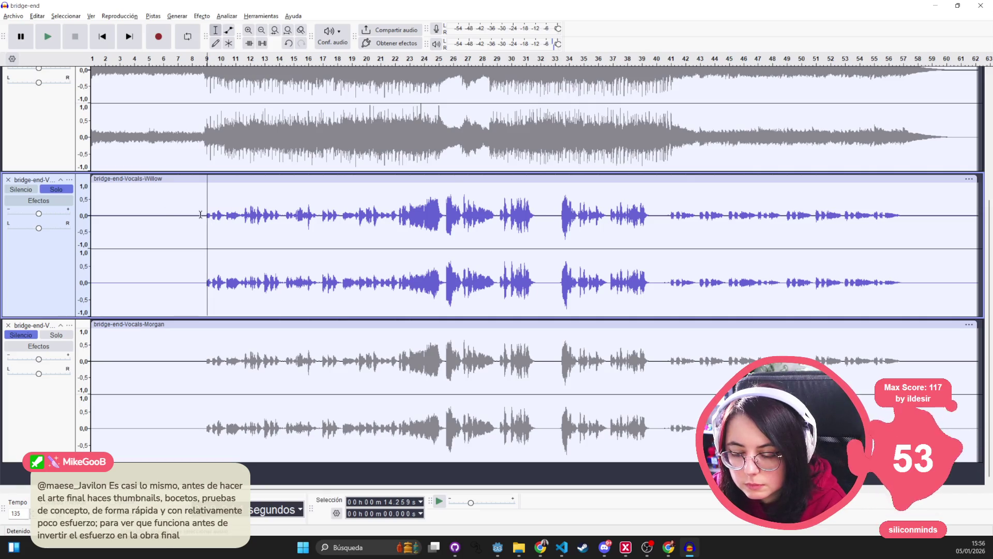
key("space")
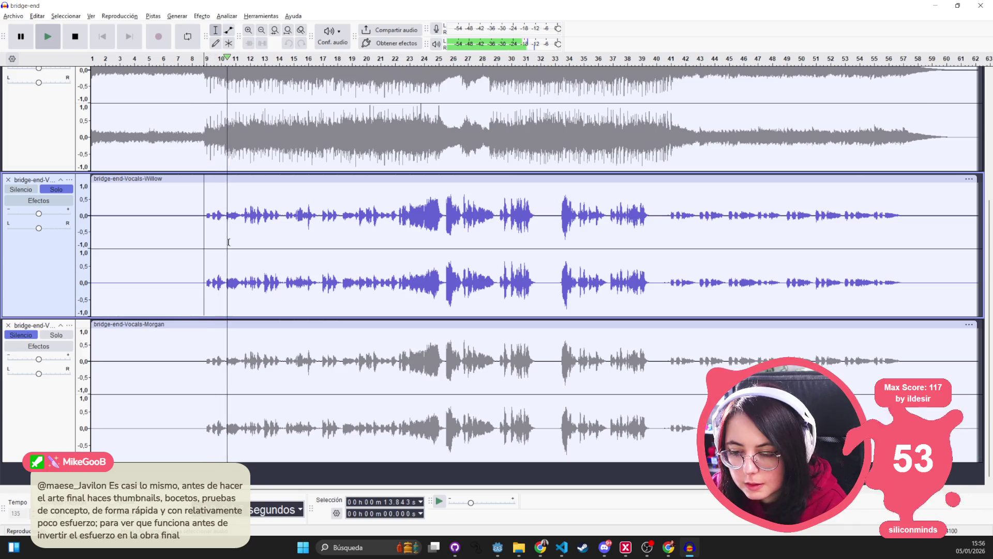
key("space")
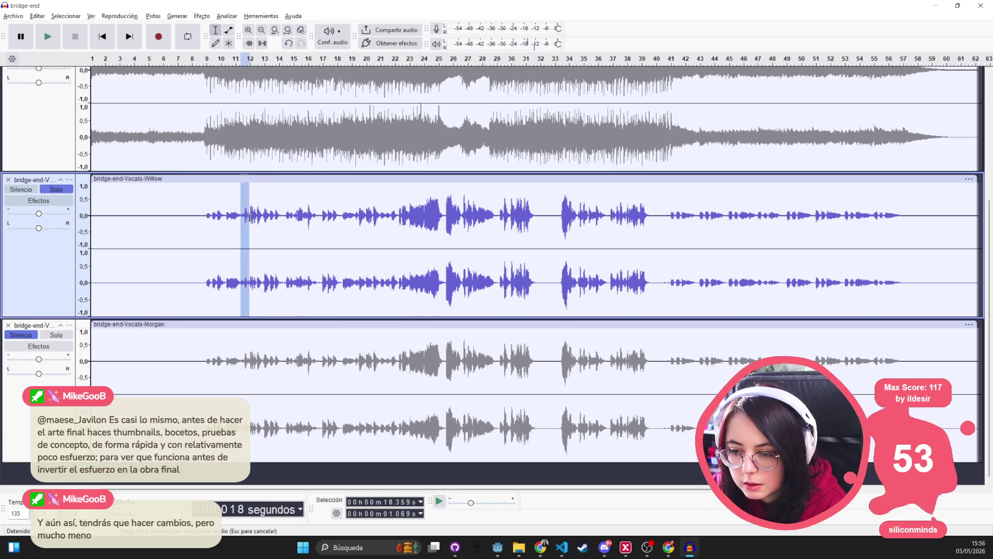
Play the Willow vocals from about 16 s to review them.
left_click_drag(248, 218, 260, 219)
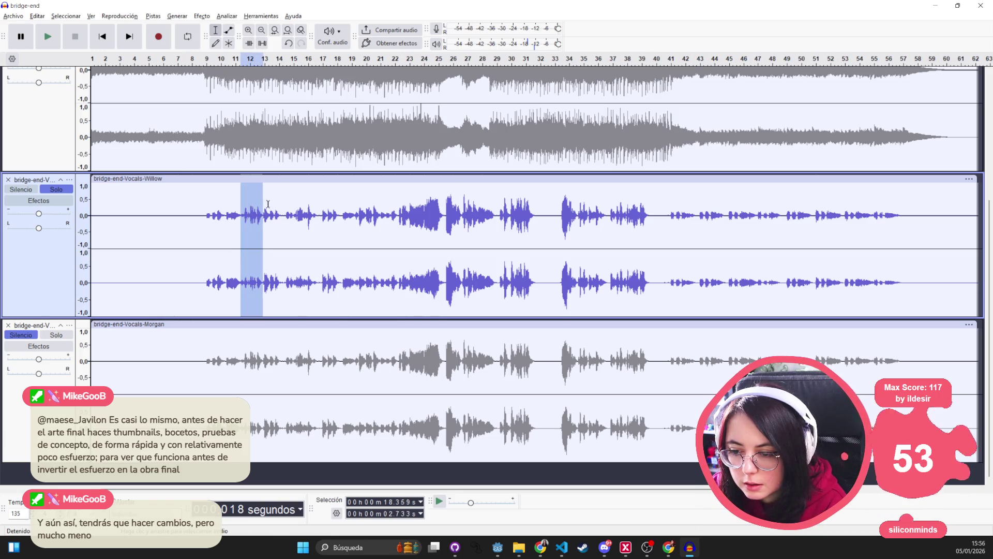
left_click(274, 206)
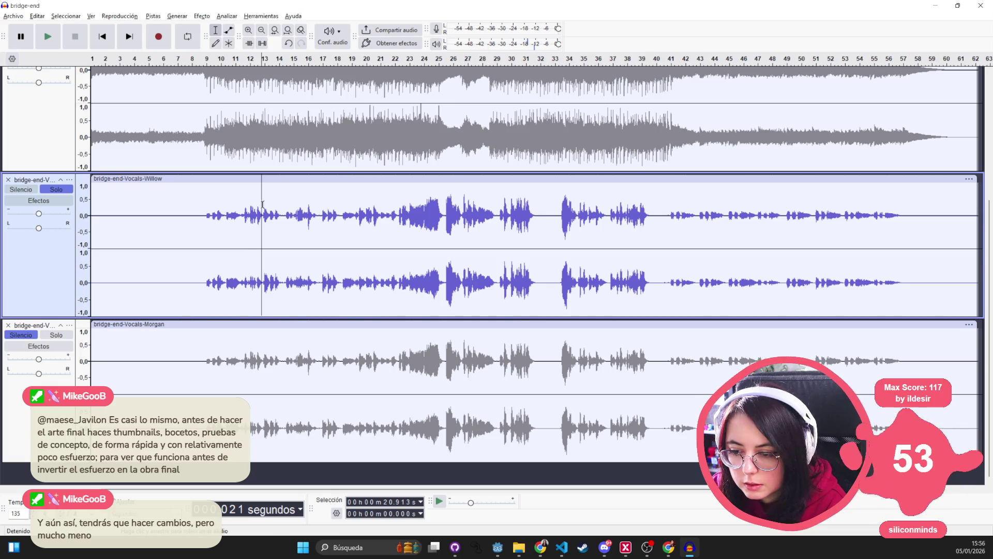
left_click(222, 208)
key("space")
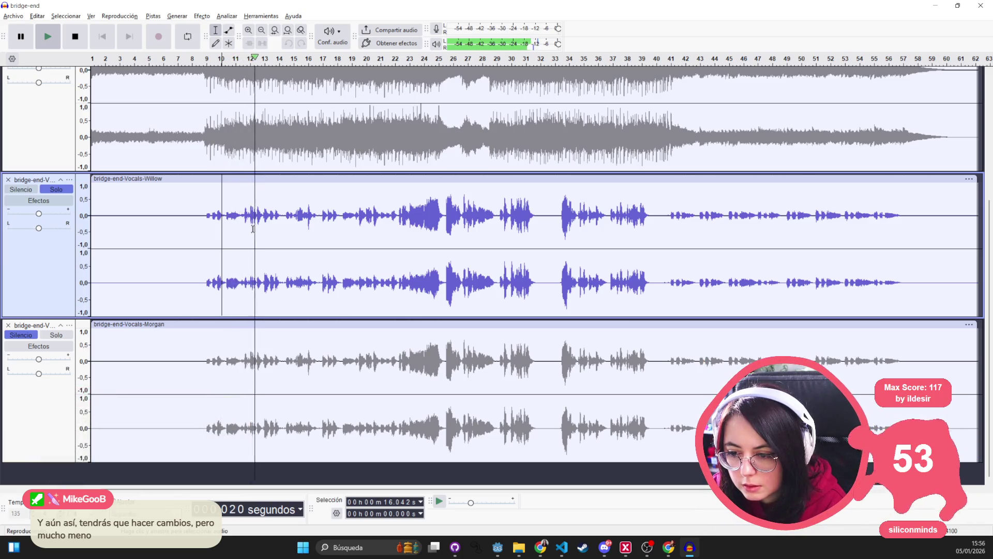
key("space")
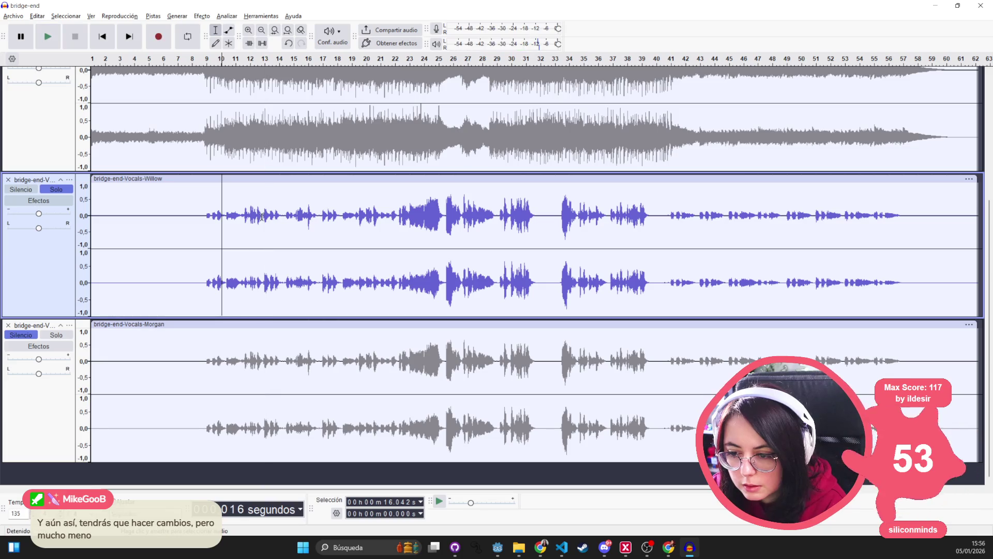
Select a short phrase around 19 s in Willow and browse the Effects list.
left_click_drag(264, 216, 249, 216)
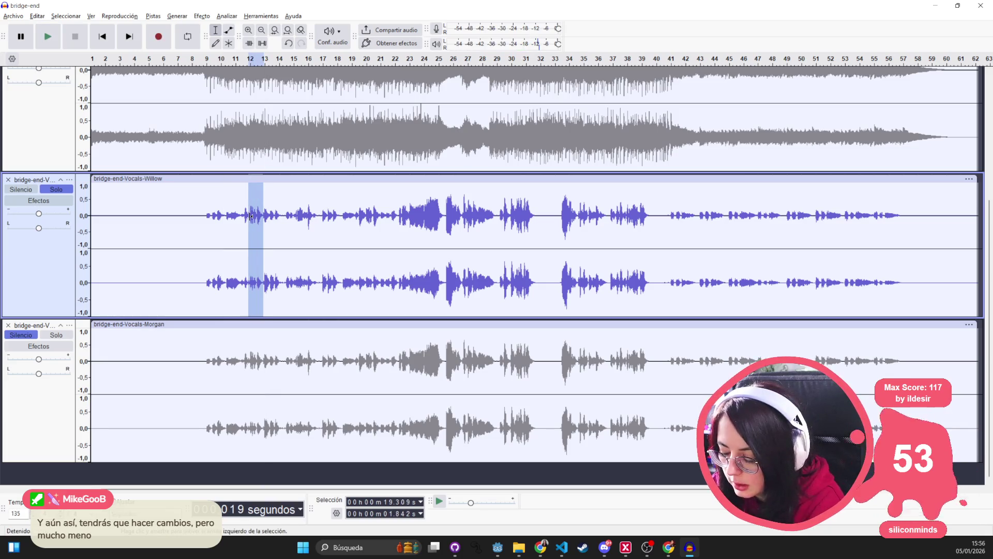
right_click(250, 218)
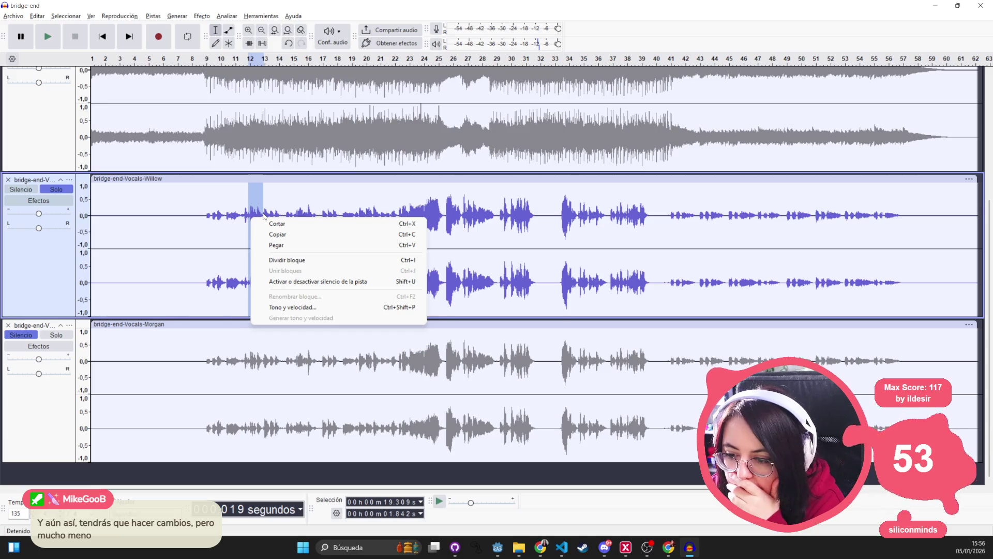
left_click(236, 18)
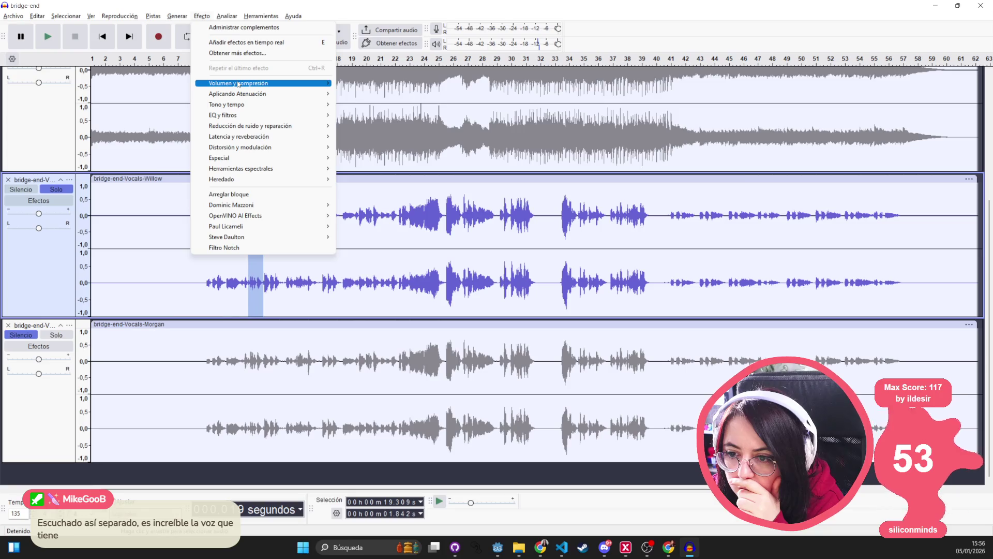
mouse_move(237, 85)
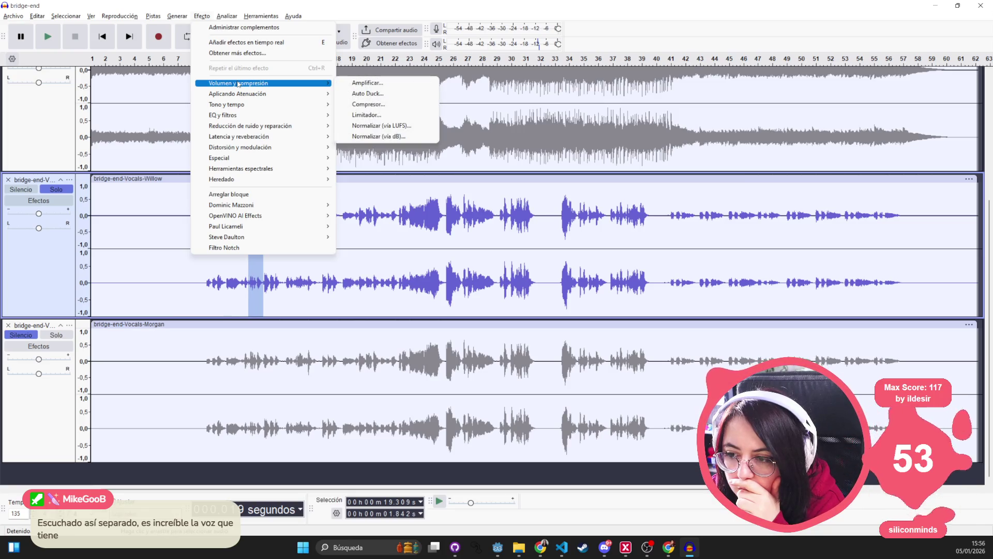
left_click(203, 17)
left_click(204, 19)
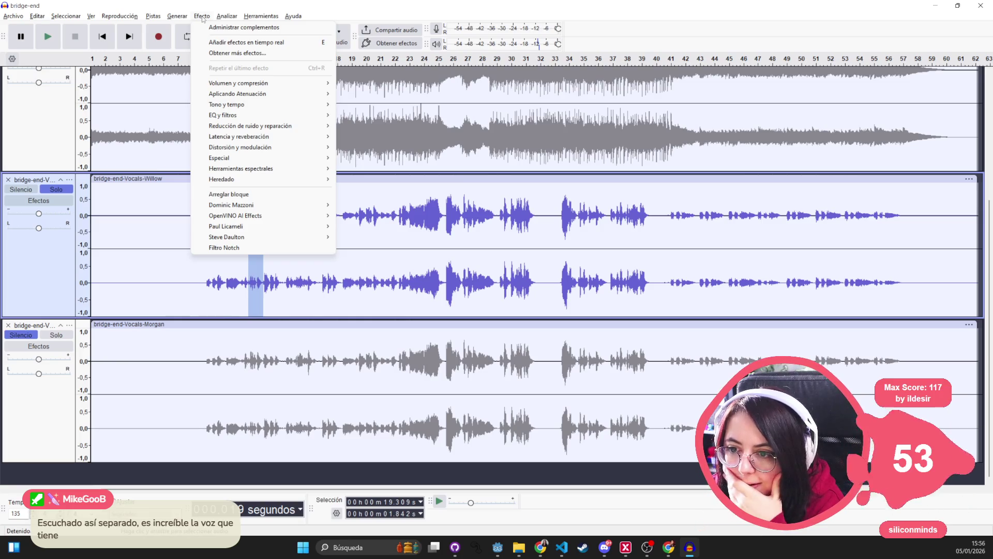
left_click(256, 283)
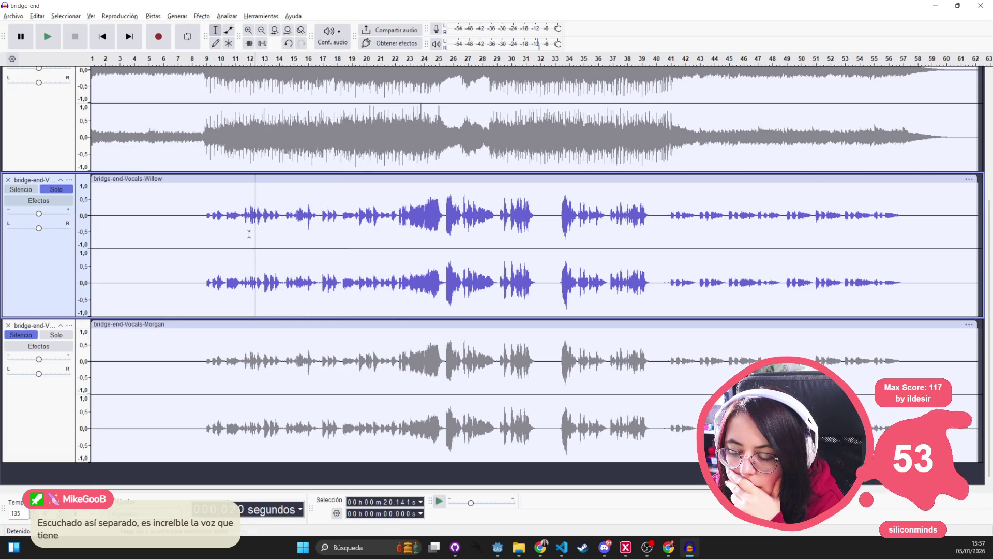
Reselect the 19 s phrase and play Willow from about 18 s.
left_click_drag(248, 221, 257, 222)
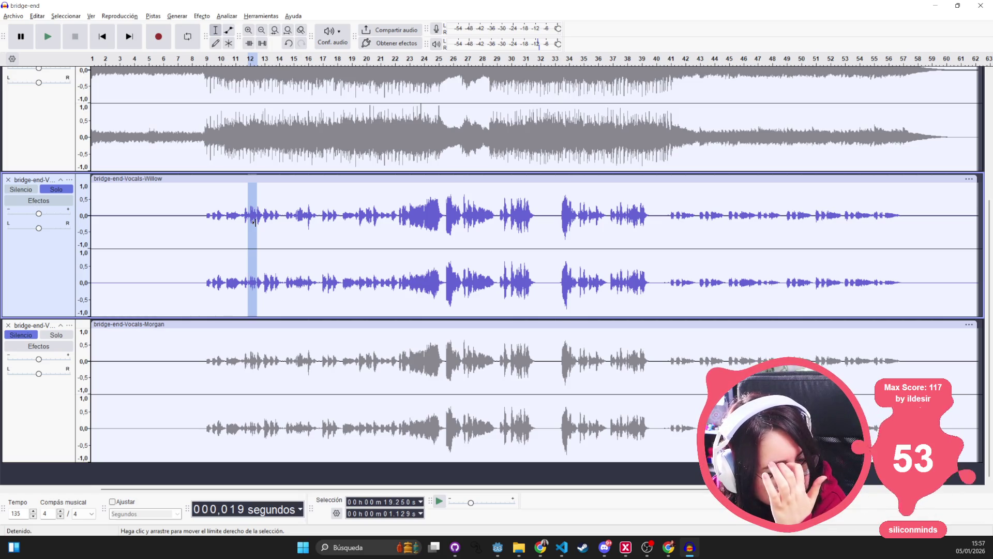
left_click(237, 224)
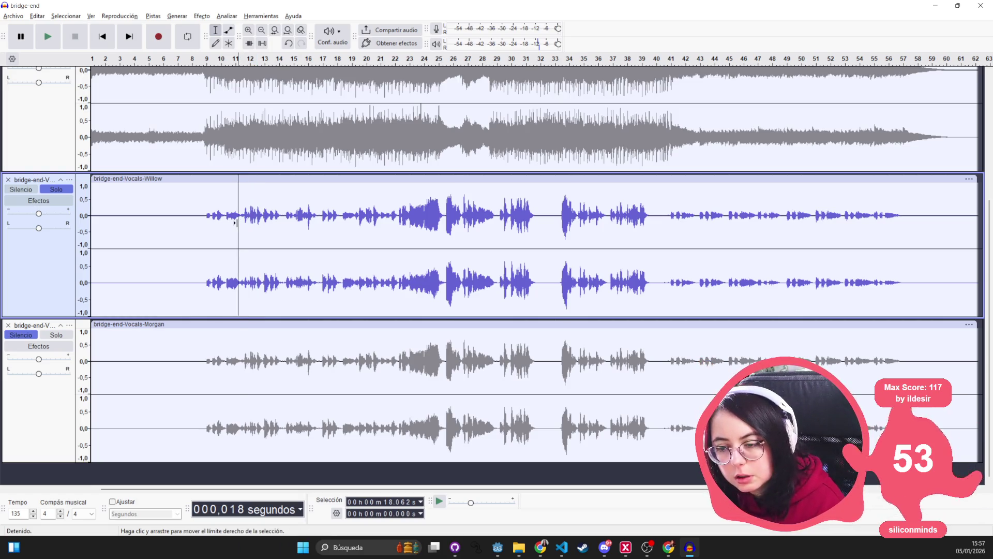
key("space")
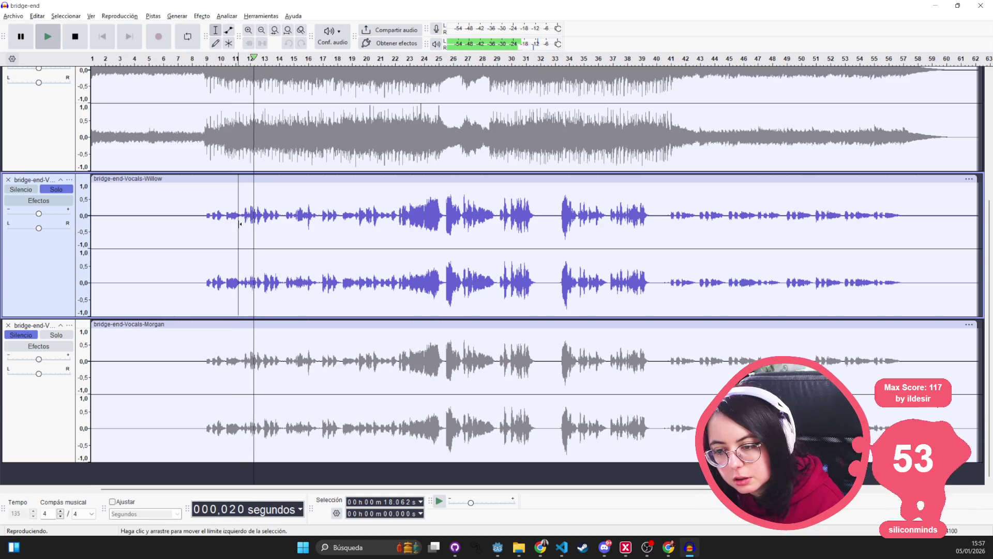
key("space")
Mute and unmute the Willow track, then solo it.
left_click_drag(263, 214, 250, 213)
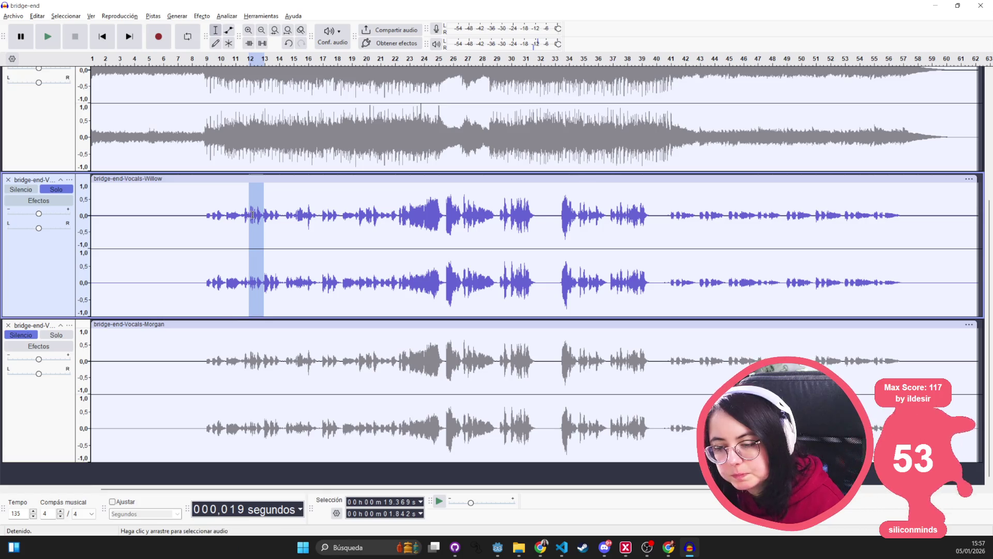
right_click(254, 217)
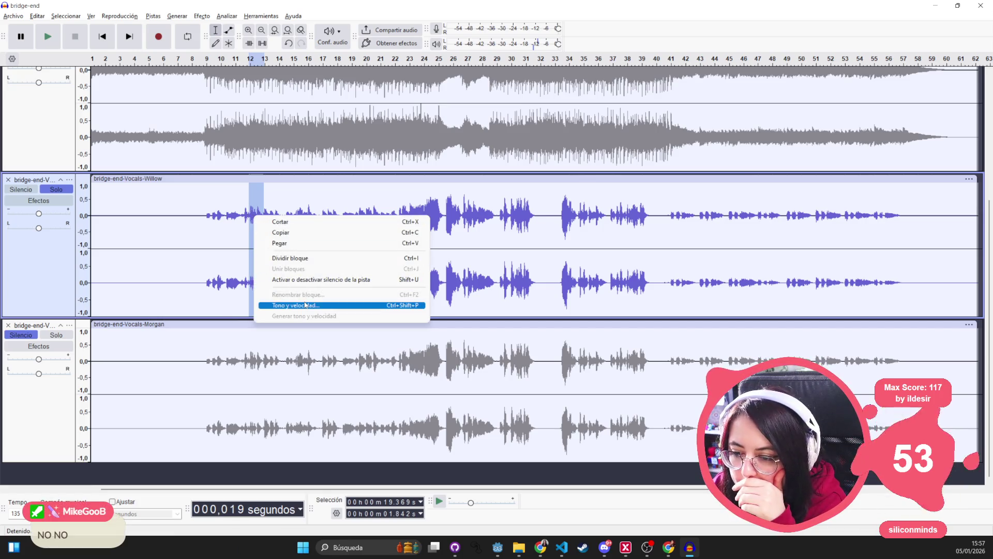
left_click(318, 282)
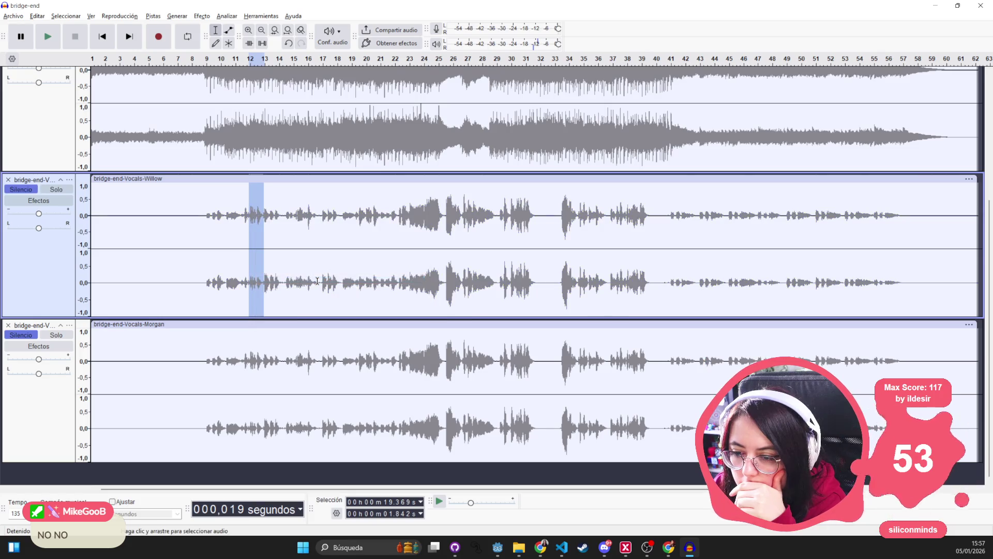
left_click(44, 190)
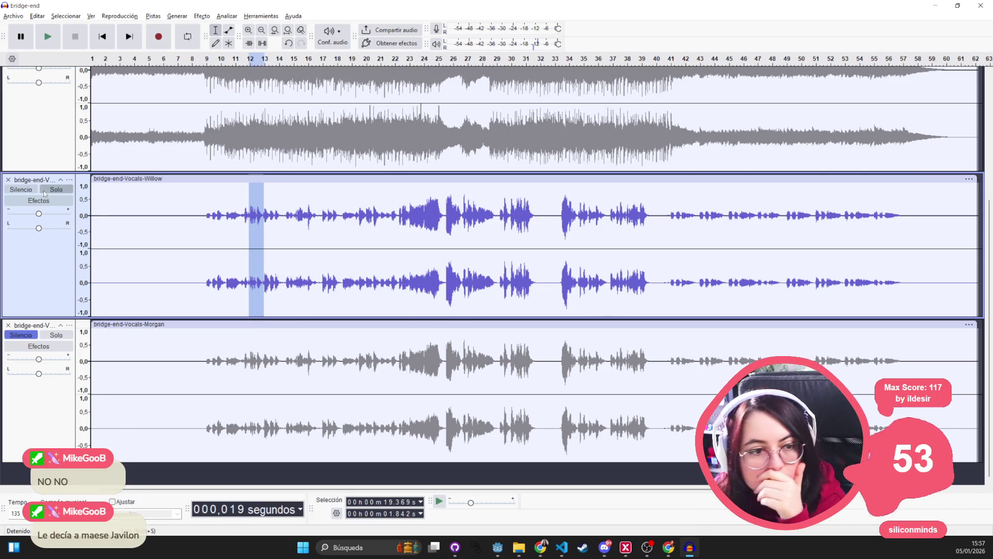
left_click(43, 190)
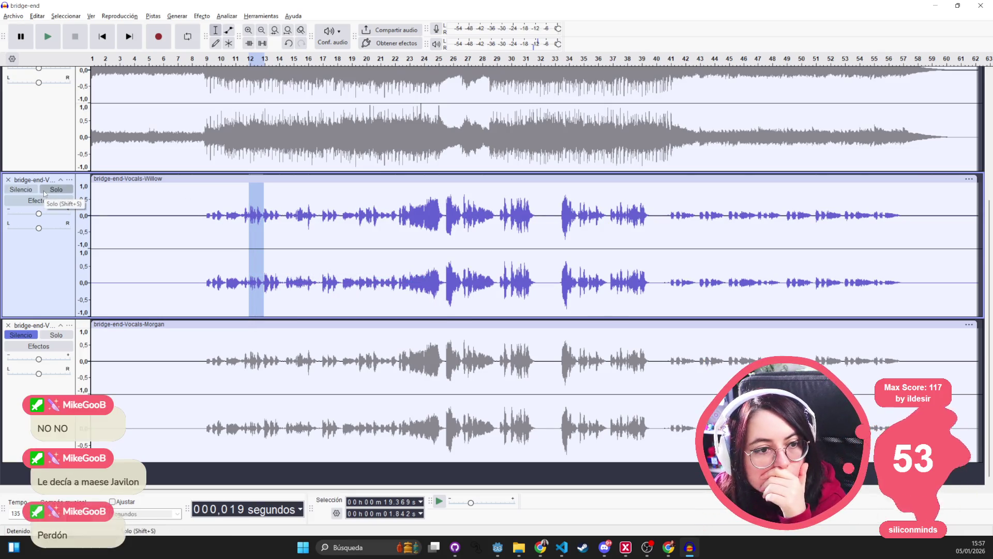
right_click(256, 213)
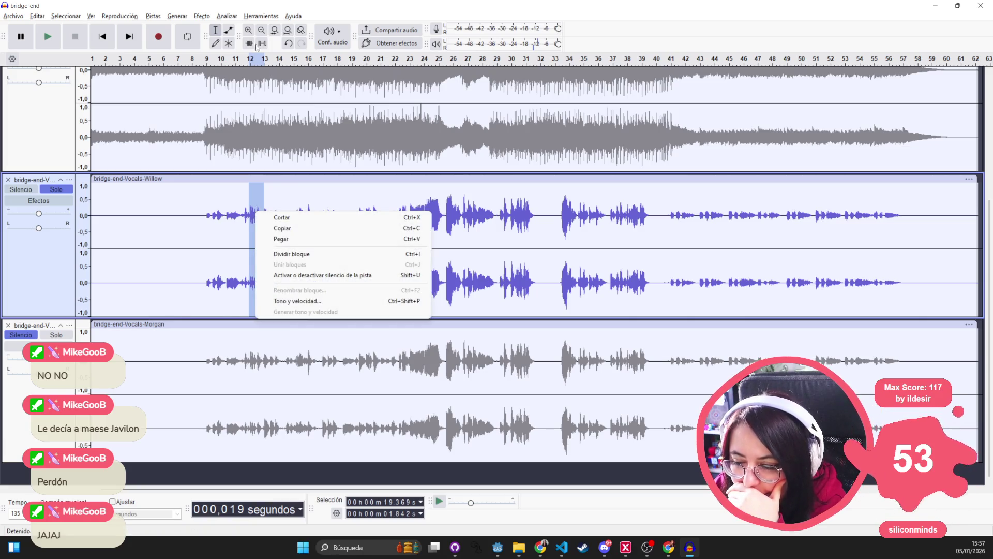
left_click(355, 17)
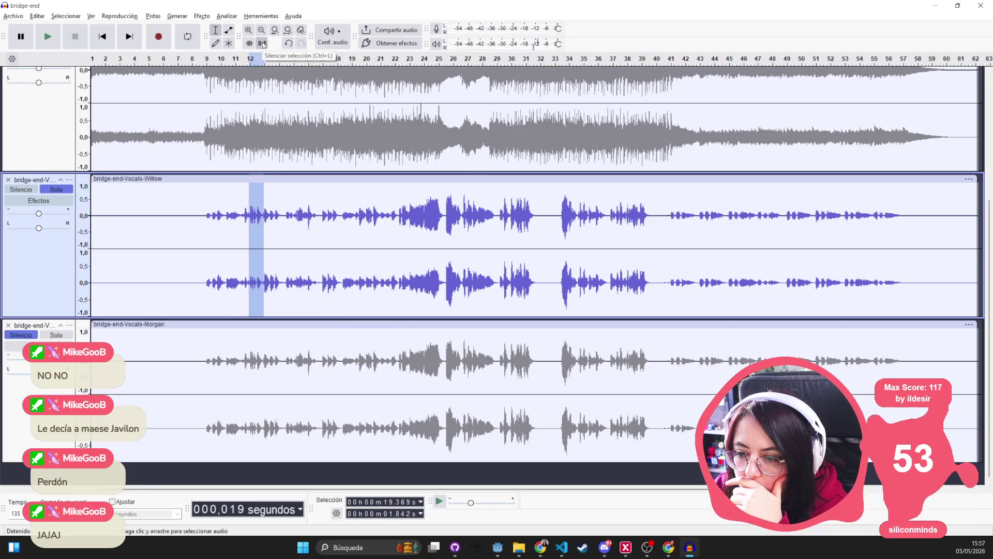
Play the Willow track and silence the first passage of the other singer's line.
left_click(262, 201)
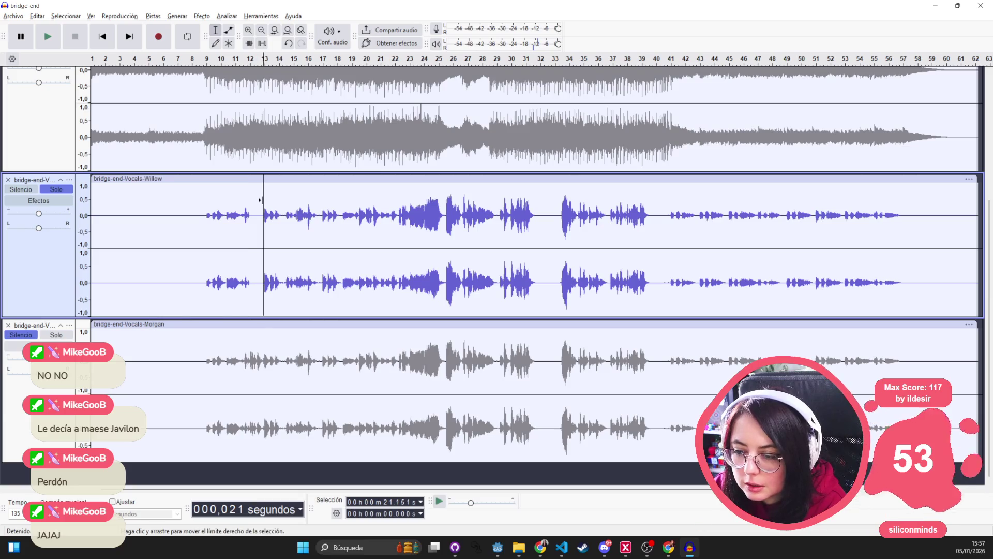
key("space")
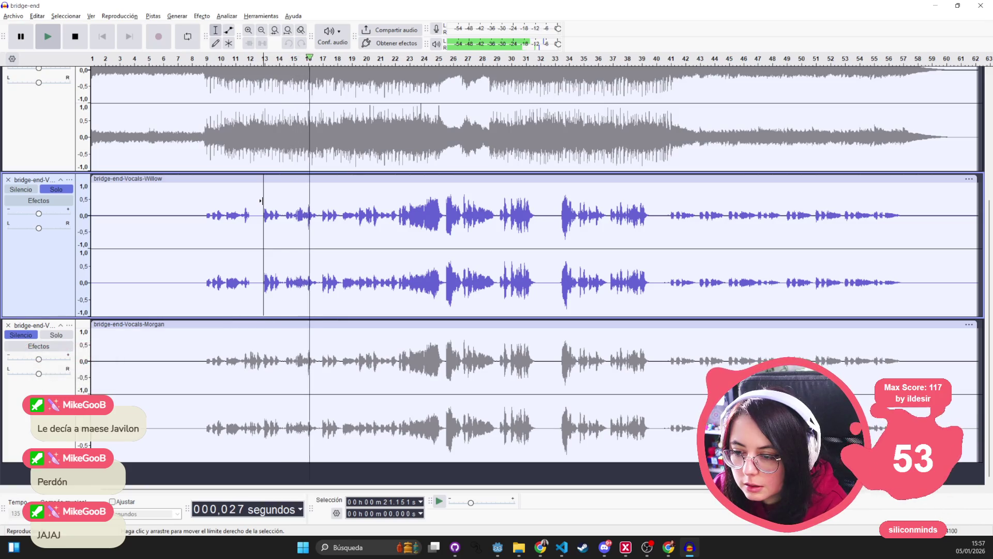
key("space")
left_click(294, 213)
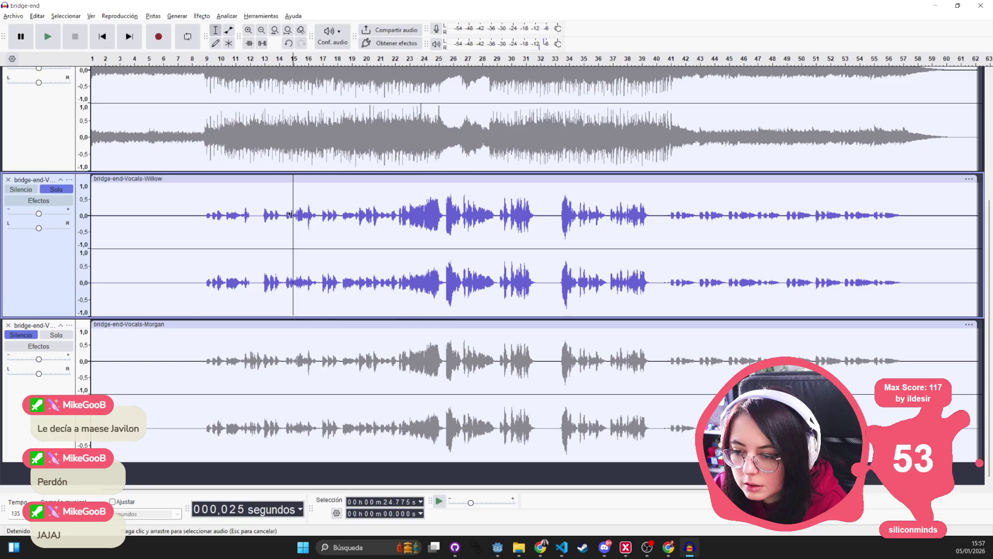
key("space")
key("space")
mouse_move(297, 214)
left_mouse_down()
mouse_move(328, 214)
mouse_move(317, 213)
left_mouse_up()
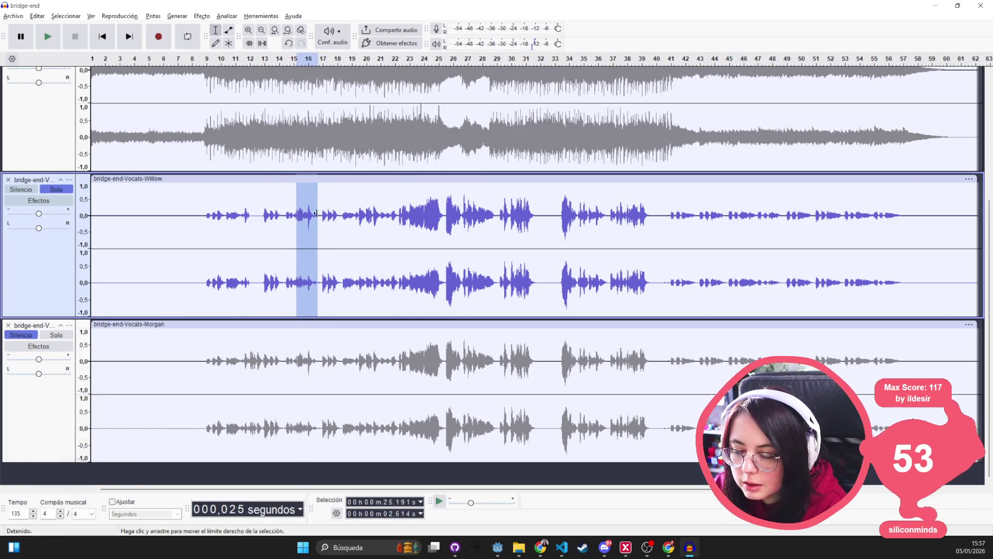
left_click(262, 46)
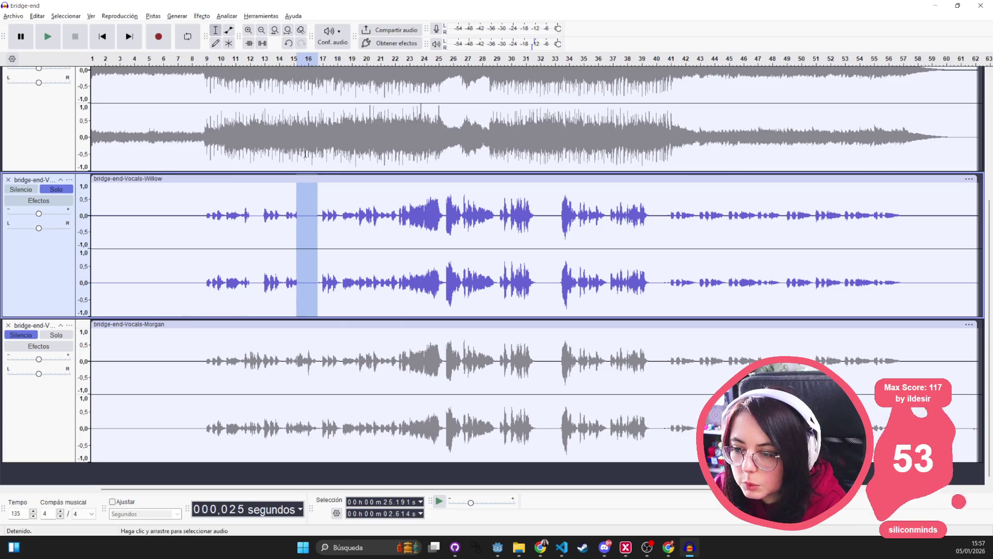
Replay to check the silenced passage, then select and audition the next unwanted passage.
left_click(322, 210)
key("space")
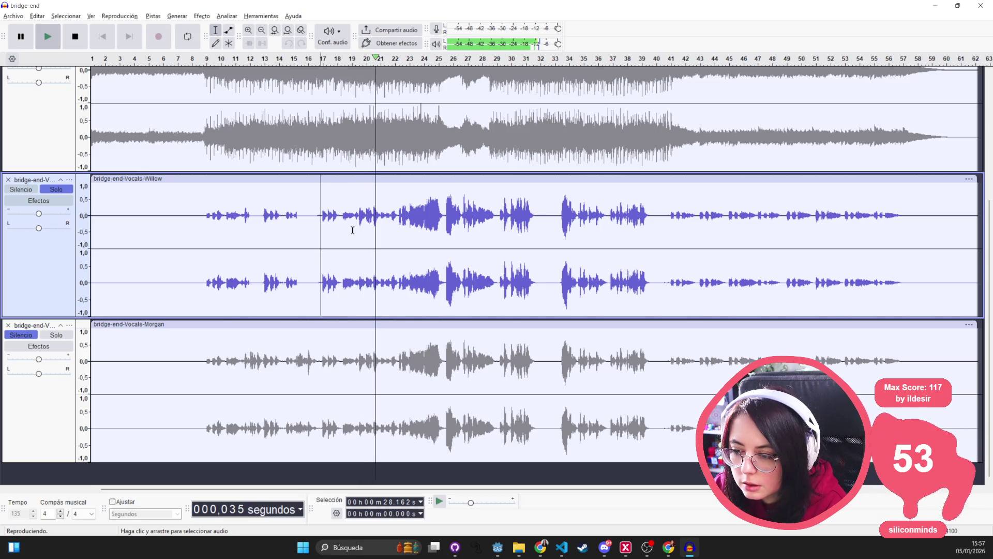
key("space")
left_click_drag(382, 216, 360, 215)
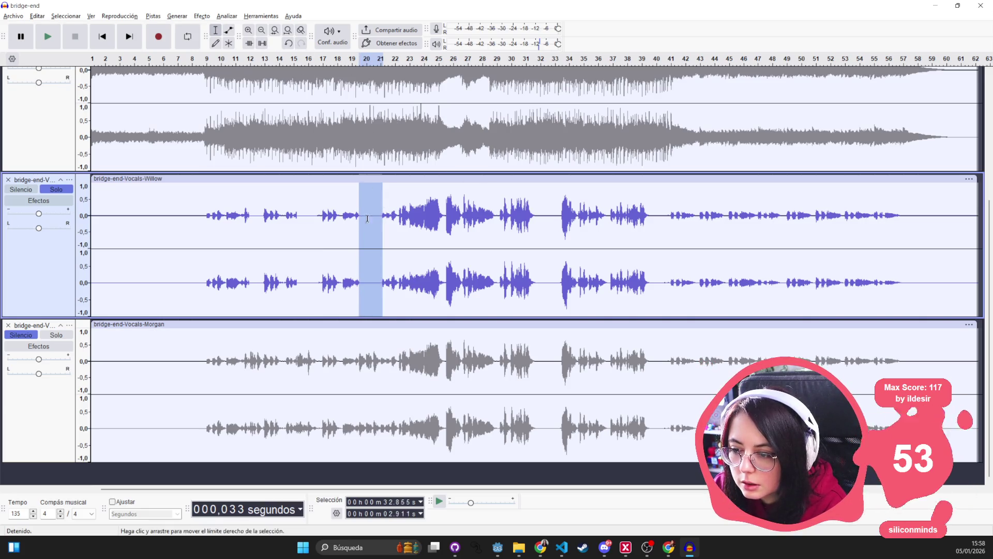
left_click(356, 214)
key("space")
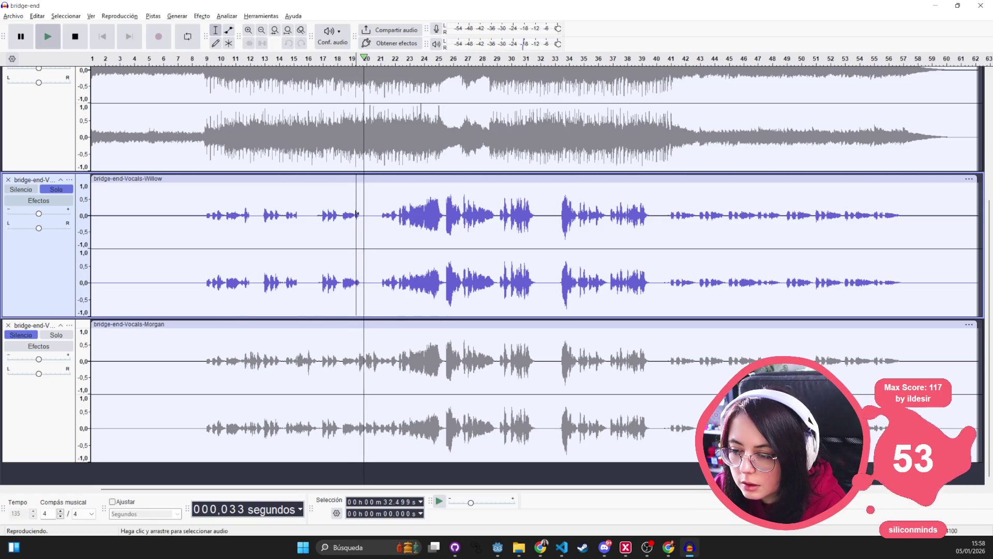
Select a small leftover vocal fragment and play Willow further on to check it.
left_click_drag(355, 215, 360, 214)
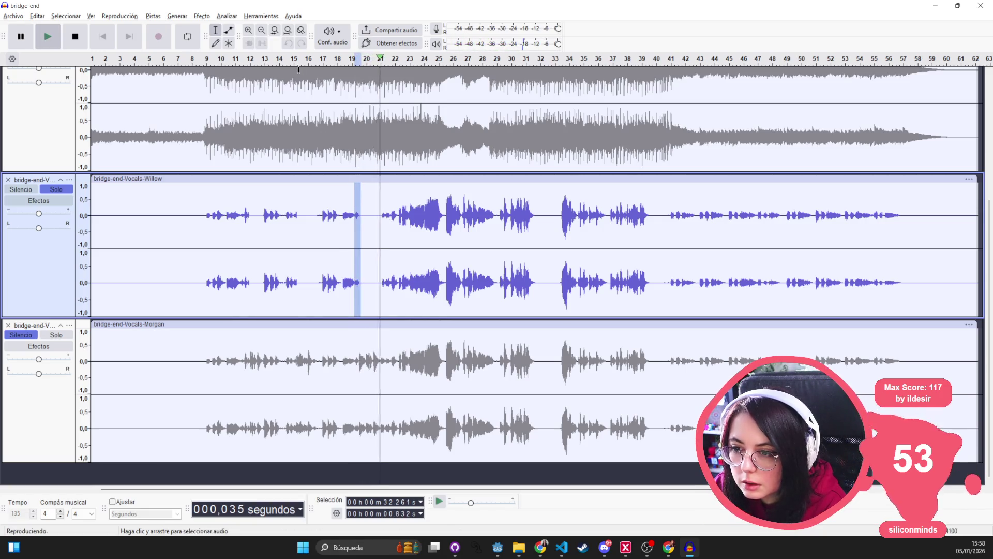
key("space")
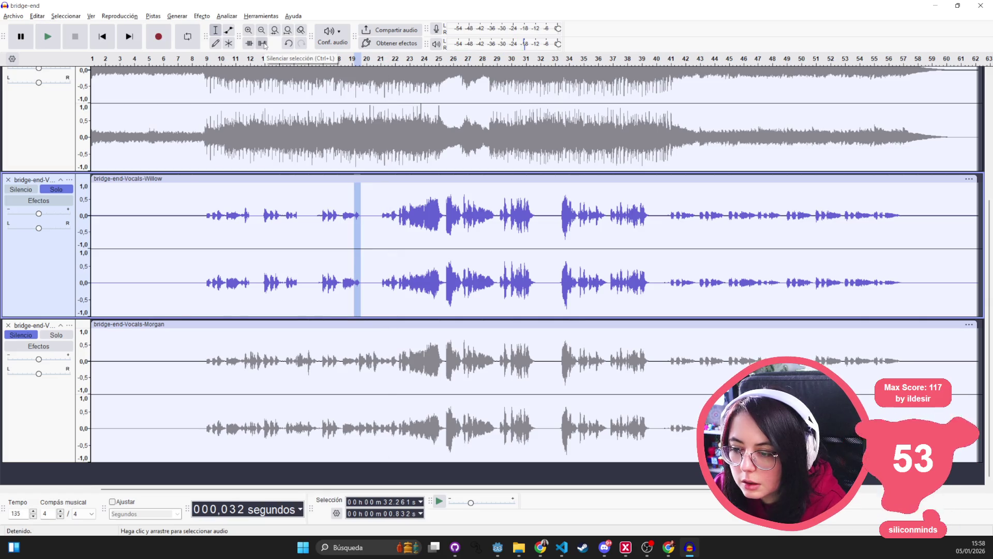
left_click(381, 218)
key("space")
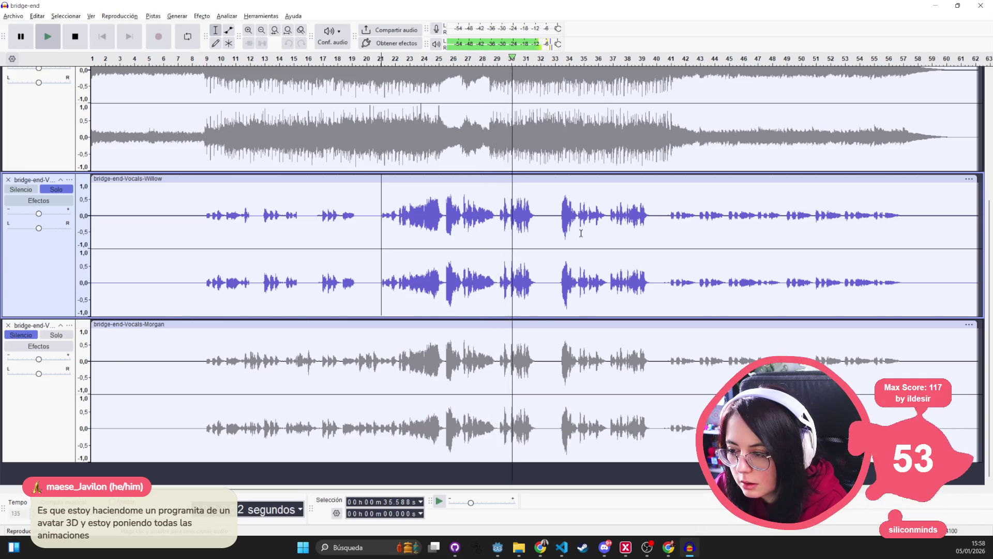
key("space")
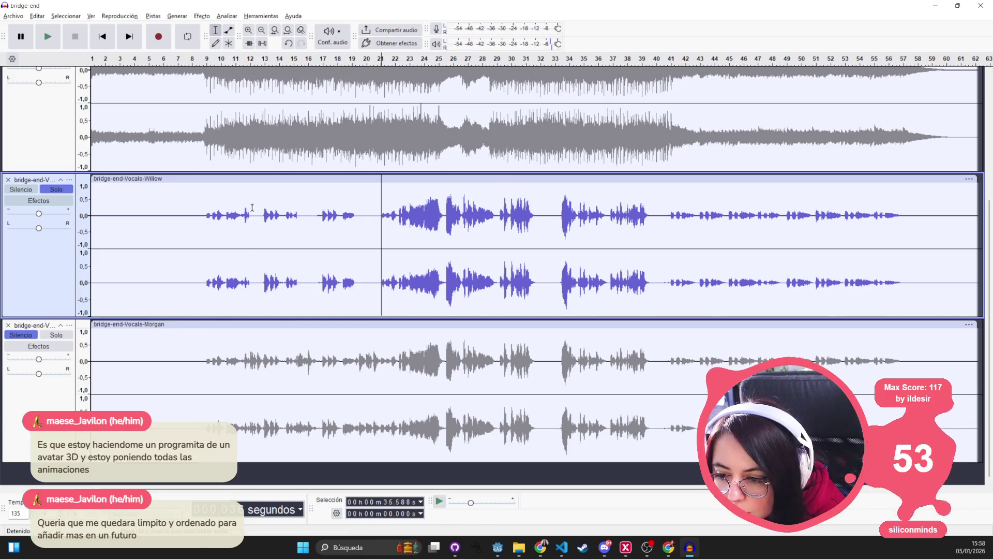
Silence an early unwanted passage in the Morgan track.
left_click_drag(250, 271, 207, 270)
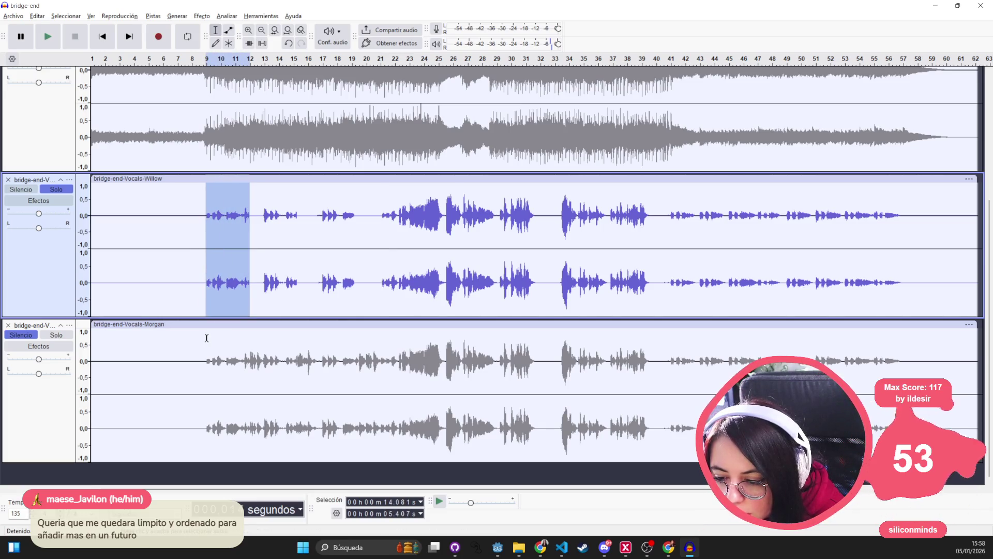
left_click_drag(206, 337, 251, 339)
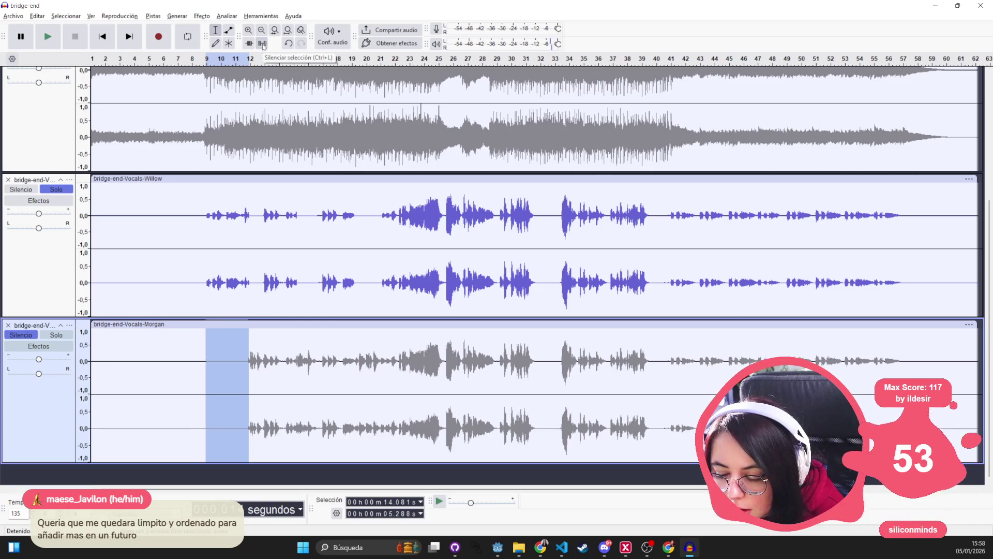
scroll(241, 337, "up", 1)
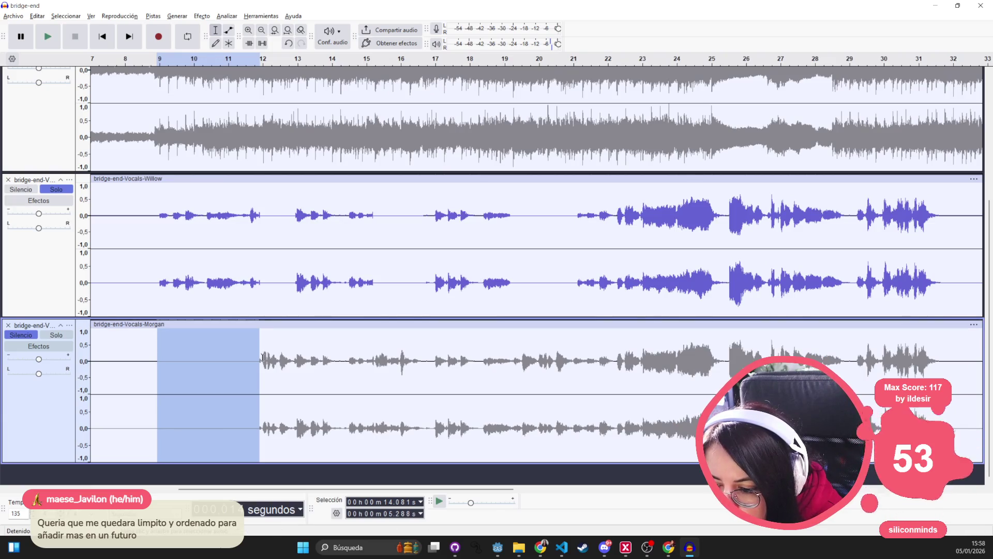
left_click_drag(263, 357, 245, 357)
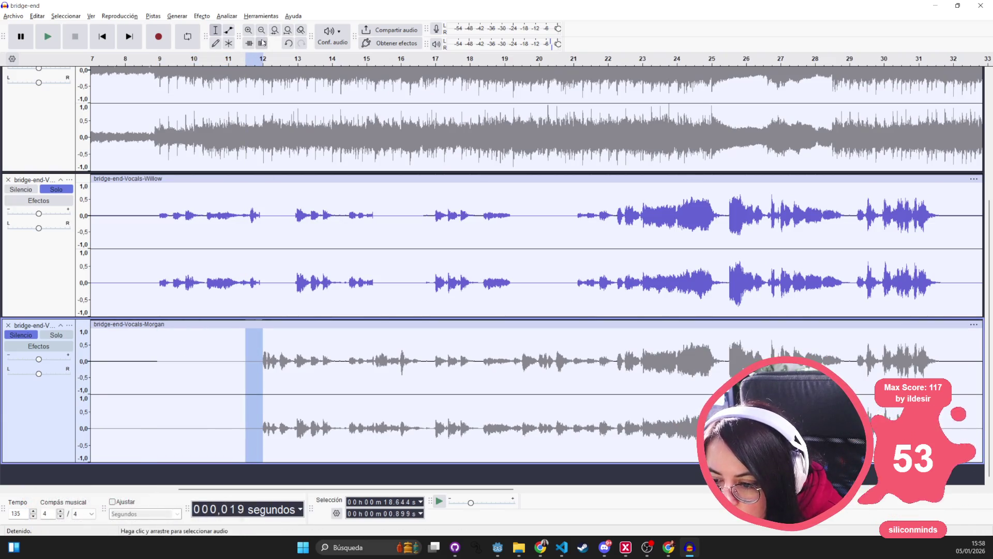
left_click_drag(295, 336, 380, 342)
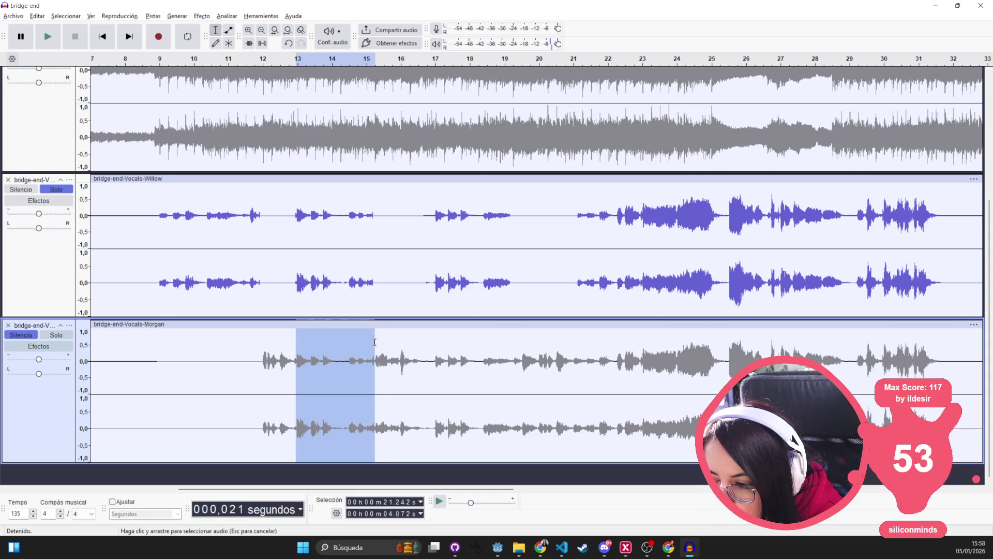
left_click(260, 46)
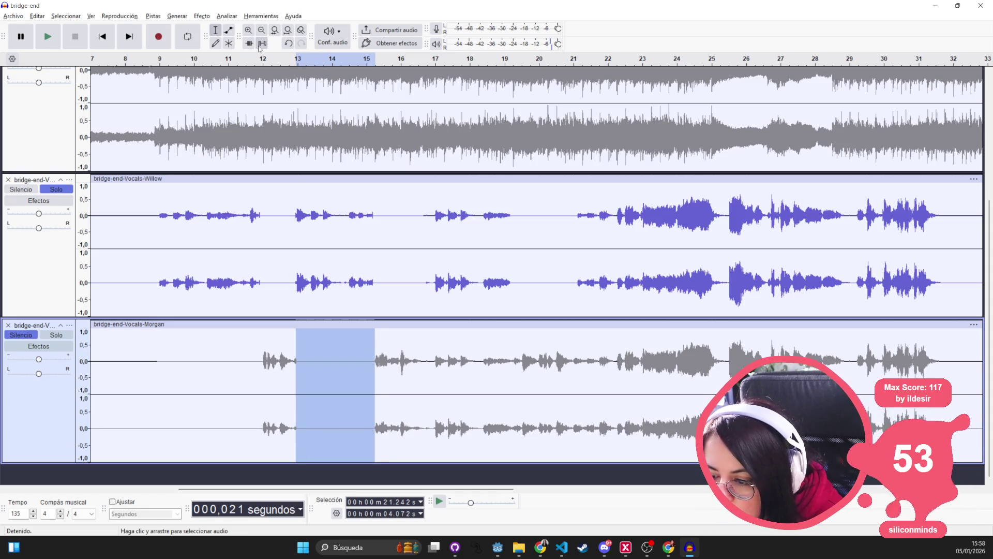
Silence a later unwanted Morgan line, then solo Morgan, mute Willow and play it back.
left_click_drag(433, 360, 478, 368)
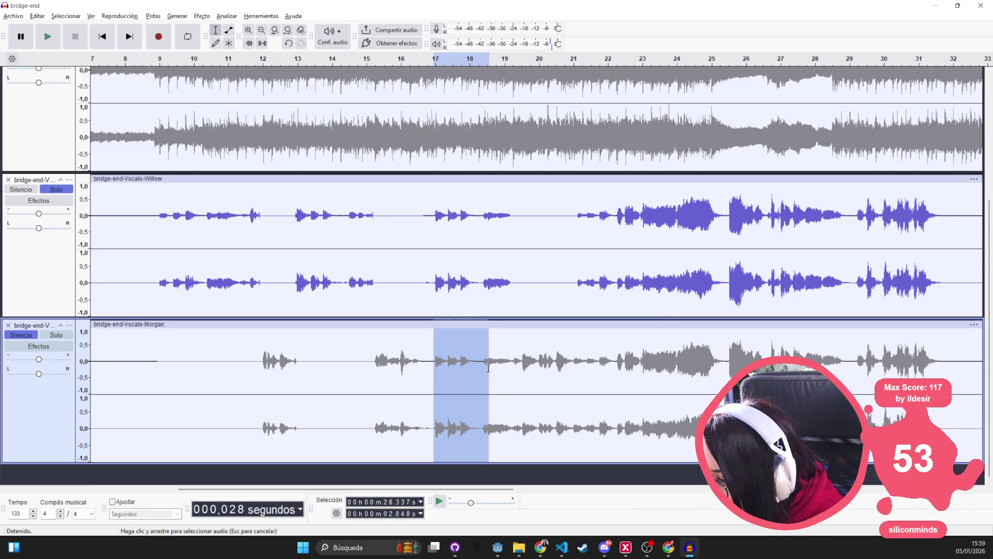
left_click_drag(495, 370, 516, 370)
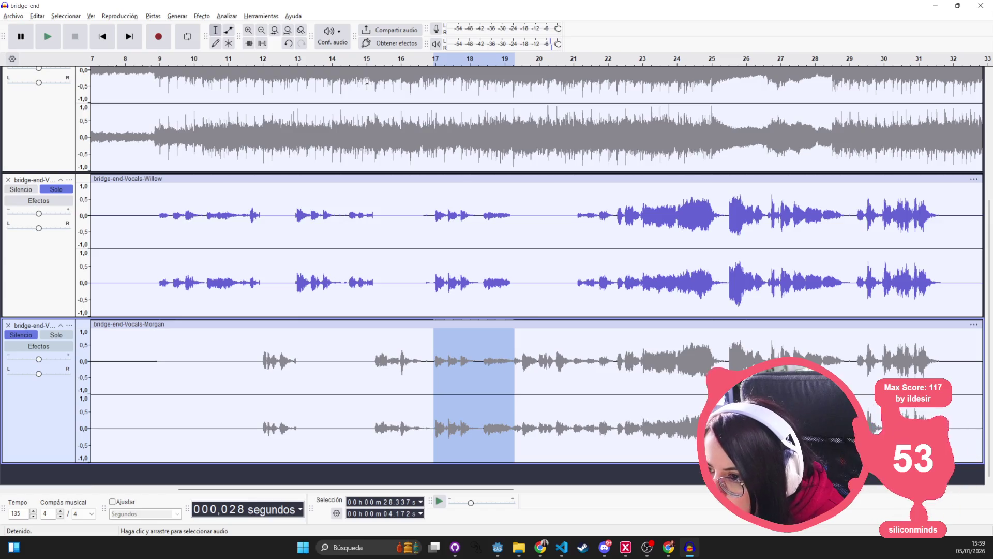
left_click(262, 44)
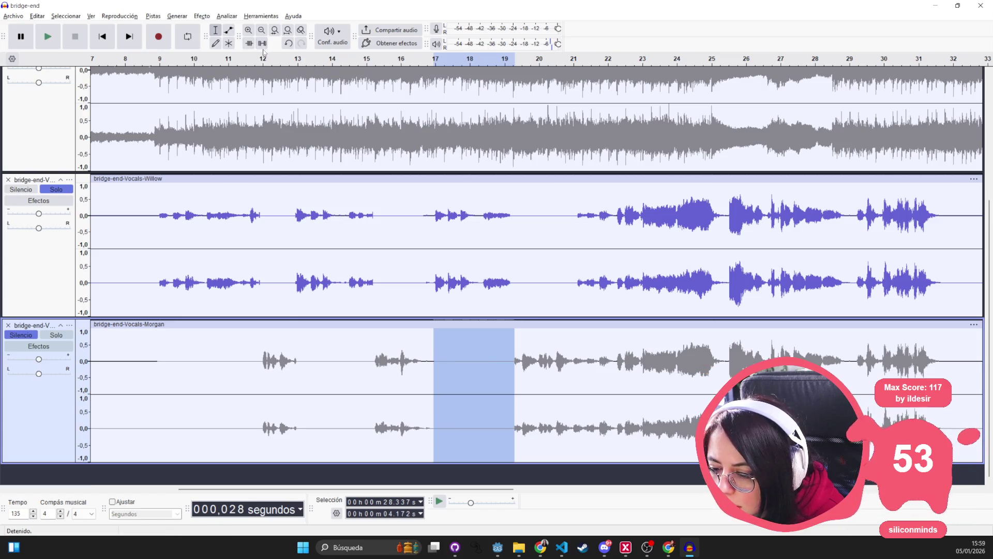
left_click(228, 380)
left_click(56, 334)
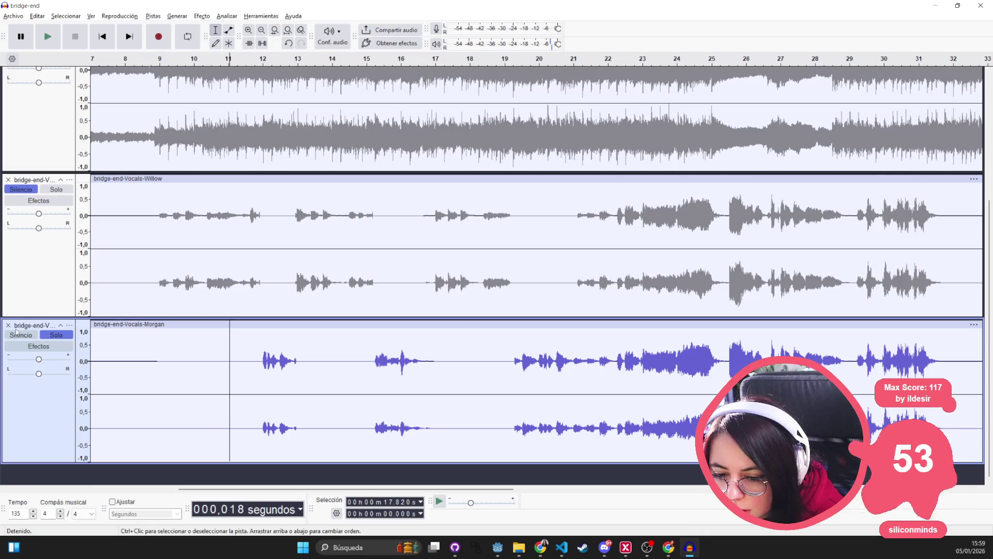
left_click(253, 362)
key("space")
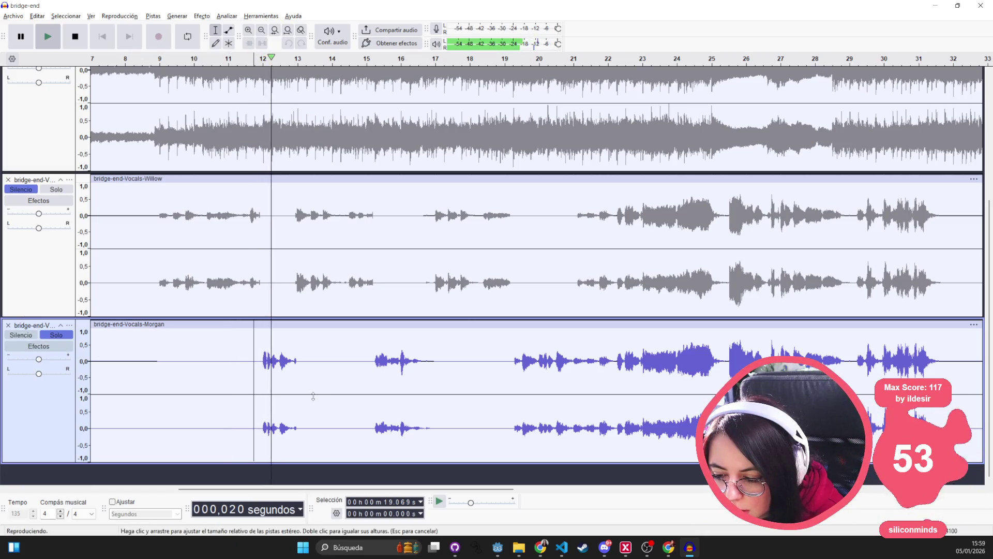
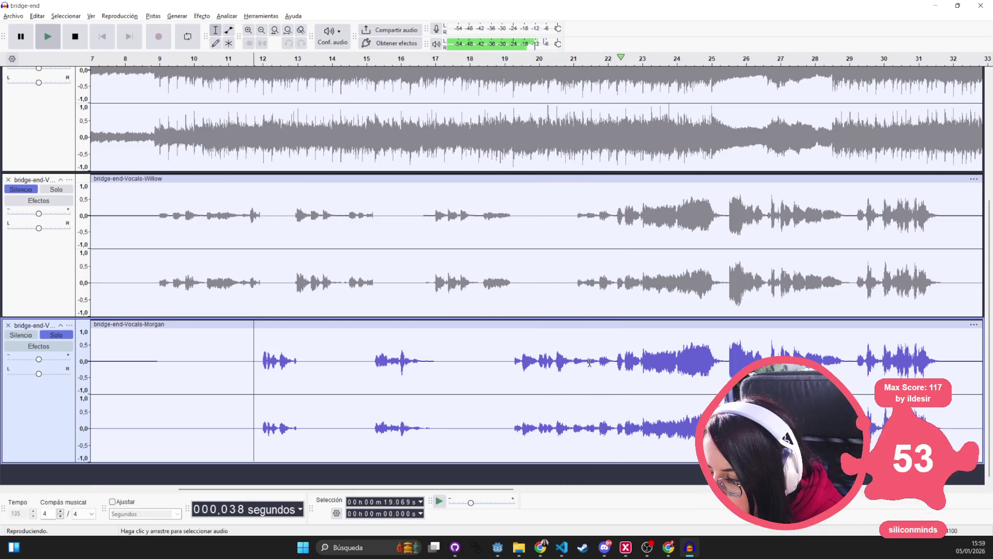
Stop the Morgan vocal playback, set the cursor at 41.686 s, and bring up the save prompt.
key("space")
left_click_drag(614, 364, 571, 362)
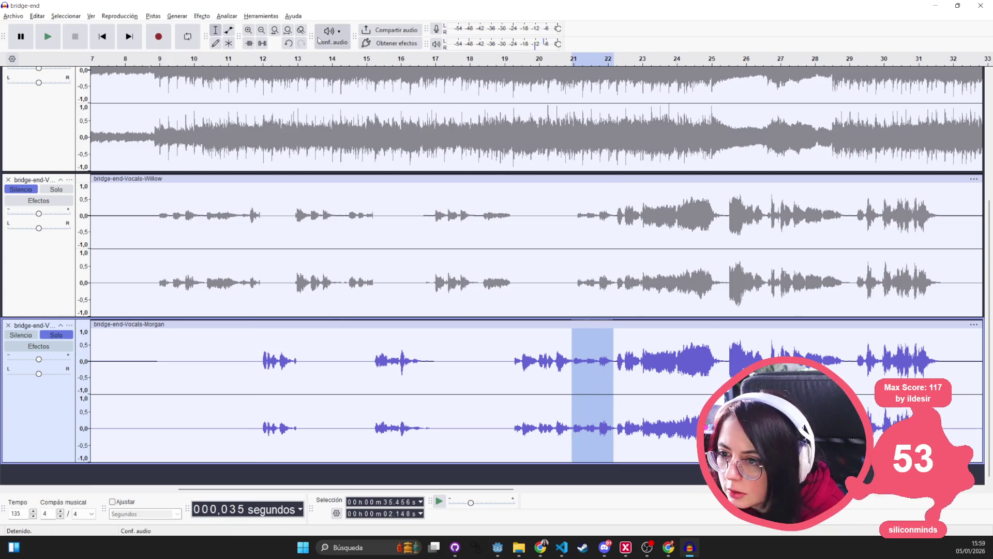
scroll(400, 259, "down", 3, "ctrl")
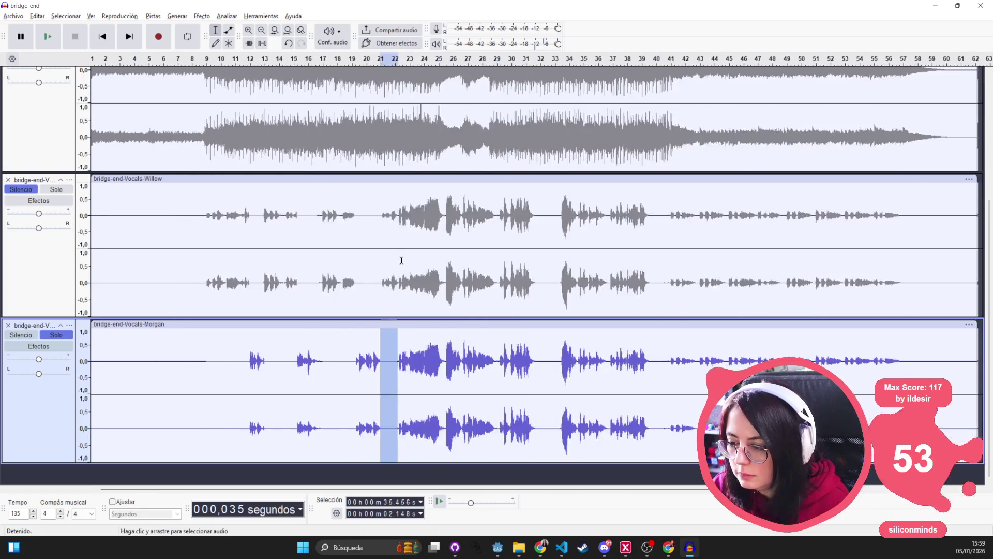
left_click(378, 352)
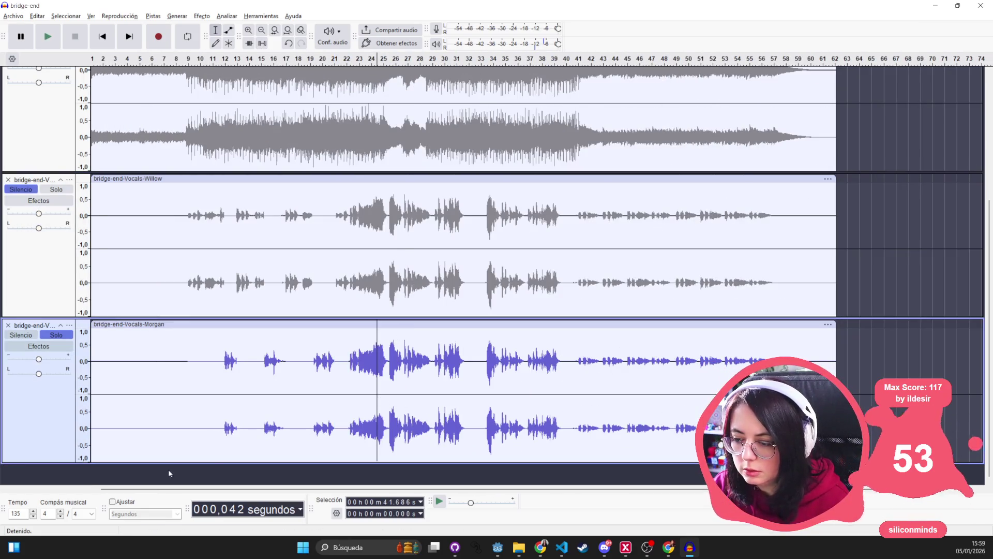
key("ctrl+s")
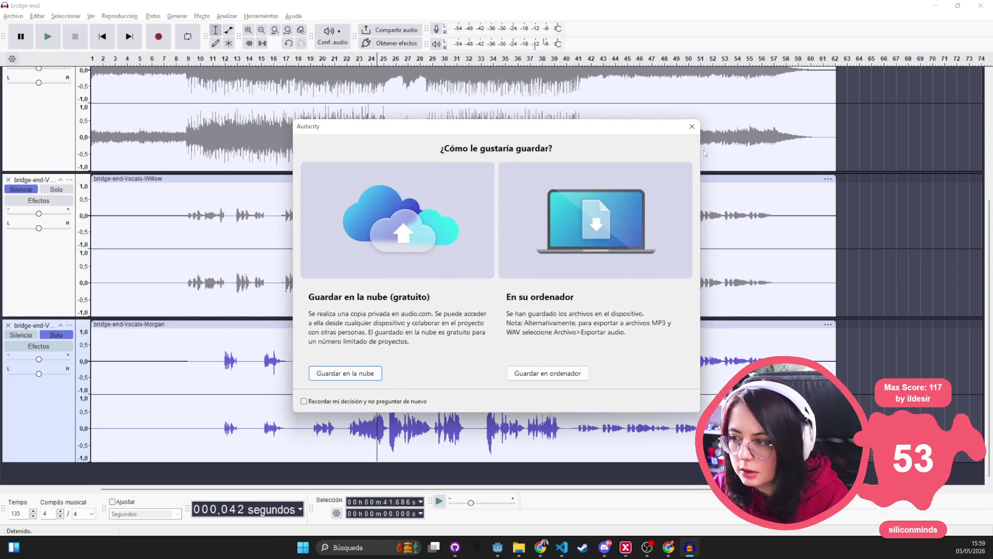
Export the soloed Morgan vocal as bridge-end.ogg (Ogg Vorbis, 48000 Hz stereo, quality 6).
left_click(692, 126)
left_click(13, 16)
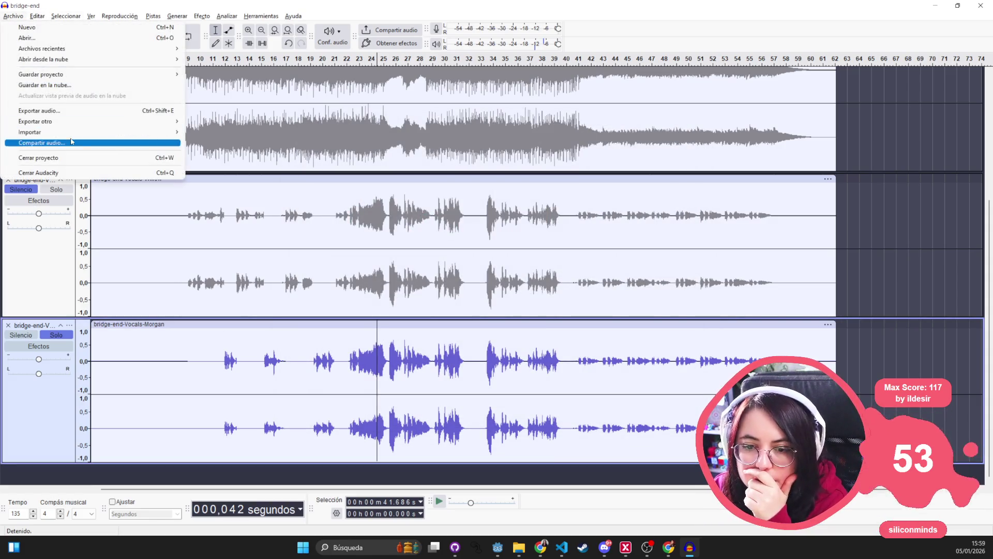
left_click(57, 111)
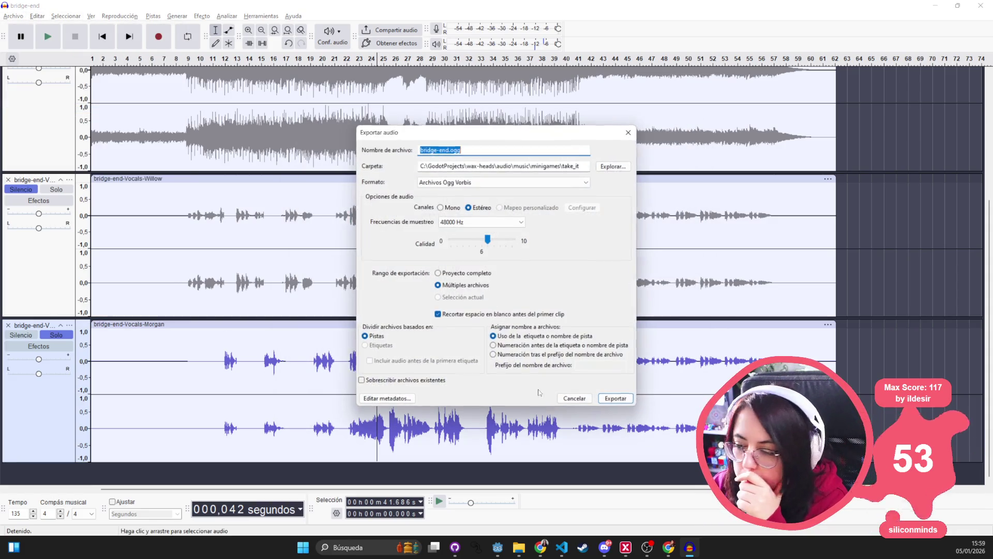
left_click(614, 402)
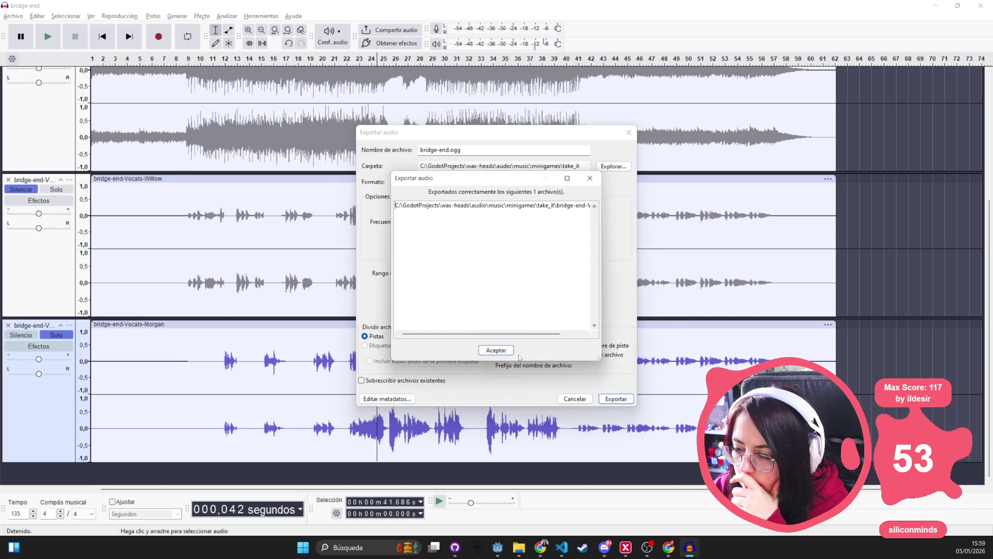
left_click(588, 178)
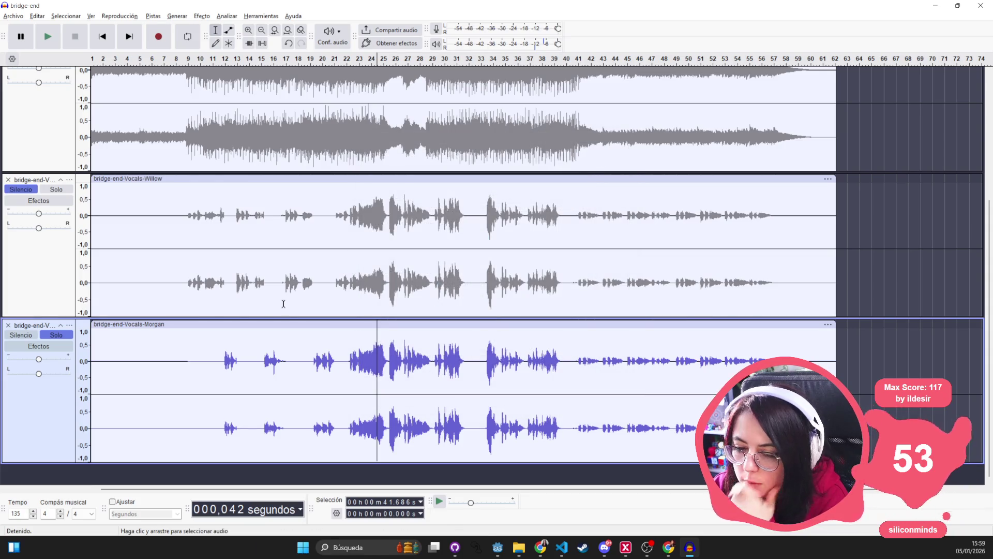
key("ctrl+a")
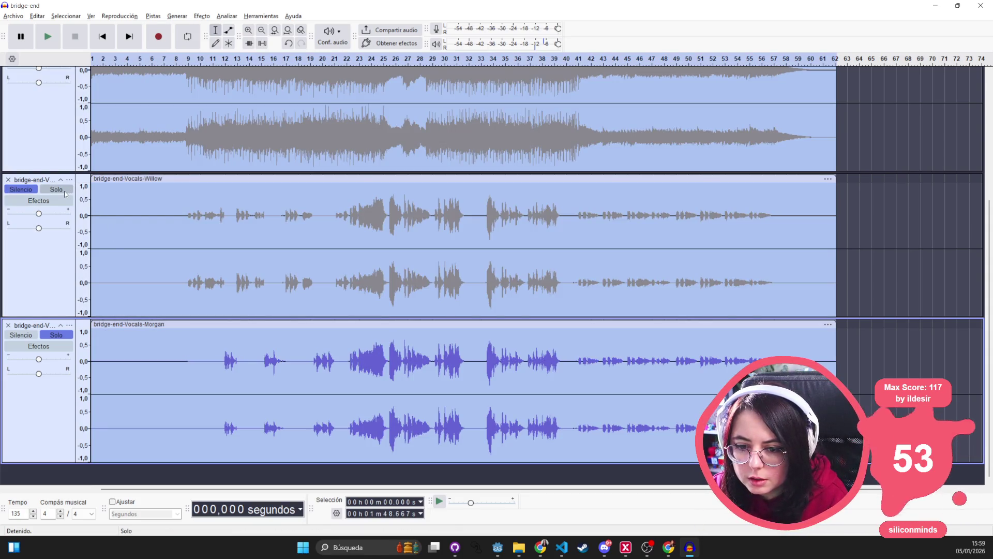
Unmute the Willow vocal and Instrumental tracks.
left_click(21, 190)
scroll(24, 179, "up", 3)
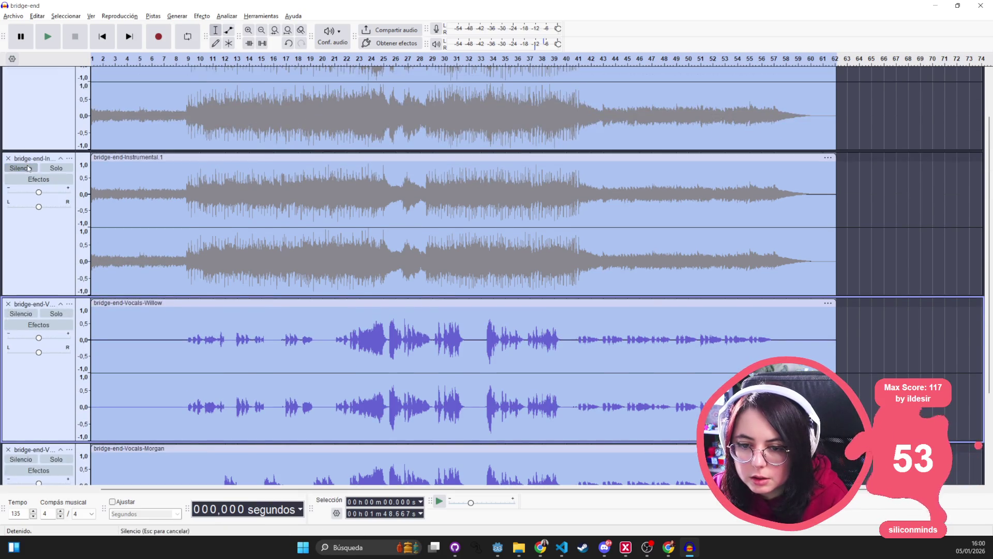
left_click(29, 168)
scroll(27, 130, "up", 2)
Export all four tracks as separate OGG files into take_it, then minimize Audacity.
left_click(14, 17)
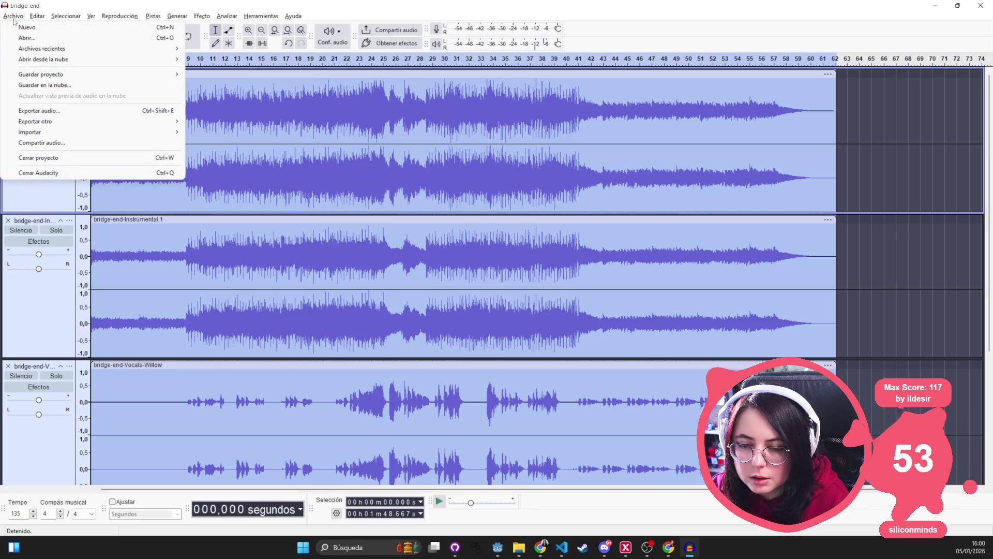
left_click(75, 110)
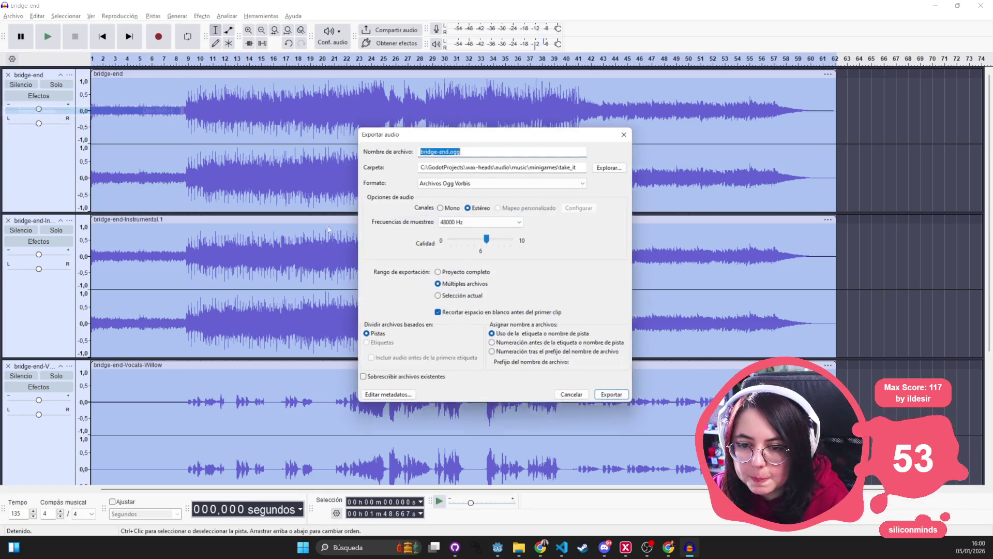
left_click(623, 401)
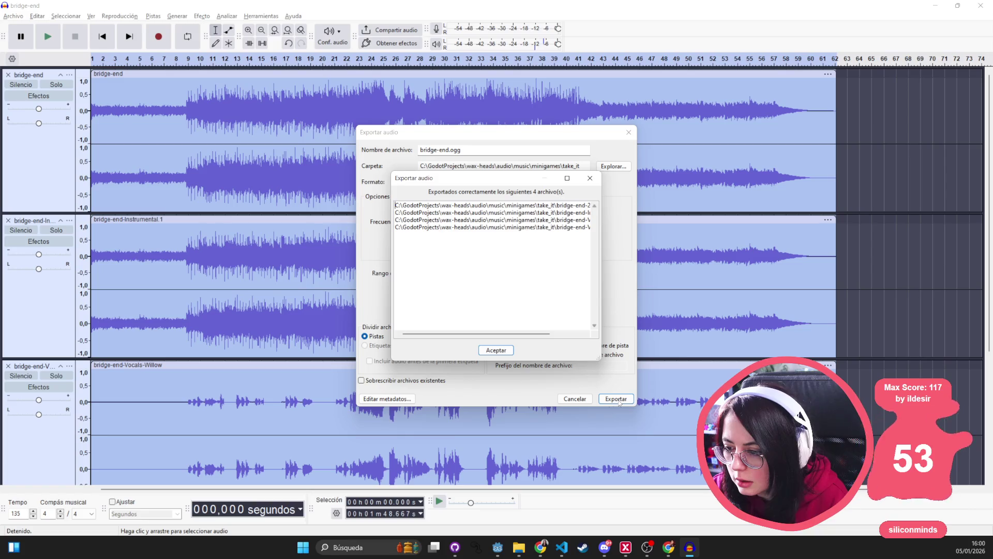
left_click(497, 352)
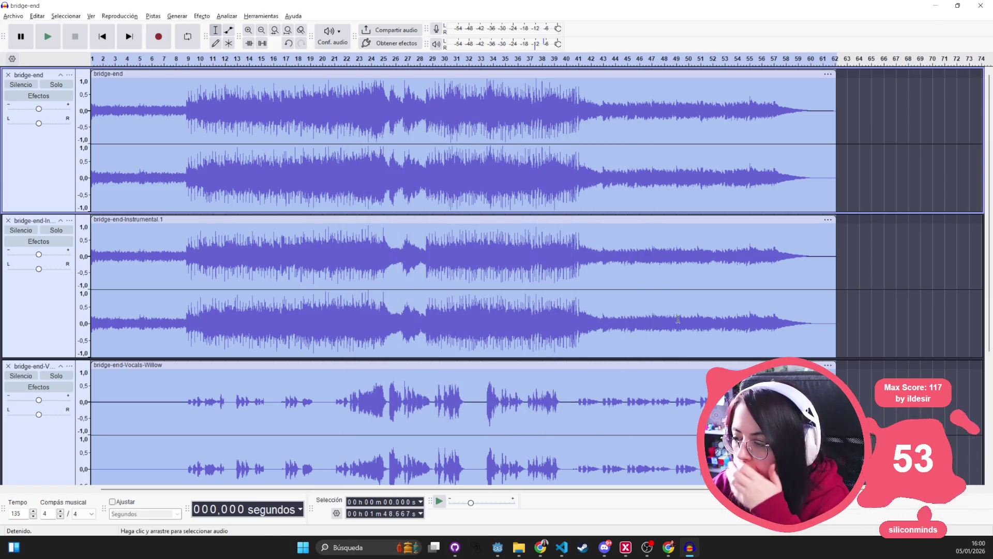
scroll(659, 333, "down", 4)
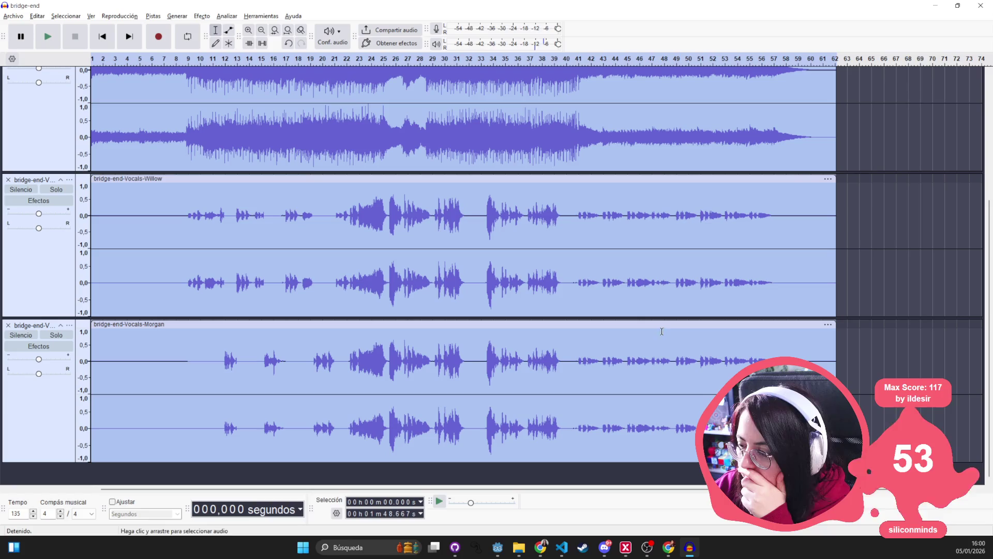
left_click(935, 9)
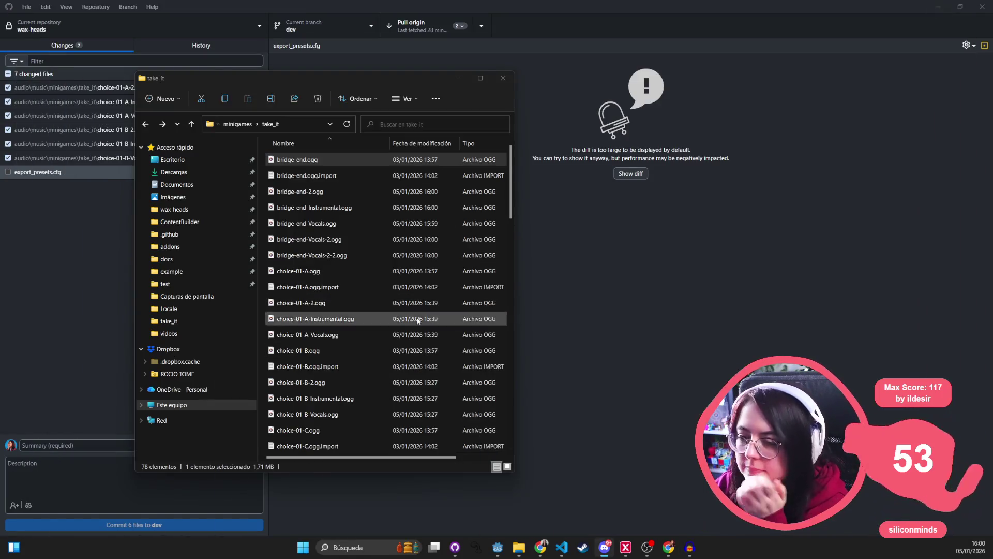
Open a new File Explorer window on the take_it folder.
mouse_move(498, 547)
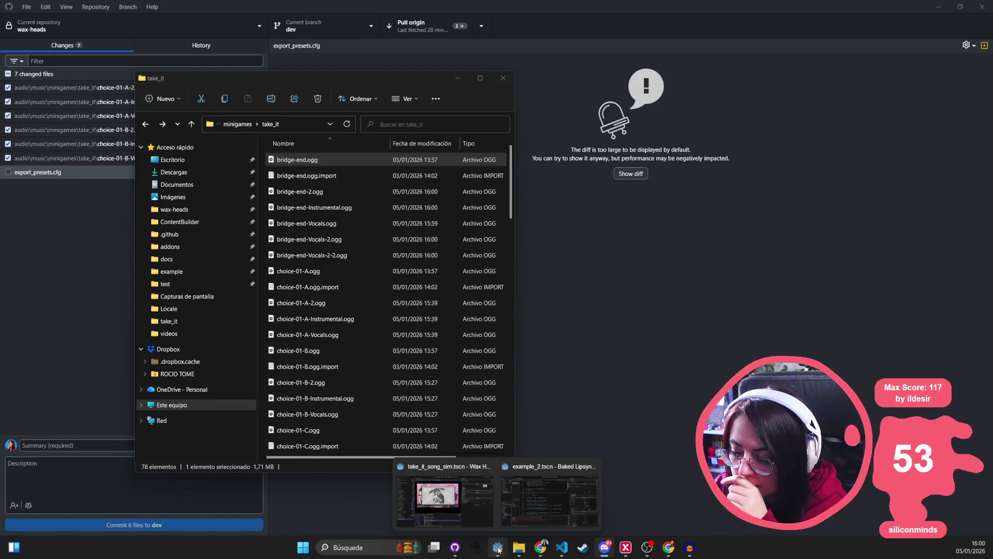
mouse_move(564, 552)
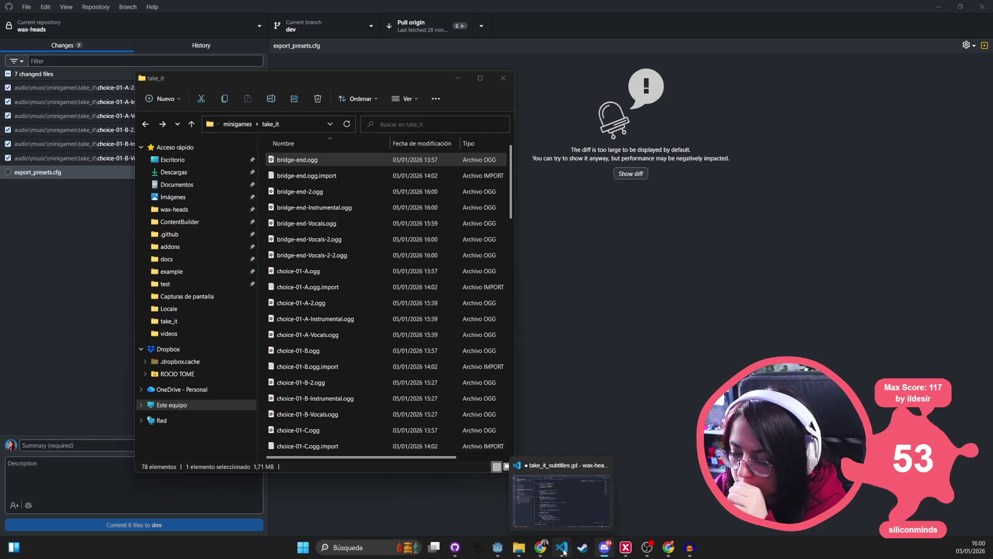
left_click(419, 518)
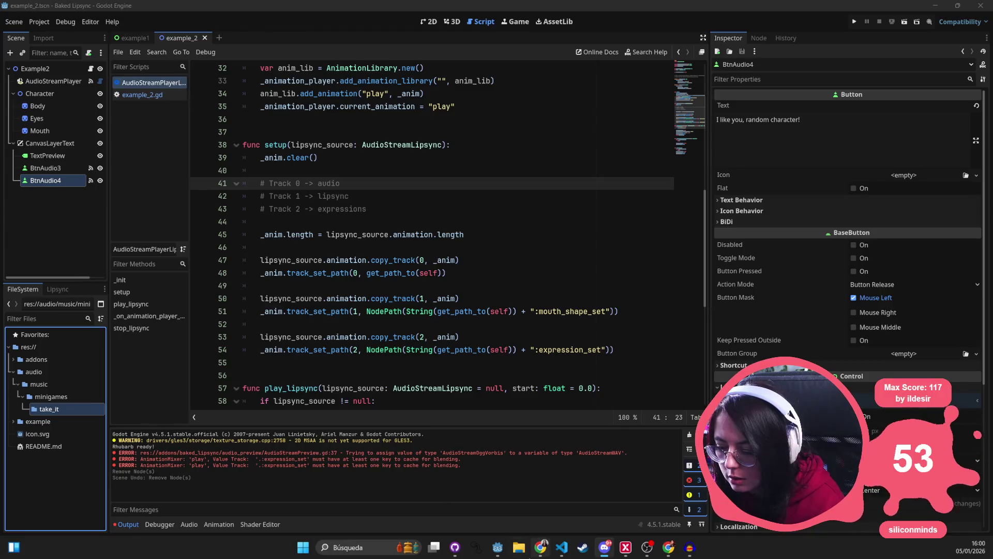
key("super+e")
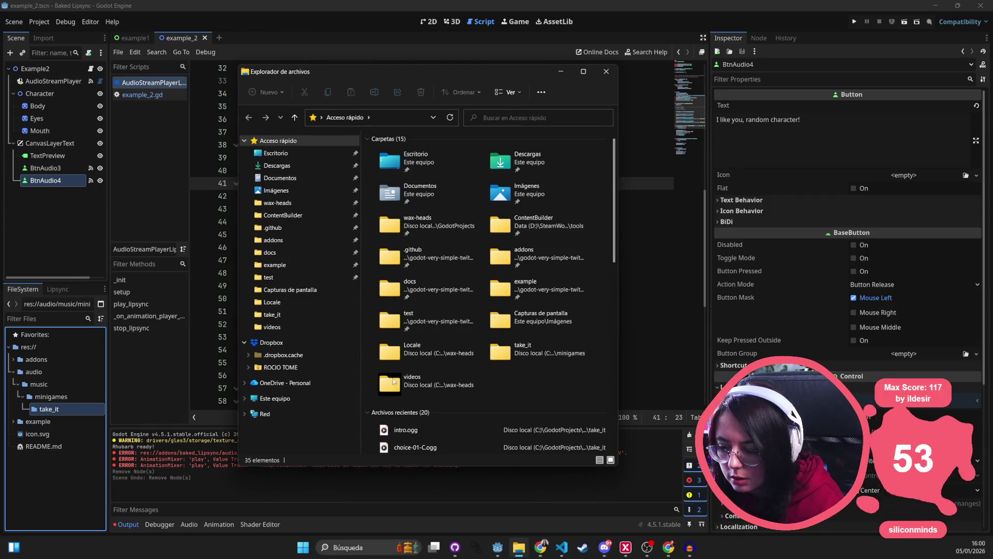
left_click(272, 315)
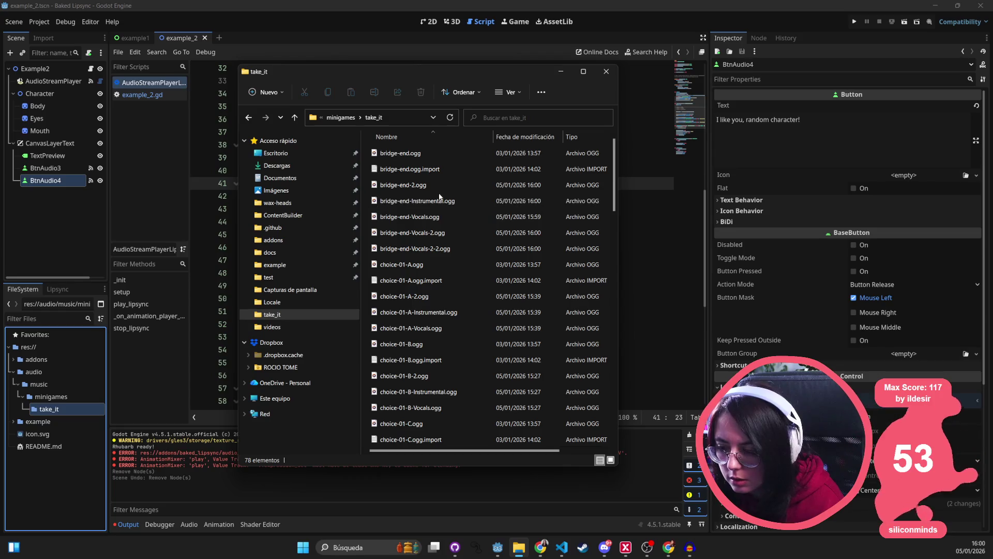
Pick through the bridge-end exports and delete bridge-end-Vocals.ogg.
left_click(429, 154)
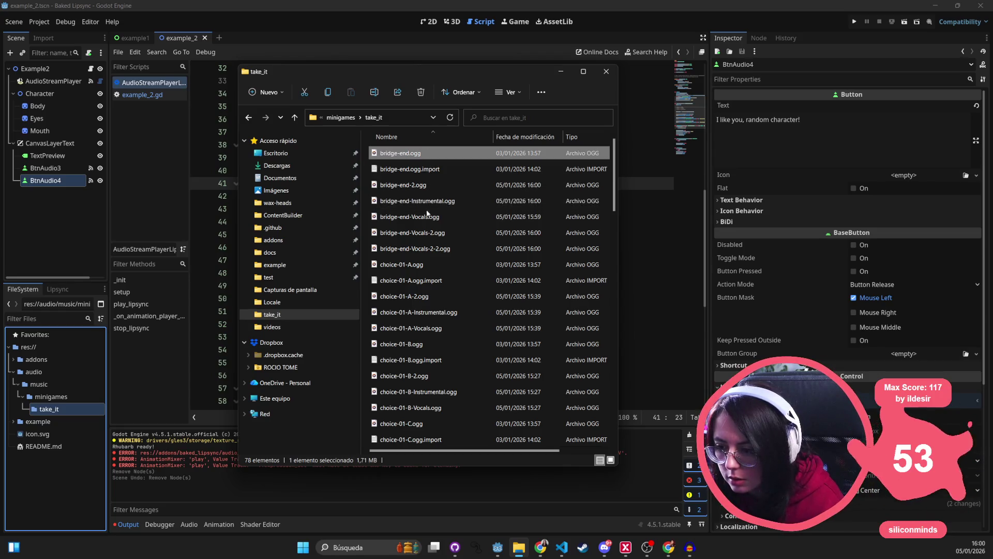
left_click(409, 217, "ctrl")
left_click(412, 233, "ctrl")
left_click(415, 249, "ctrl")
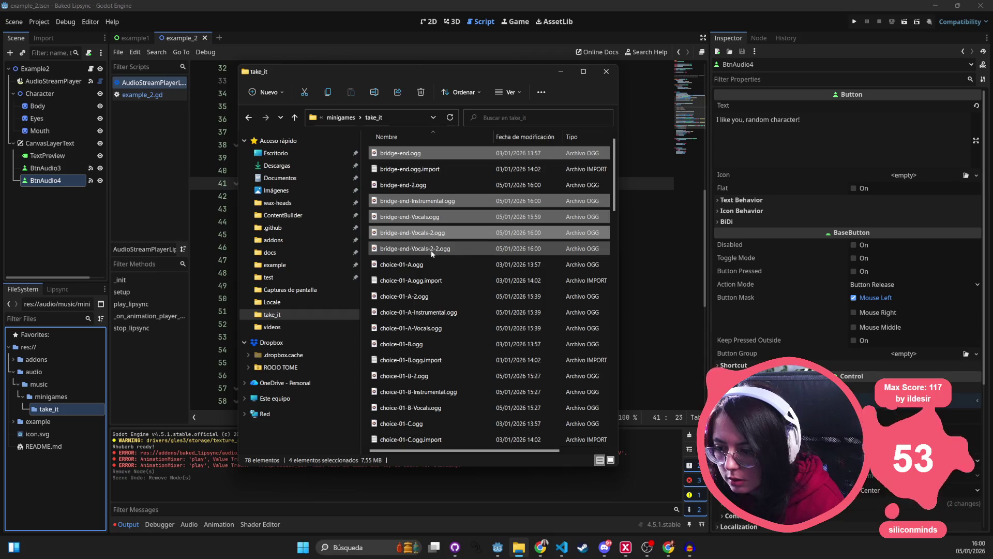
left_click(431, 202, "ctrl")
left_click(434, 184, "ctrl")
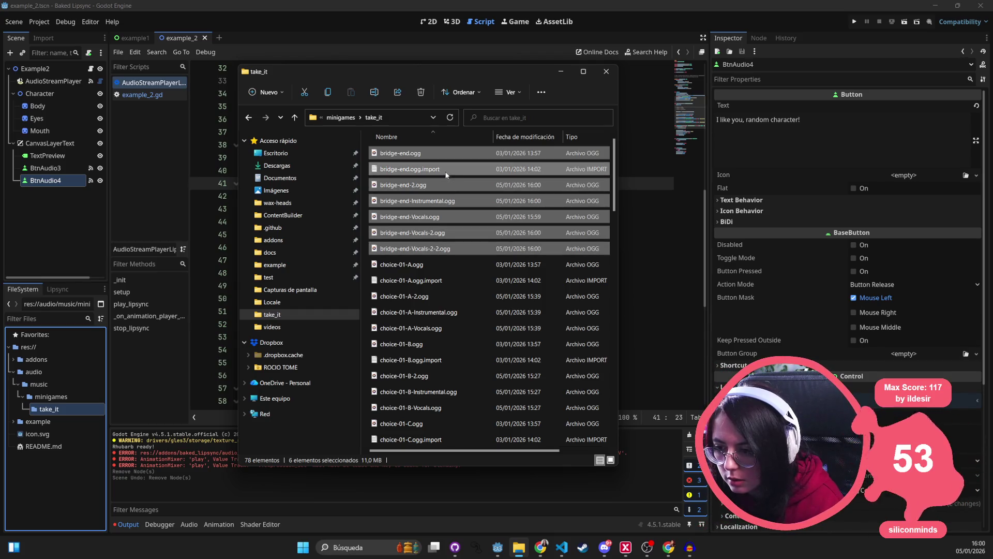
left_click(424, 153, "ctrl")
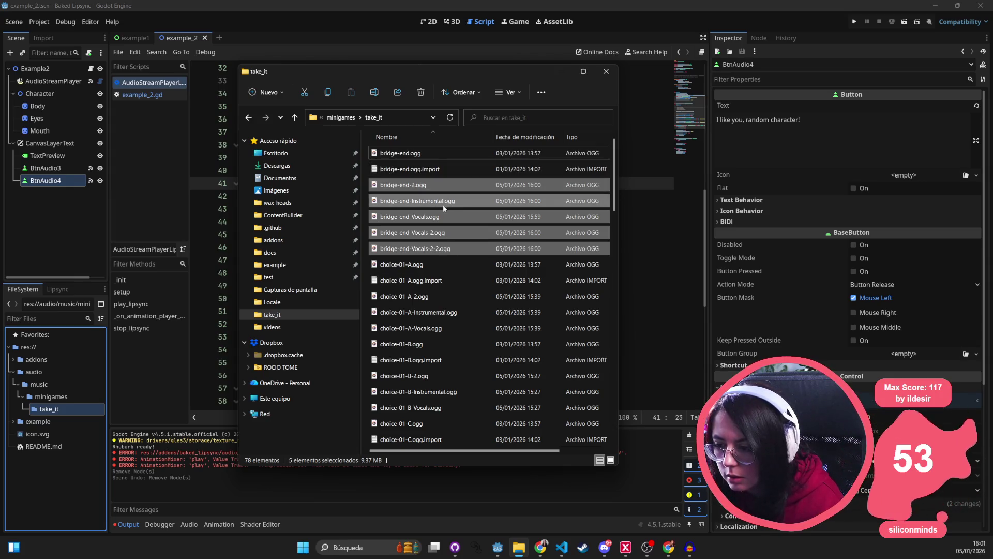
left_click(440, 235)
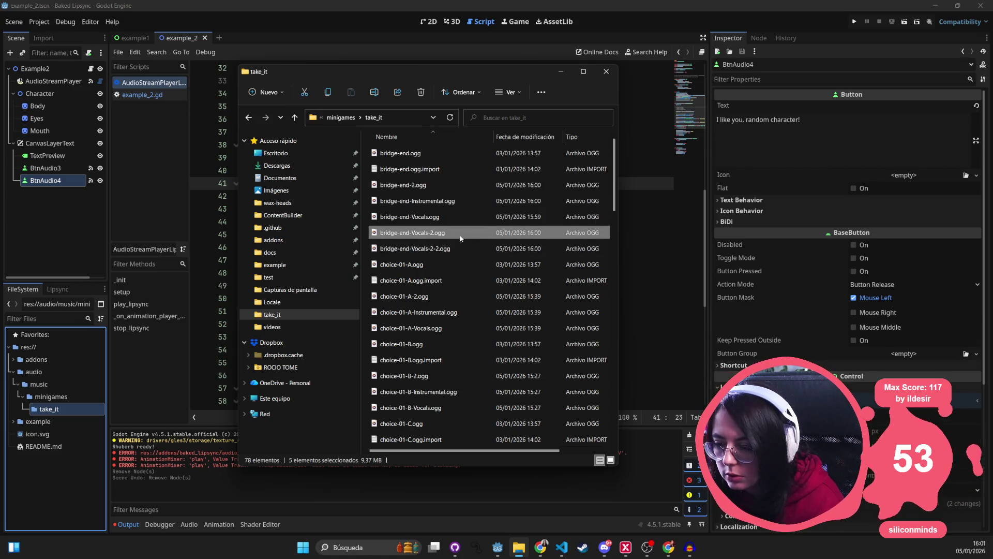
left_click(437, 217)
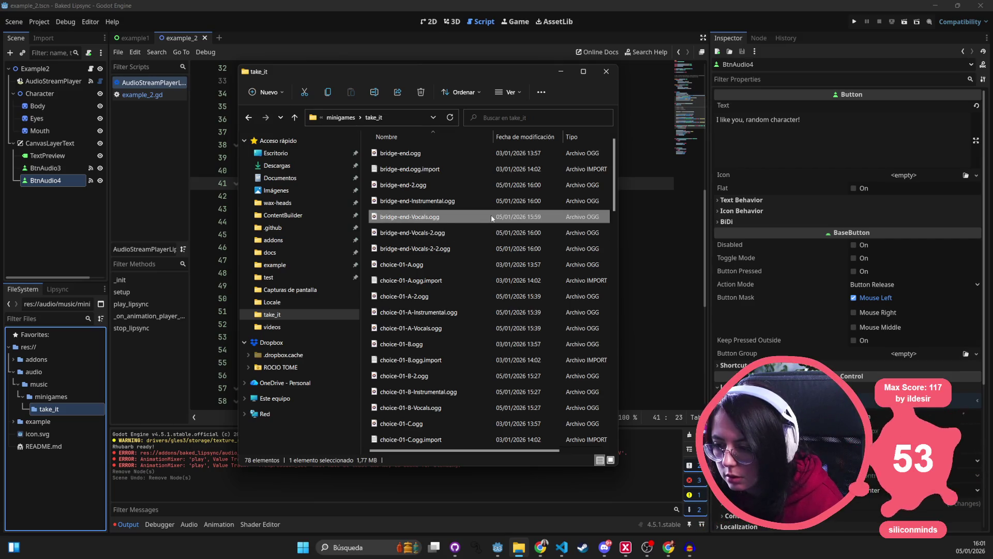
key("Delete")
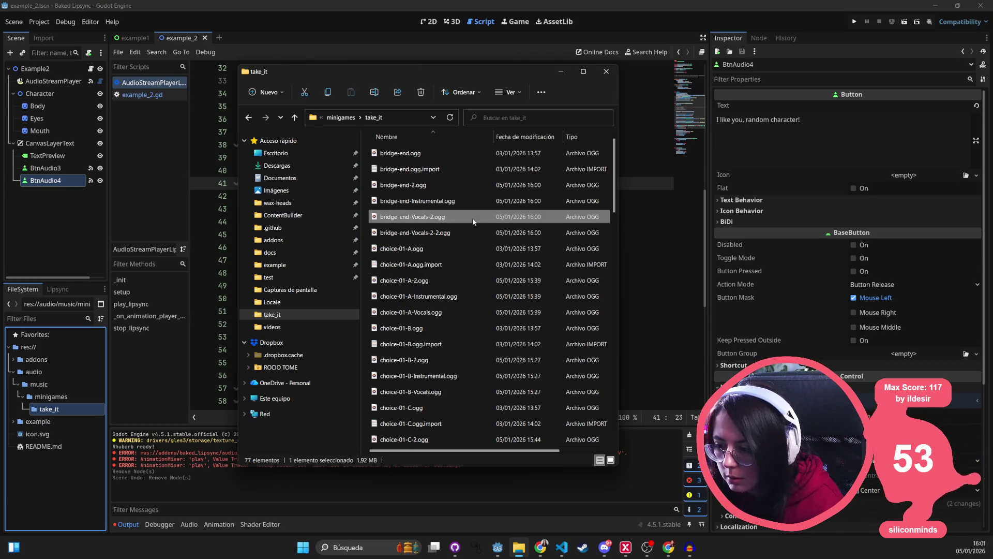
Preview bridge-end-Vocals-2.ogg, then drag it into the Audacity project as a new track.
double_click(473, 218)
left_click(548, 130)
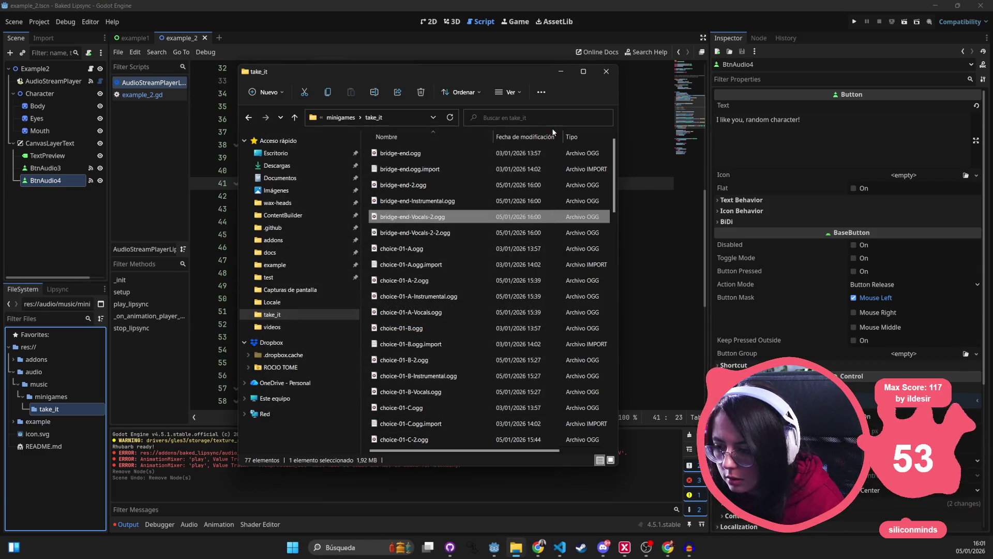
mouse_move(440, 222)
left_mouse_down()
mouse_move(588, 375)
mouse_move(693, 551)
mouse_move(309, 400)
left_mouse_up()
Rename bridge-end-Vocals-2.ogg to bridge-end-Vocals-Willow.ogg.
scroll(310, 400, "down", 1)
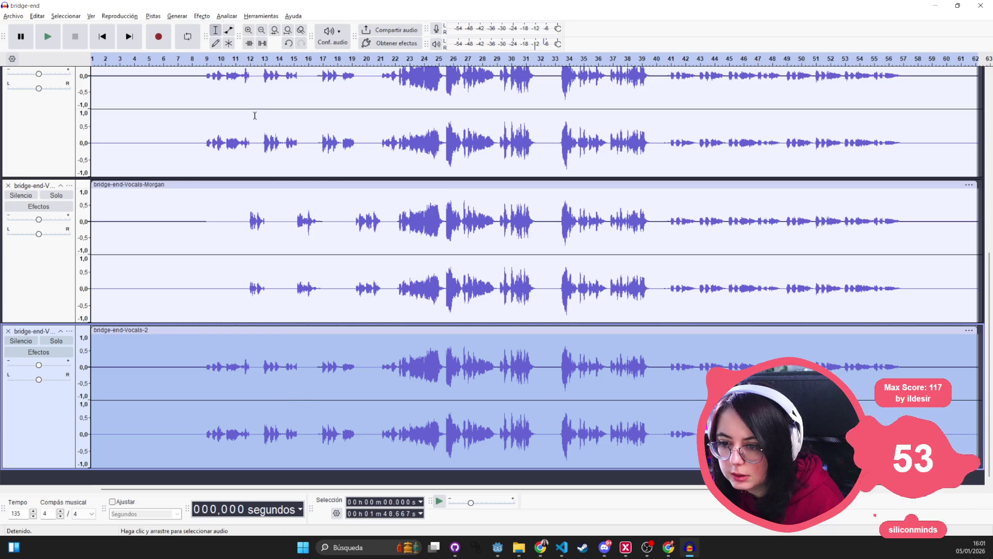
scroll(276, 249, "up", 2)
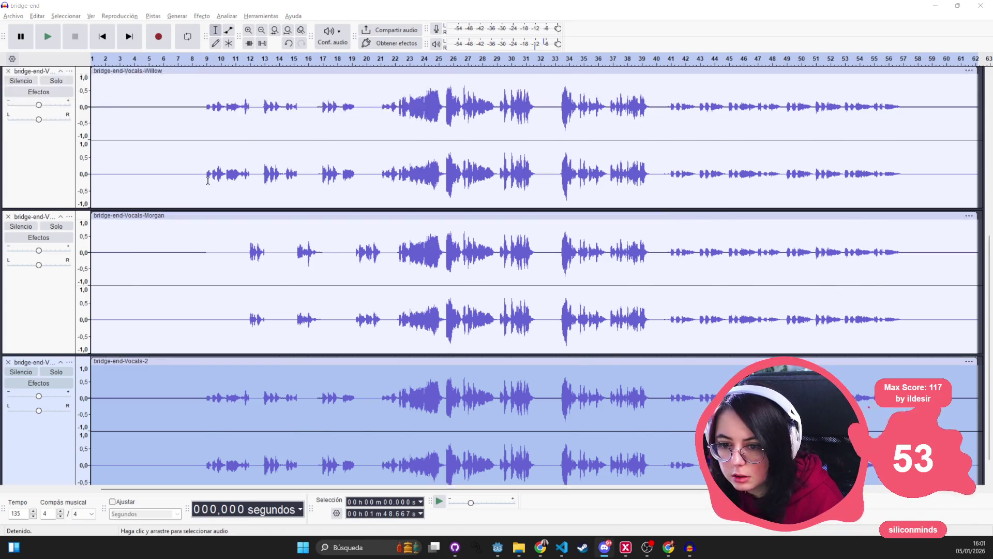
key("alt+Tab")
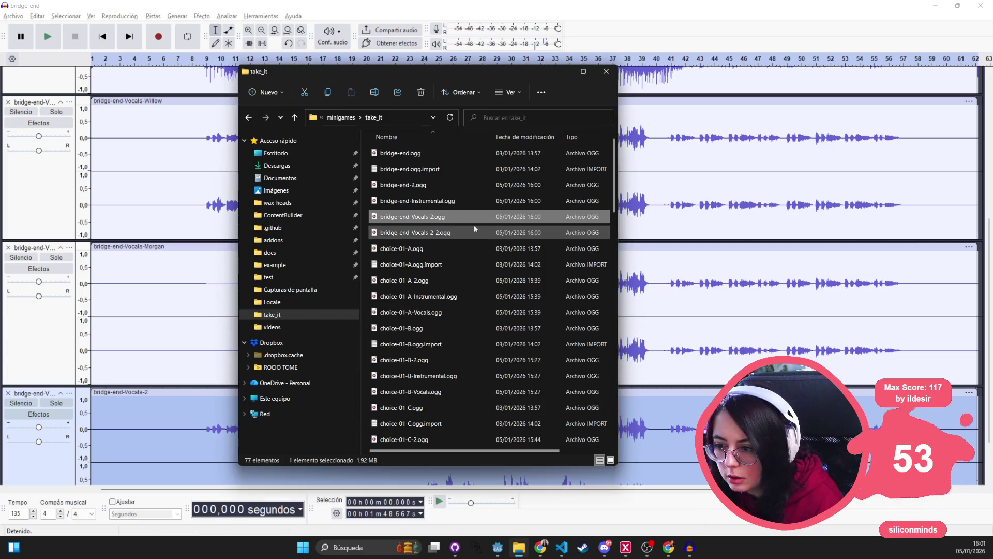
left_click(440, 217)
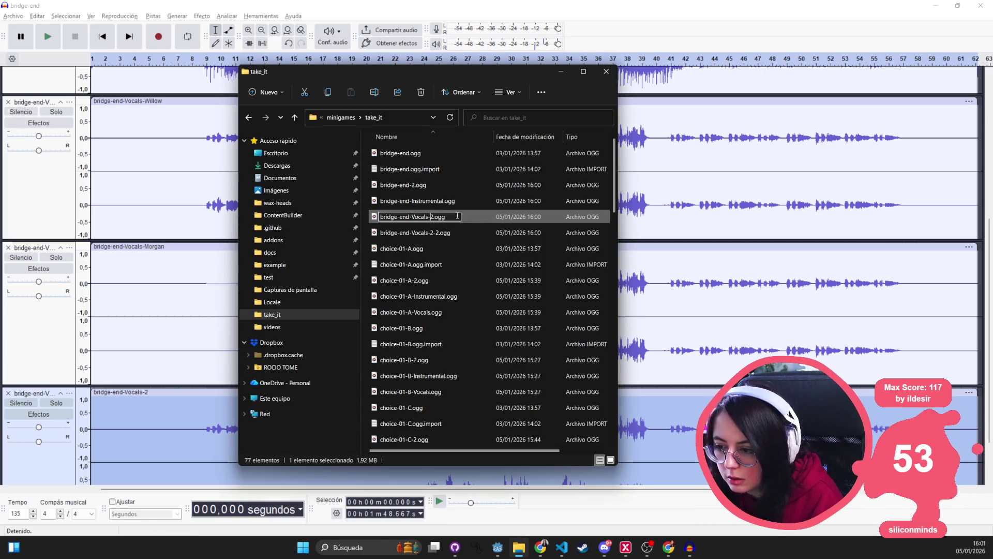
key("Right")
key("BackSpace")
type("Willow")
key("Return")
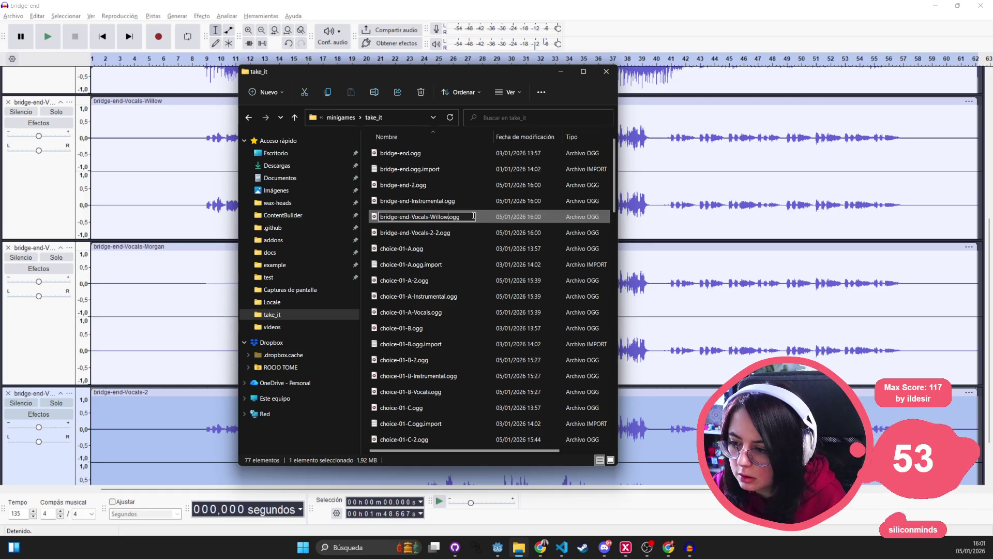
Load bridge-end-Vocals-2-2.ogg into Audacity and rename it bridge-end-Vocals-Morgan.ogg.
left_click(429, 220)
left_click_drag(411, 217, 103, 362)
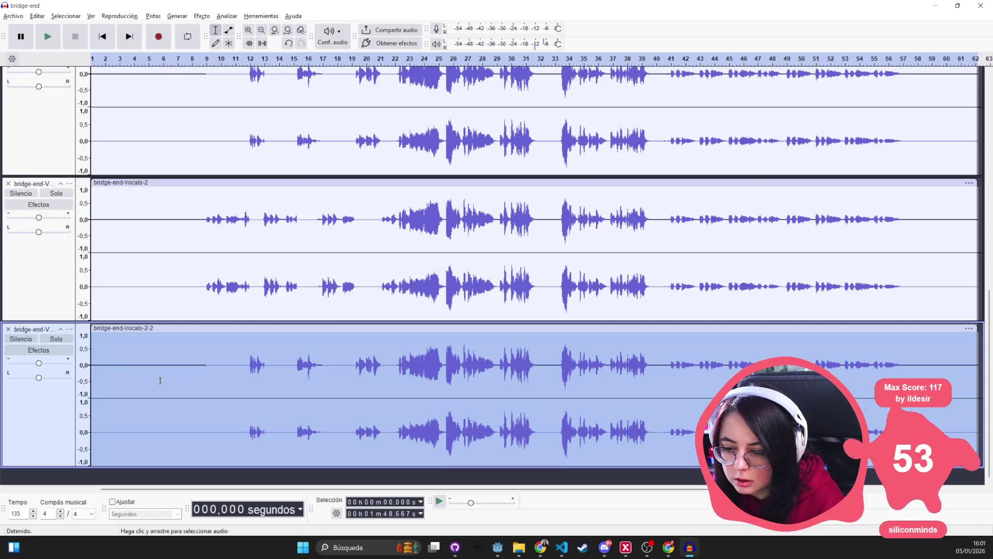
key("alt+Tab")
left_click(426, 220)
left_click(436, 217)
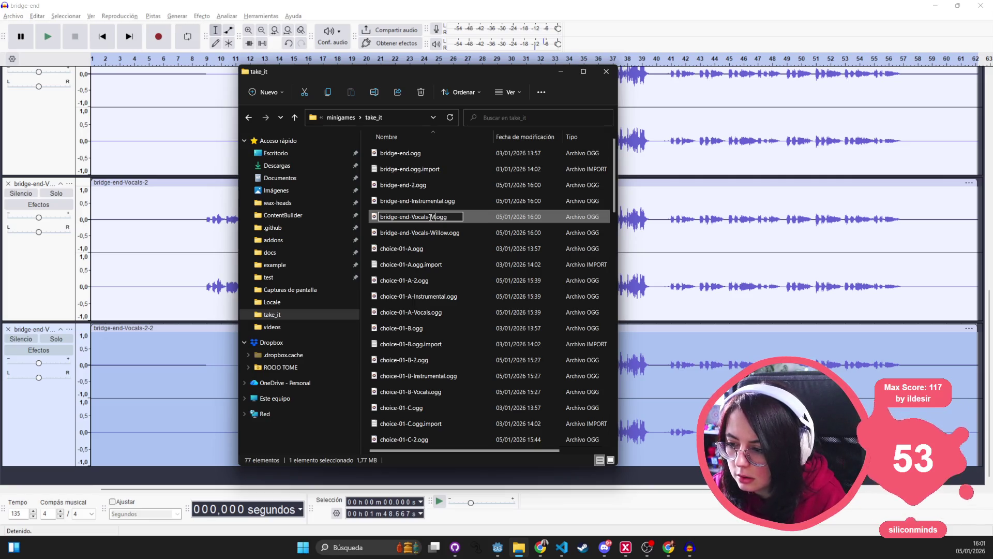
type("n")
key("Return")
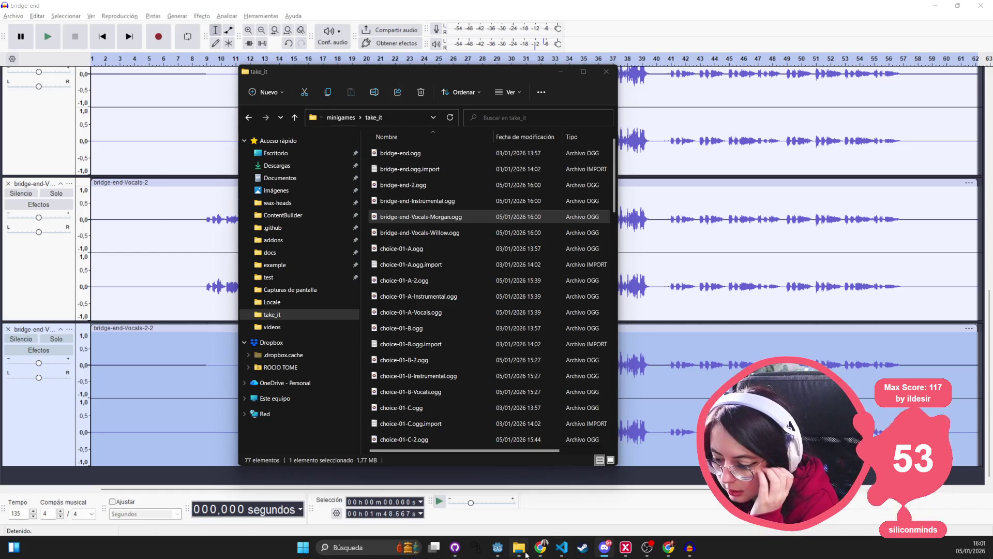
Search take_it for 'vocals', select all 15 results, and switch to the Godot editor.
left_click(548, 120)
type("vocals")
key("Return")
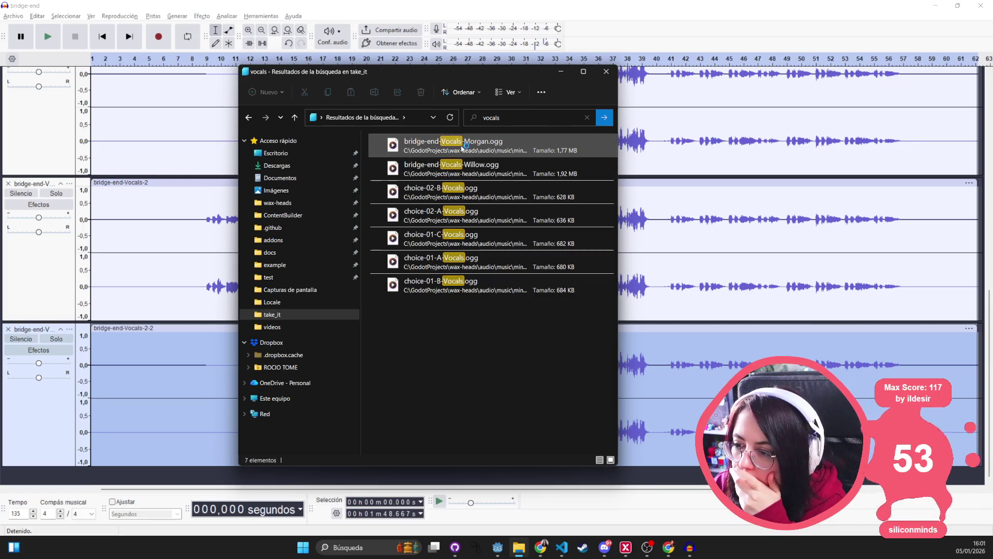
left_click(462, 149)
scroll(490, 291, "down", 1)
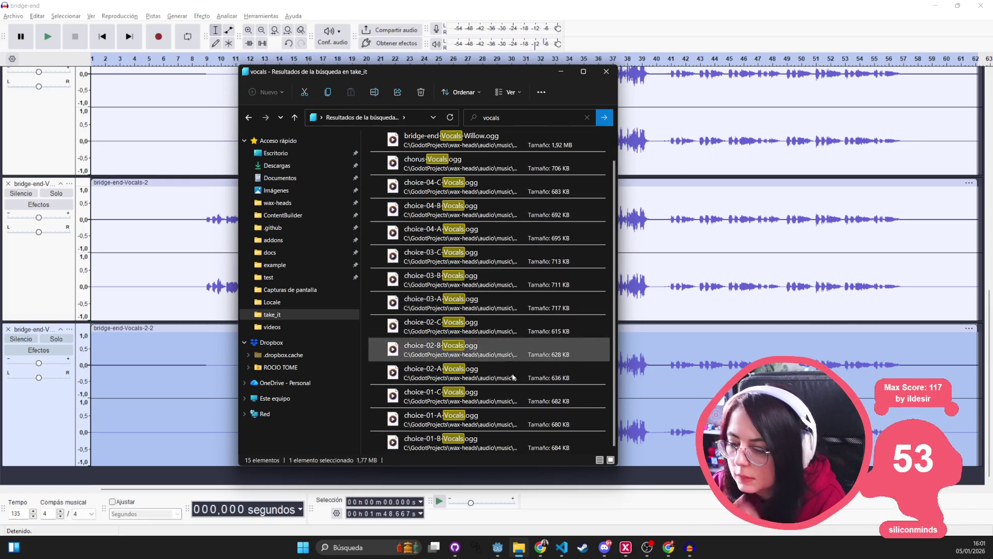
scroll(508, 363, "up", 1)
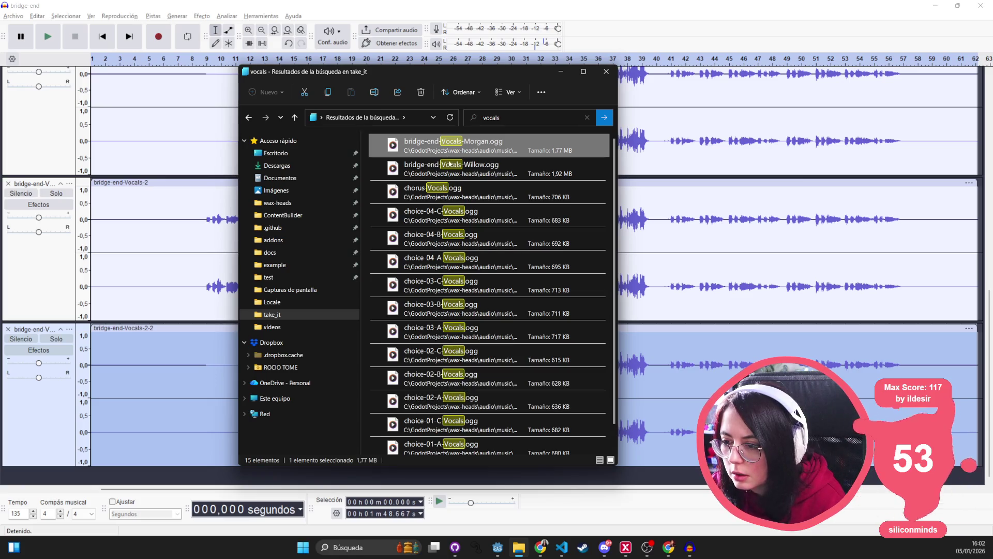
scroll(455, 217, "down", 1)
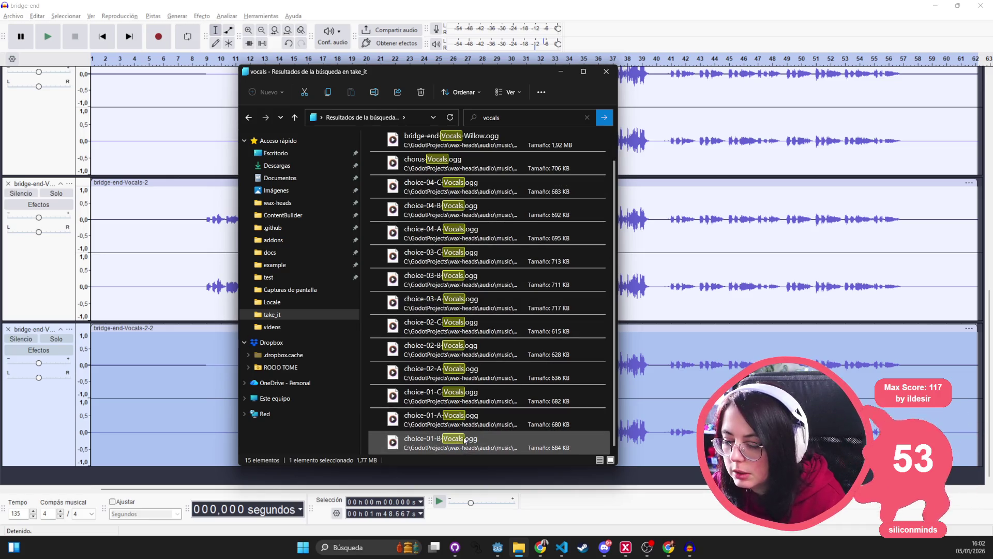
key("ctrl+a")
scroll(464, 407, "up", 1)
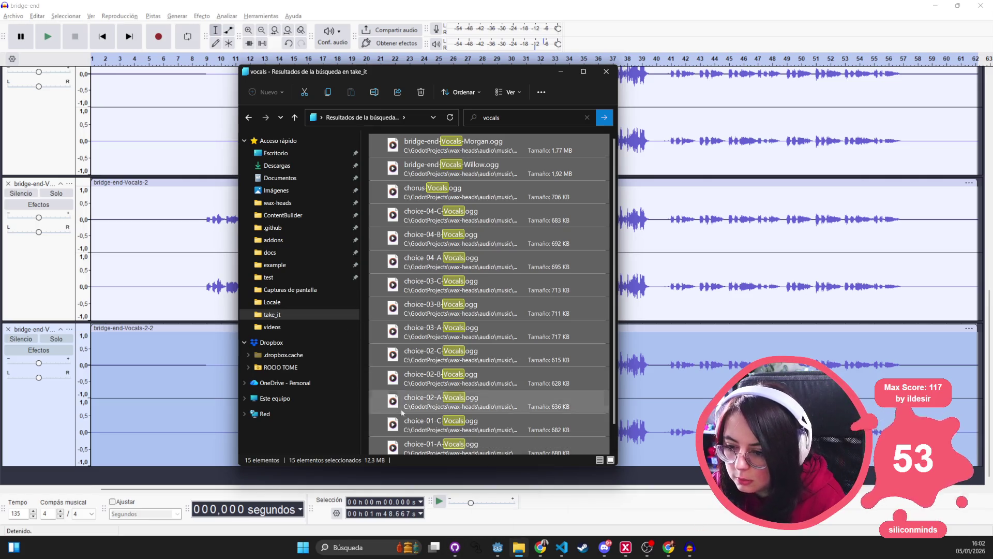
mouse_move(500, 552)
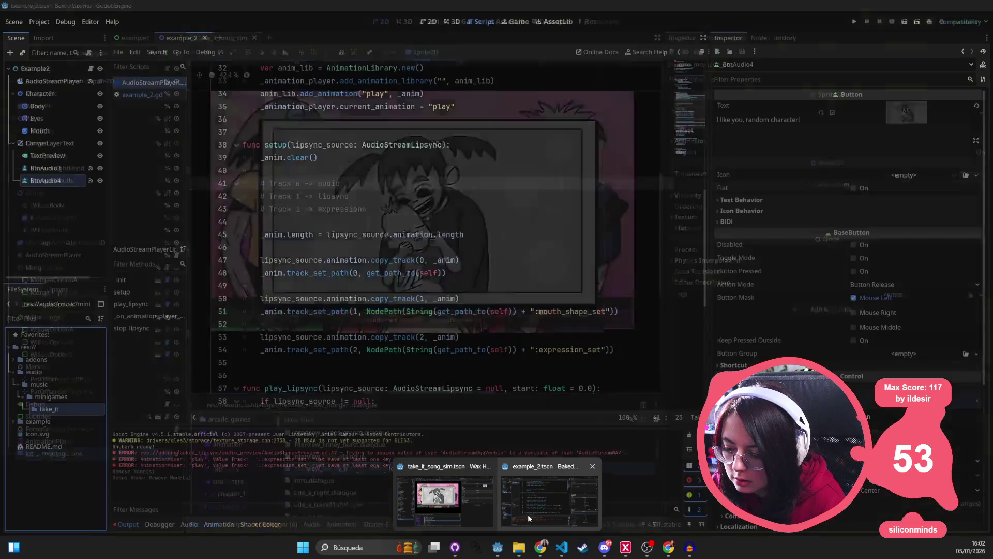
left_click(528, 514)
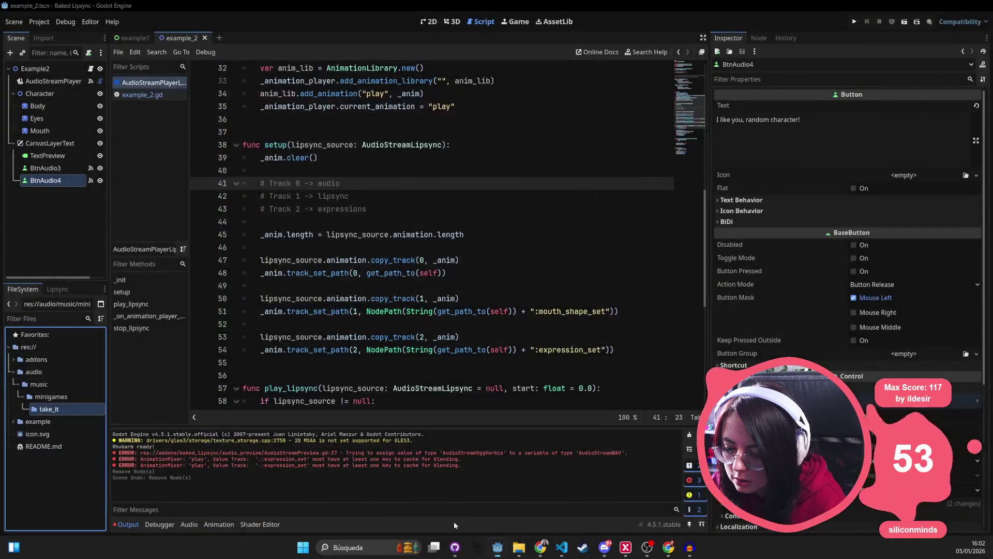
Open the Godot project folder in File Explorer and go to audio/music/minigames/take_it.
left_click(36, 337)
right_click(39, 353)
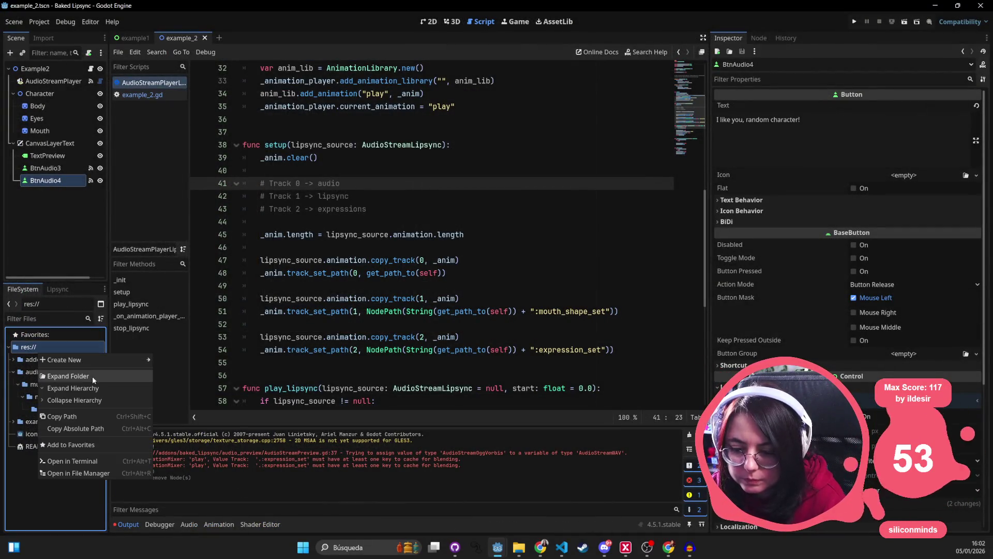
left_click(77, 473)
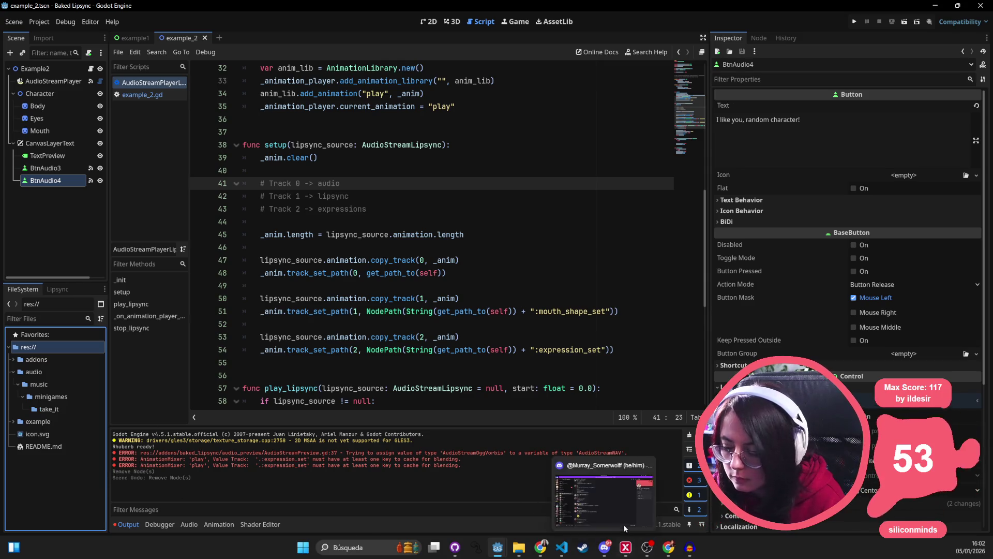
mouse_move(524, 552)
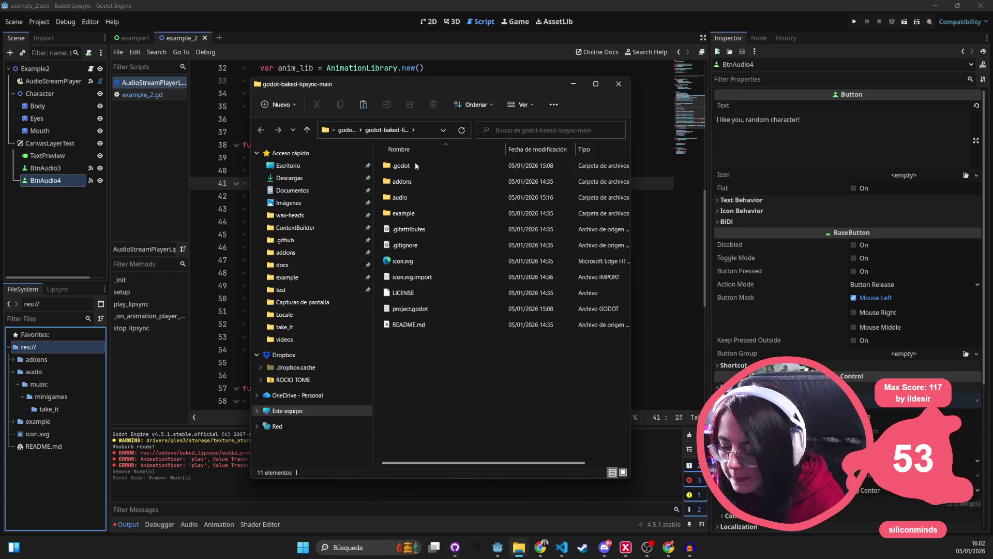
double_click(420, 200)
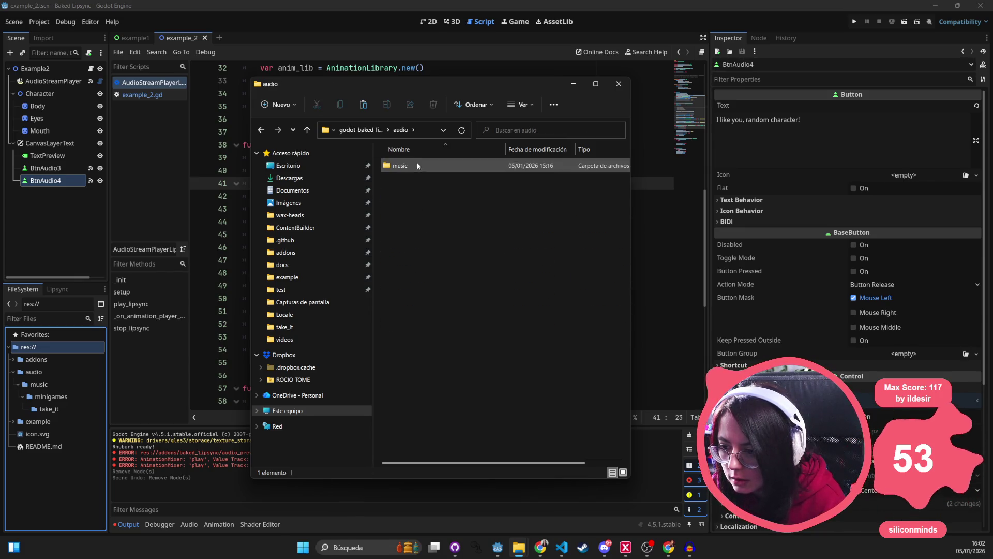
double_click(414, 166)
double_click(408, 165)
double_click(419, 166)
Paste the 15 Vocals OGG stems into the empty take_it folder.
left_click(519, 550)
left_click(520, 551)
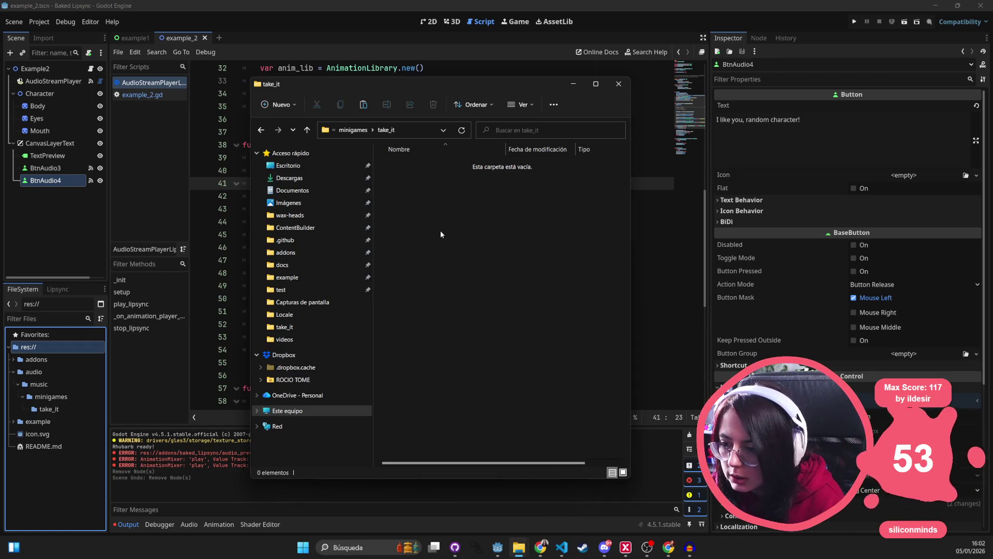
key("ctrl+v")
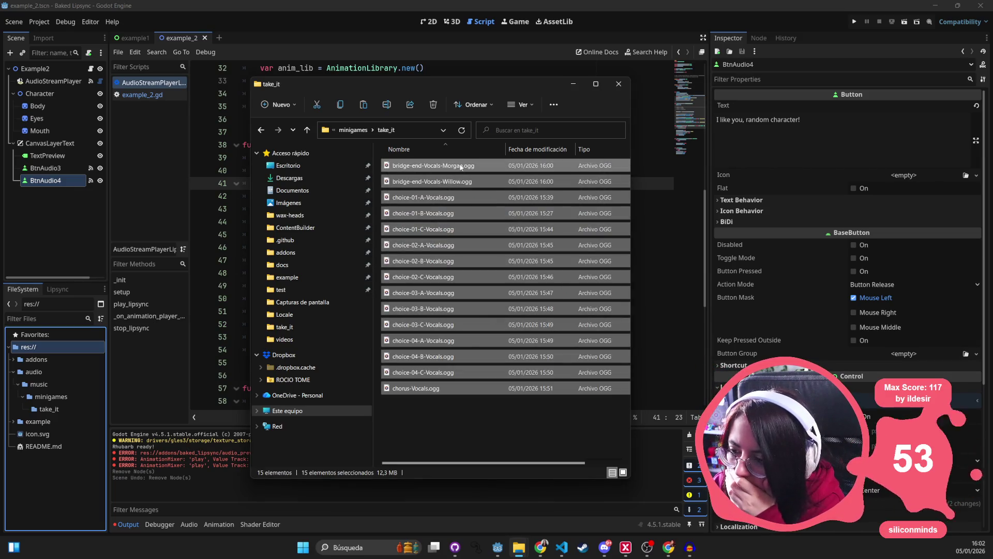
Select the pasted files, then begin renaming bridge-end-Vocals-Morgan.ogg.
right_click(460, 165)
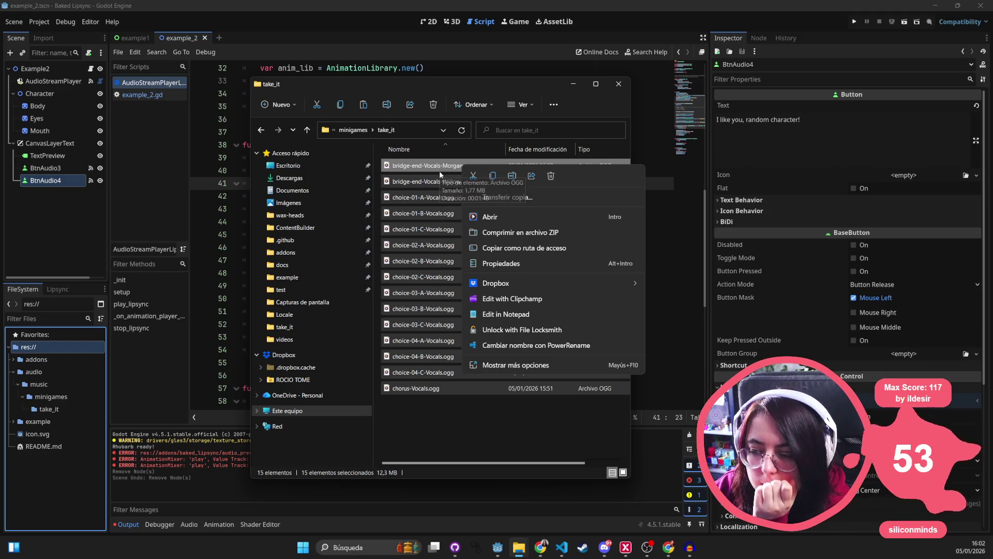
left_click(442, 171)
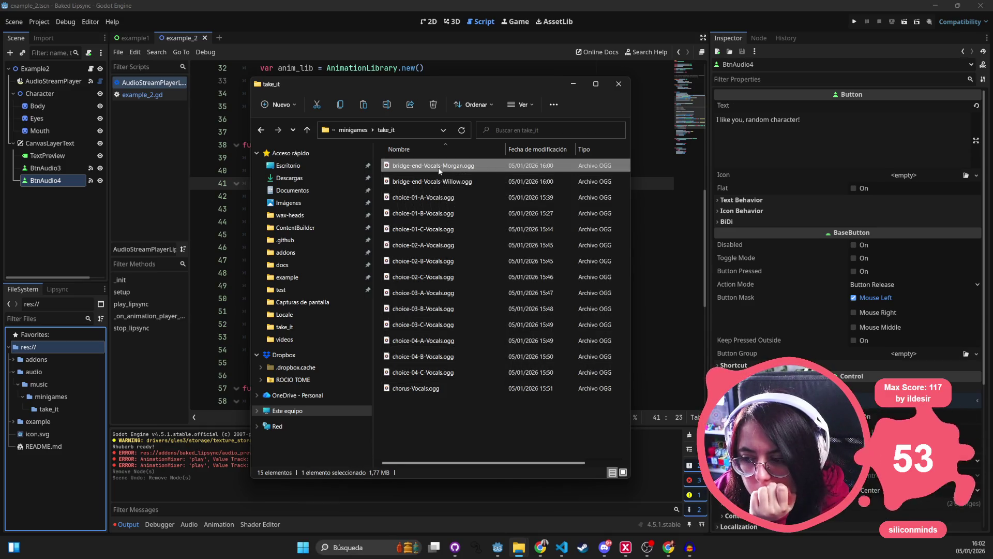
left_click_drag(425, 439, 391, 158)
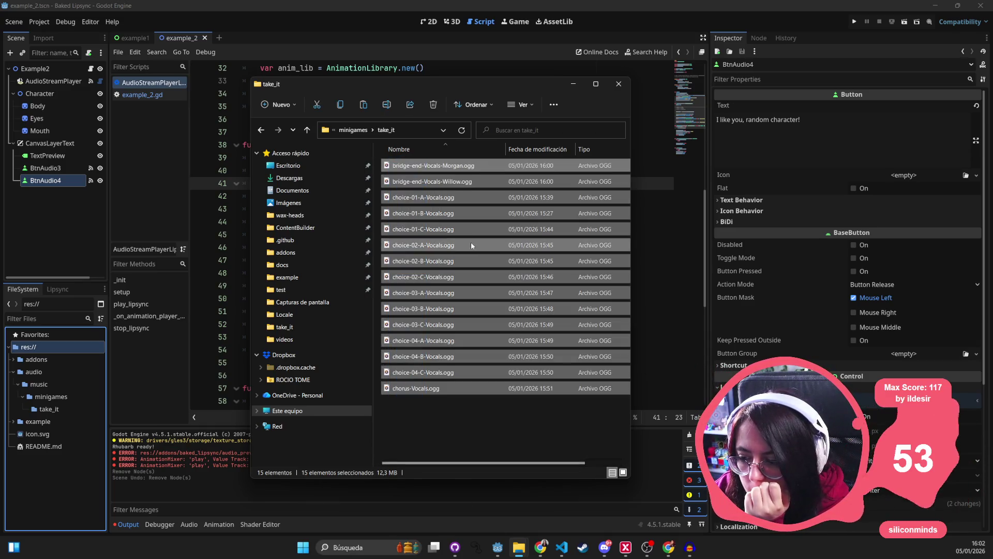
right_click(454, 201)
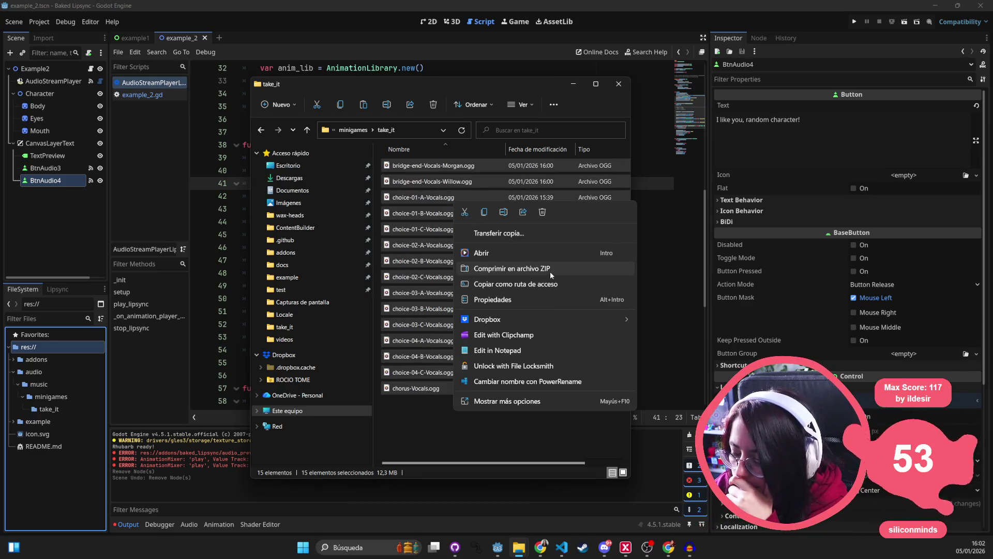
left_click(448, 442)
left_click(444, 169)
left_click(436, 166)
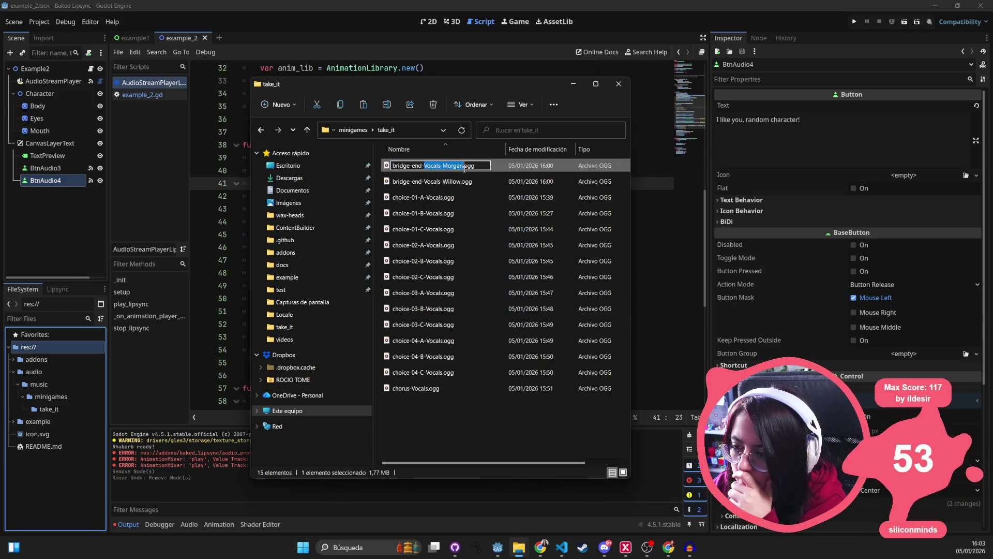
Rename the bridge-end stems to bridge-end-morgan.ogg and bridge-end-willow.ogg.
type("m")
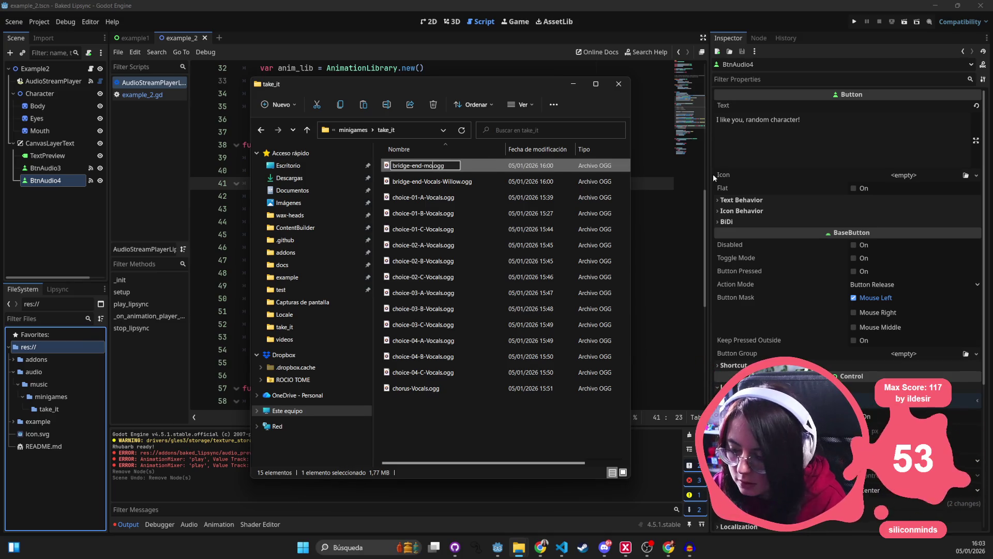
type("rgan")
key("Return")
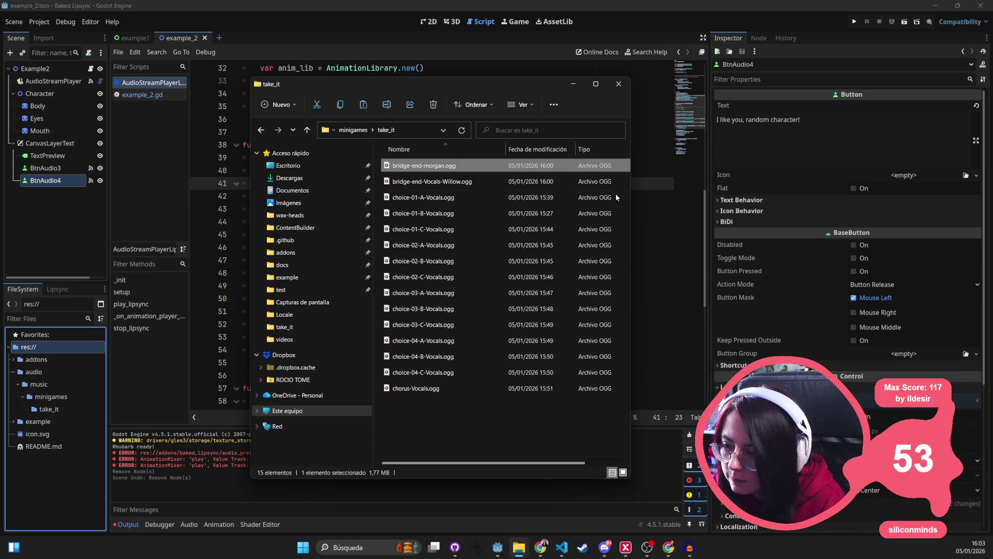
left_click(475, 184)
key("F2")
left_click_drag(424, 181, 472, 181)
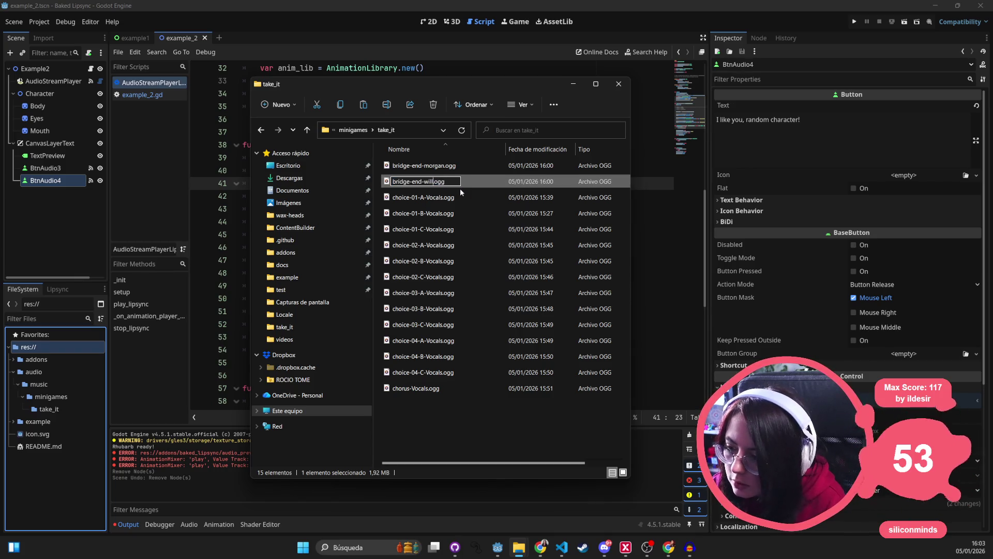
type("ow")
key("Return")
Select the 13 choice and chorus Vocals files and launch PowerRename on them.
left_click(455, 197)
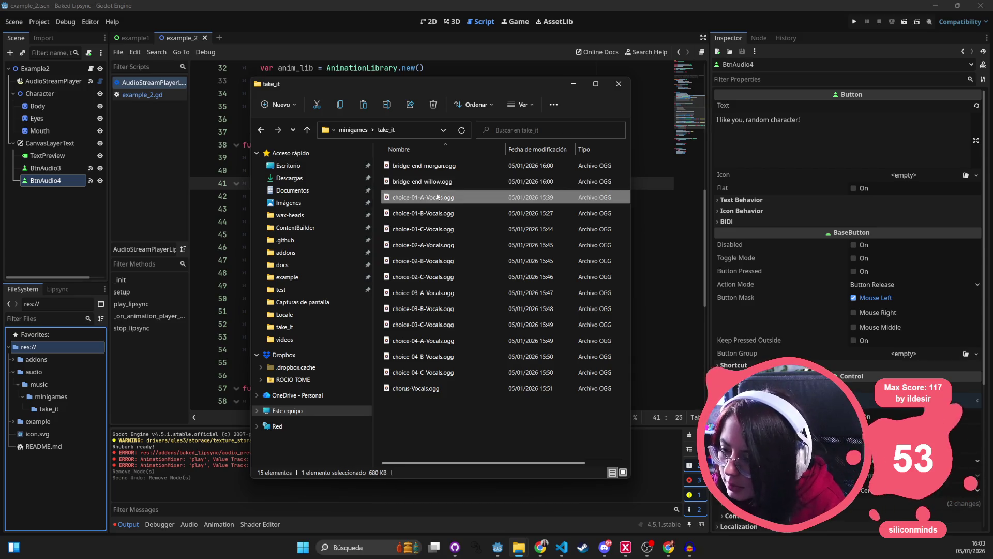
left_click(419, 388, "shift")
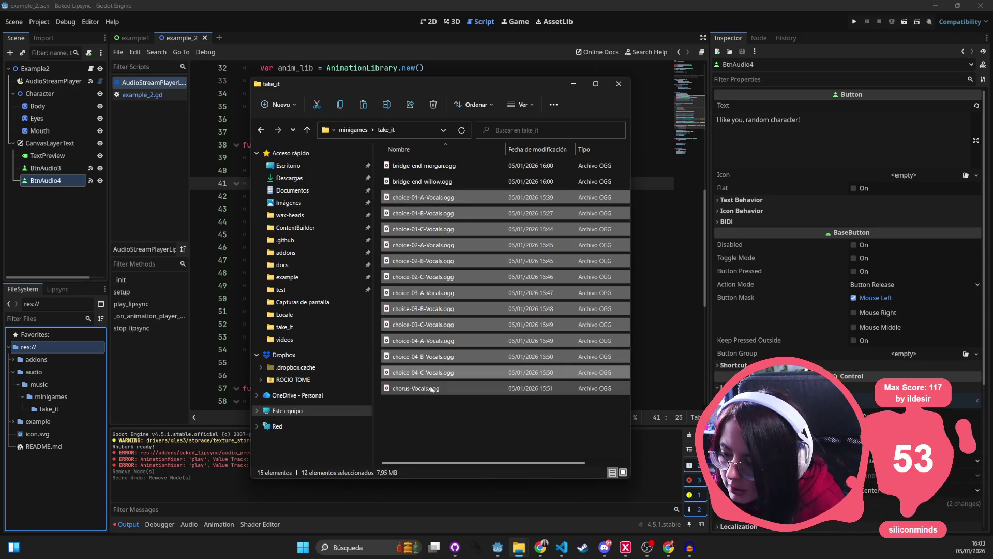
right_click(446, 286)
left_click(417, 388)
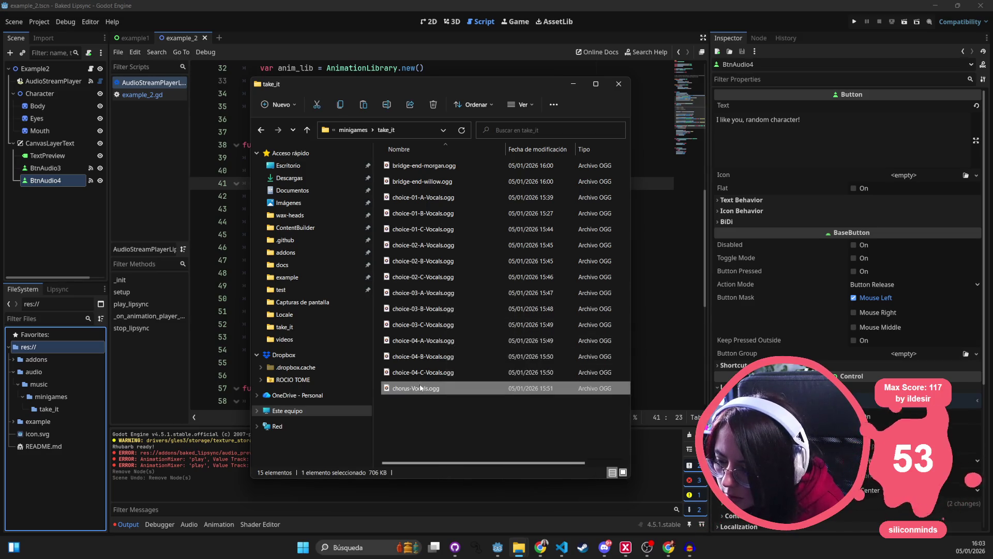
left_click(449, 197, "shift")
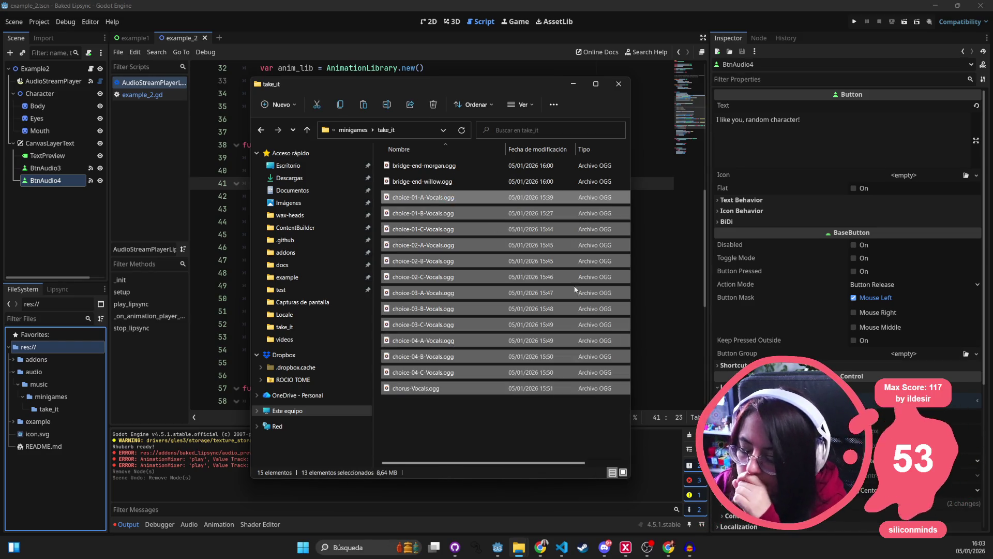
right_click(450, 199)
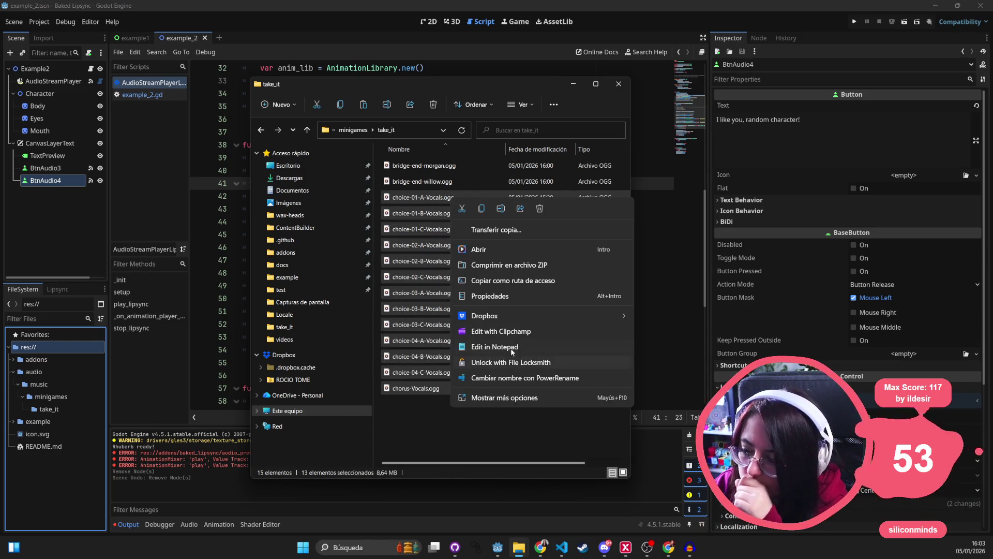
left_click(494, 398)
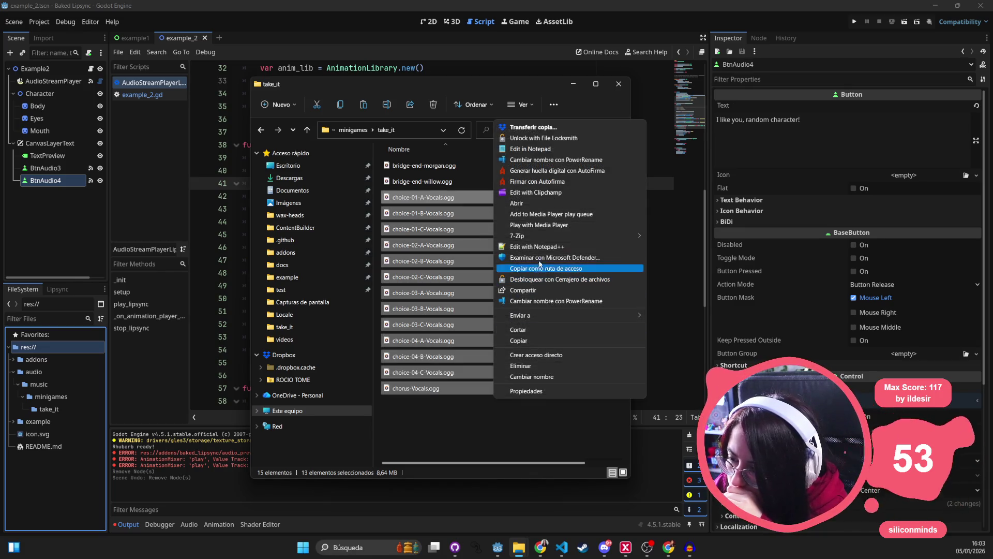
left_click(546, 162)
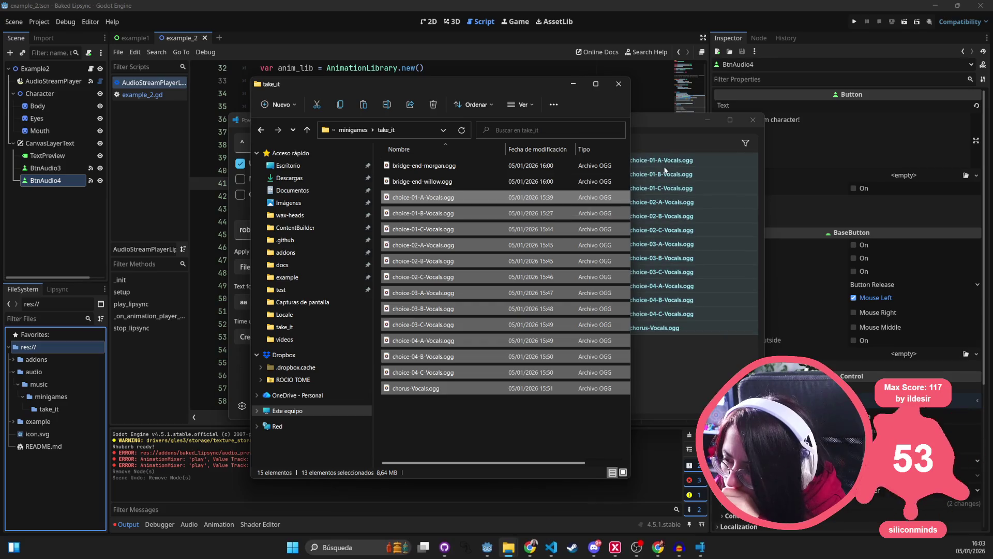
left_click(702, 365)
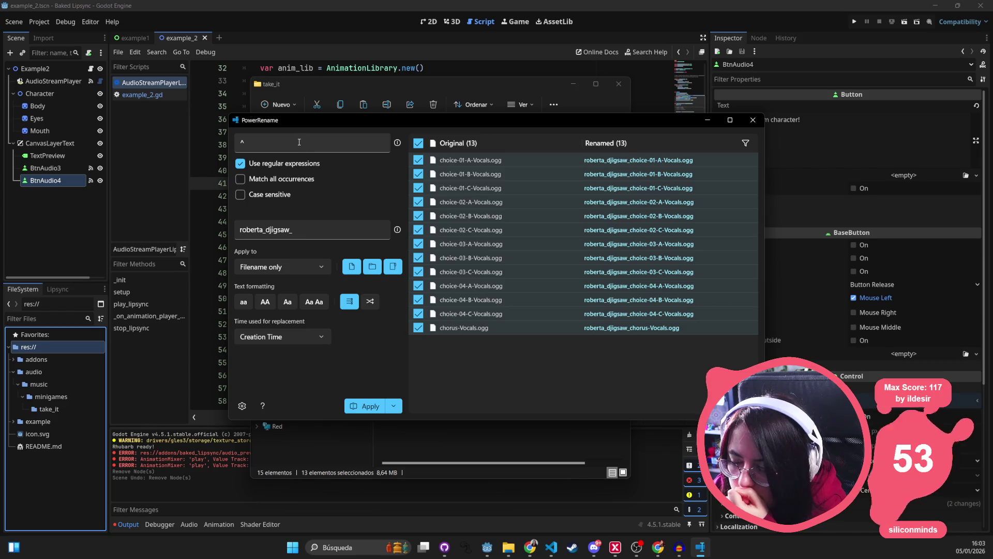
Strip '-Vocals' from all 13 names with regex off and all occurrences matched, then close PowerRename.
left_click(354, 228)
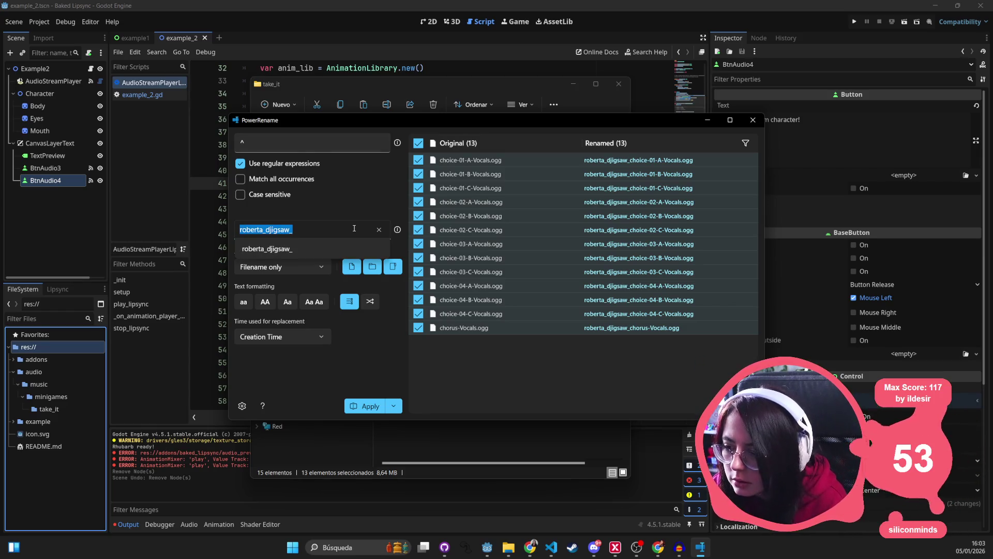
key("BackSpace")
left_click(293, 142)
key("BackSpace")
type("-Vocals")
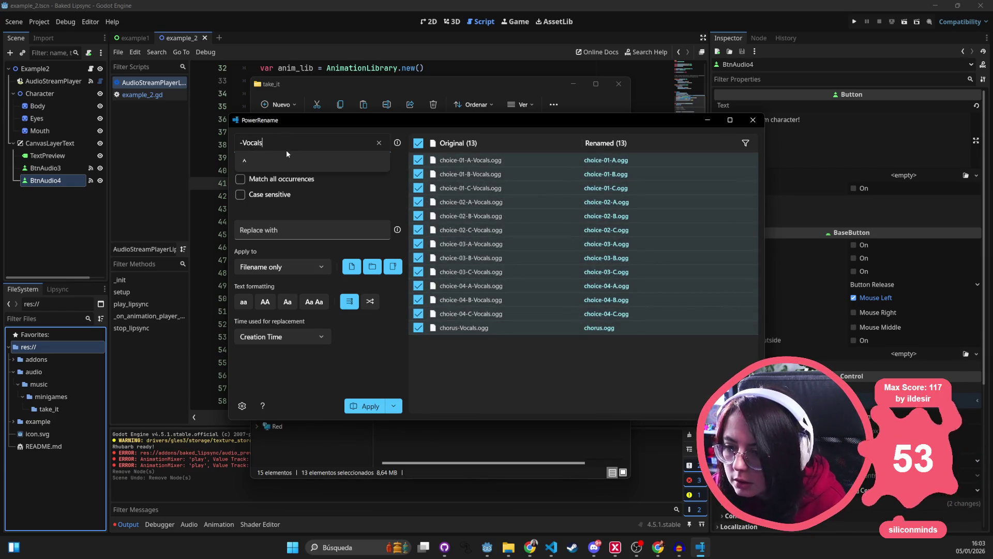
left_click(293, 238)
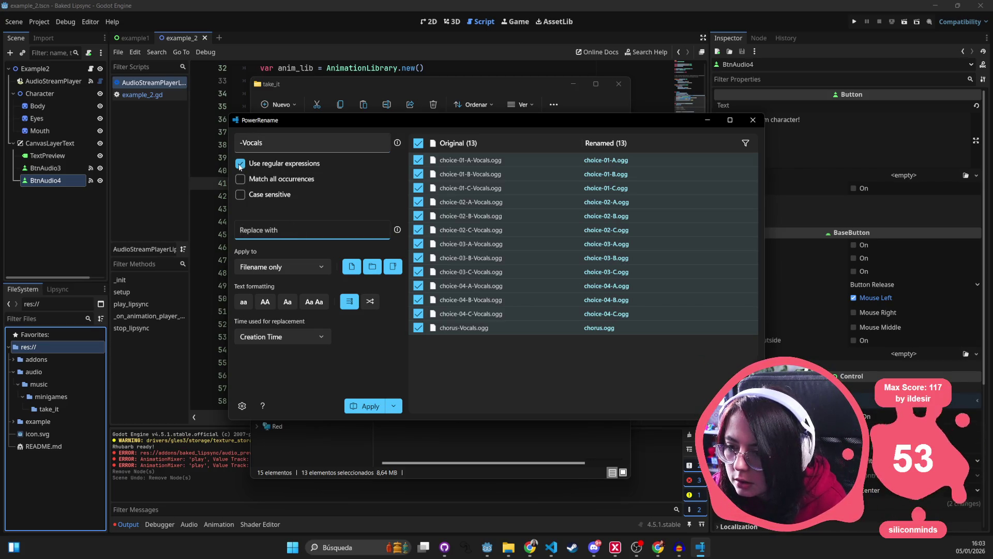
left_click(240, 164)
left_click(240, 179)
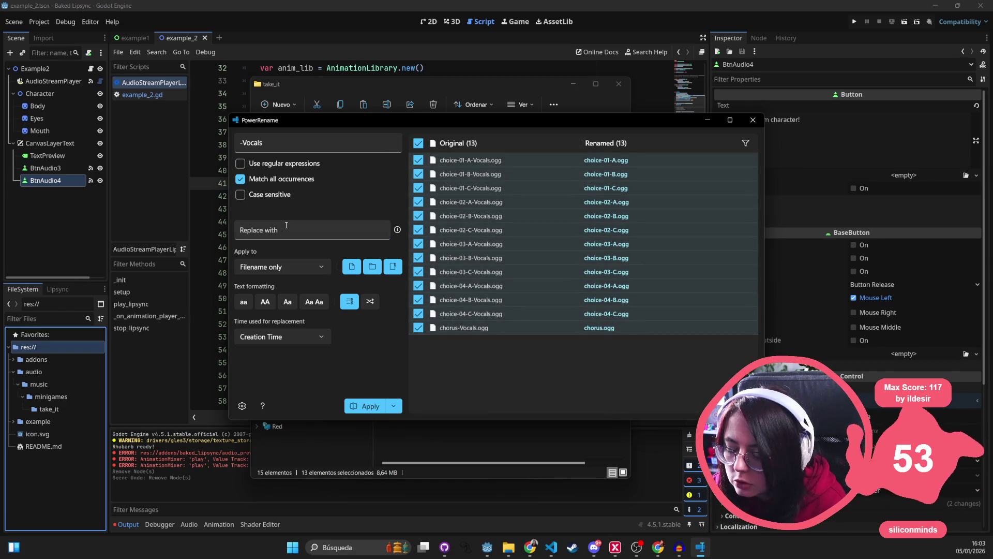
left_click(370, 406)
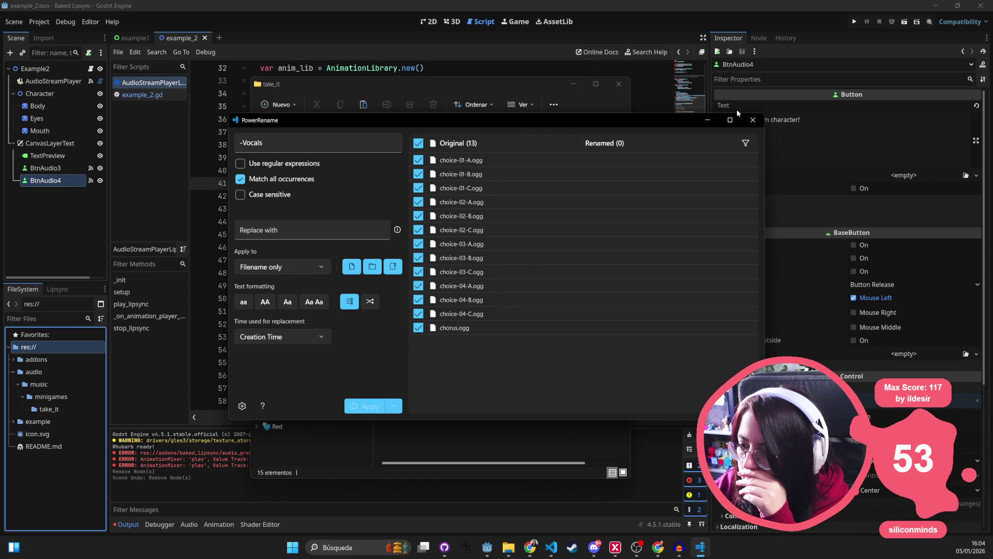
left_click(754, 122)
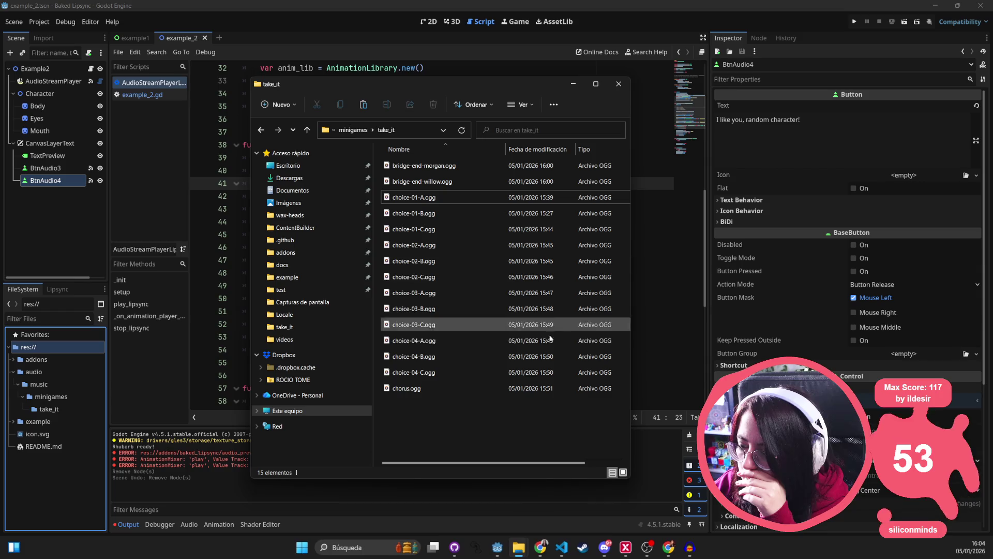
Leave bridge-end-willow.ogg's name unchanged and switch to the Baked Lipsync Godot window.
left_click(433, 183)
left_click(441, 182)
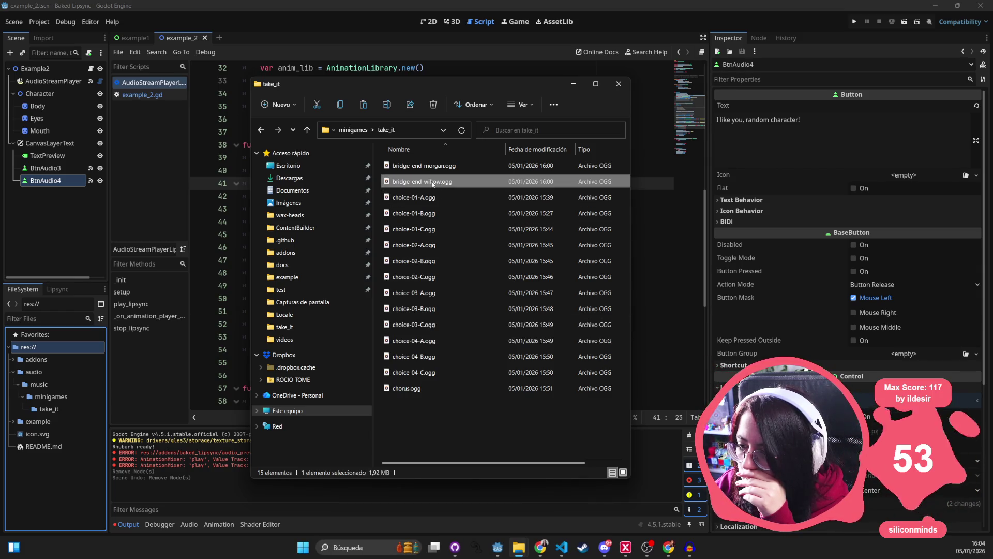
left_click(424, 419)
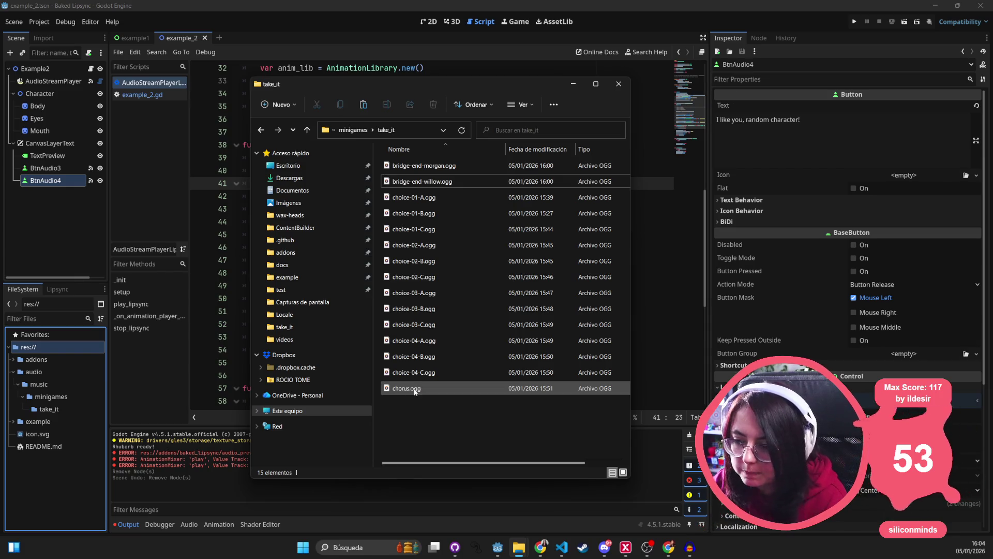
left_click(320, 7)
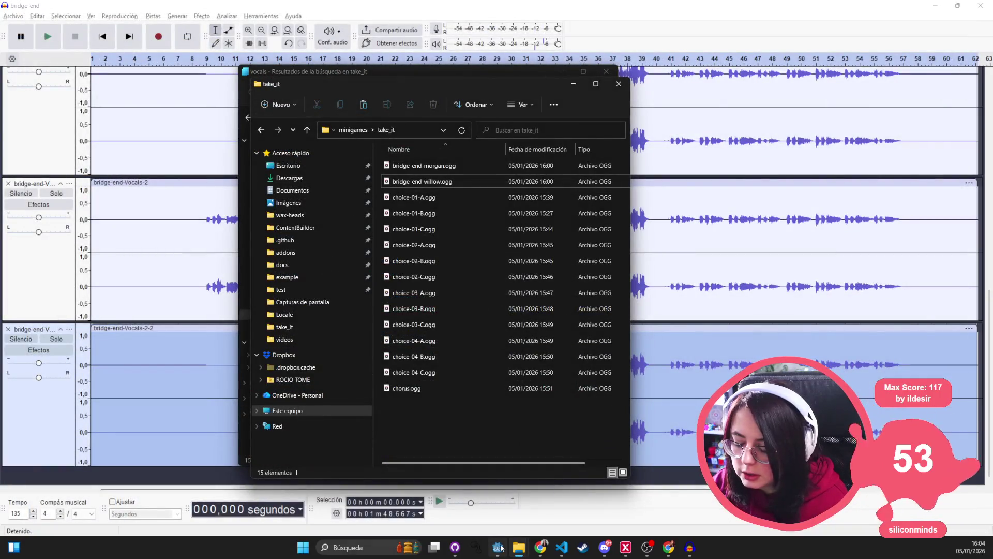
left_click(500, 548)
right_click(498, 547)
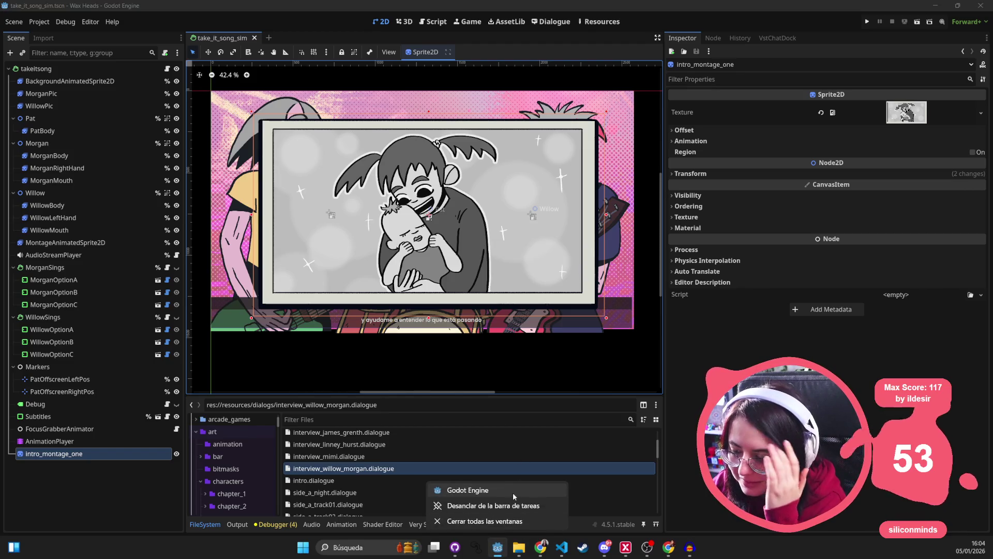
left_click(513, 490)
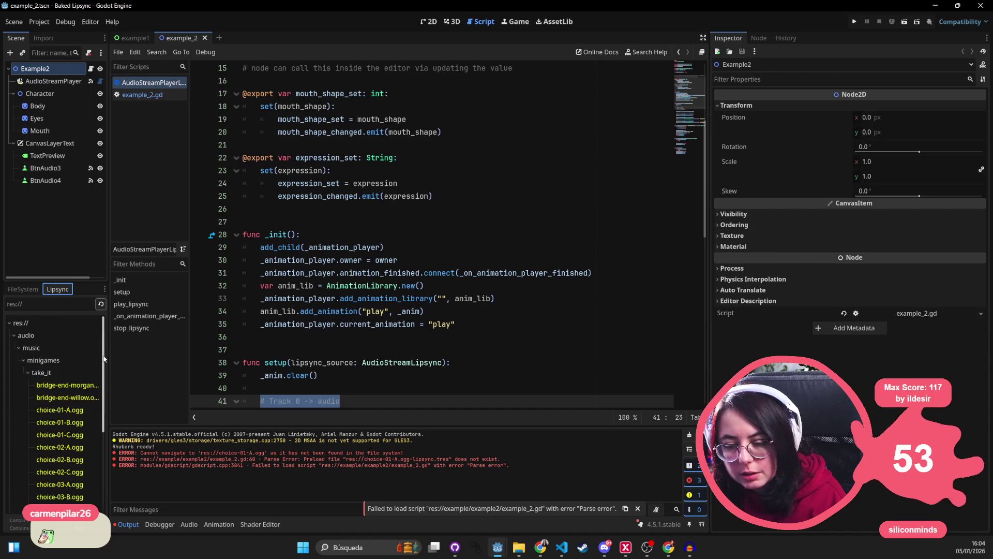
Widen the left dock and open bridge-end-morgan.ogg in the Lipsync Editor.
left_click_drag(109, 354, 188, 354)
scroll(132, 373, "down", 2)
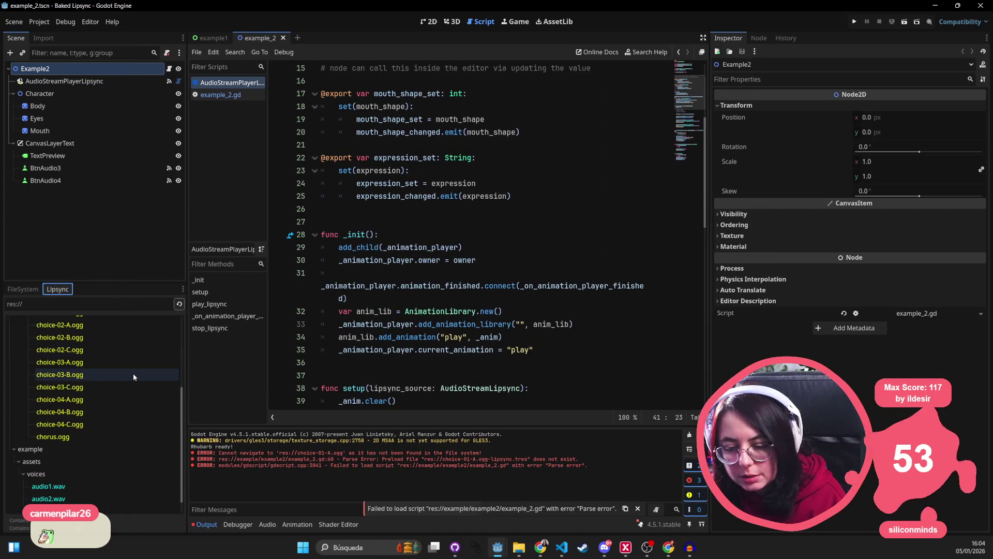
scroll(87, 439, "down", 2)
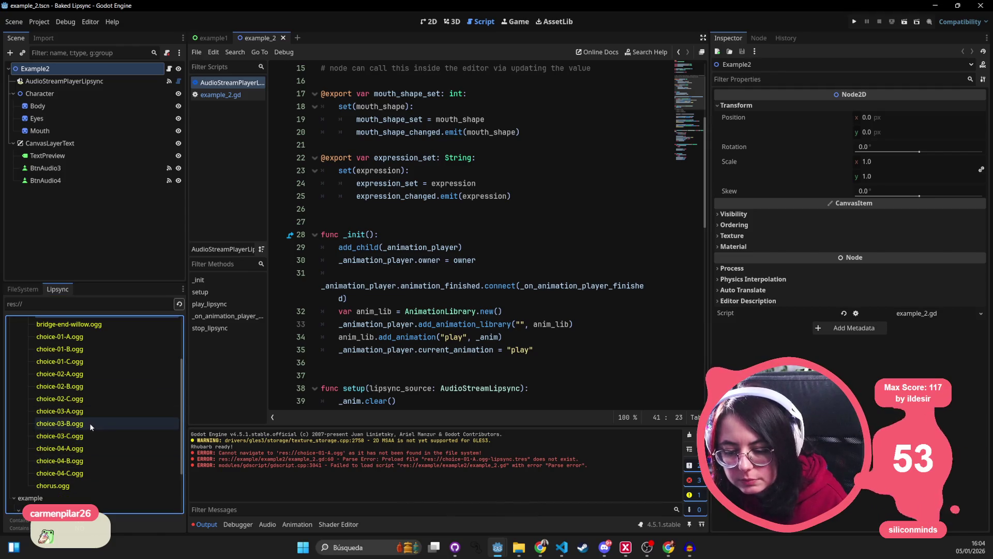
scroll(90, 403, "up", 2)
double_click(98, 336)
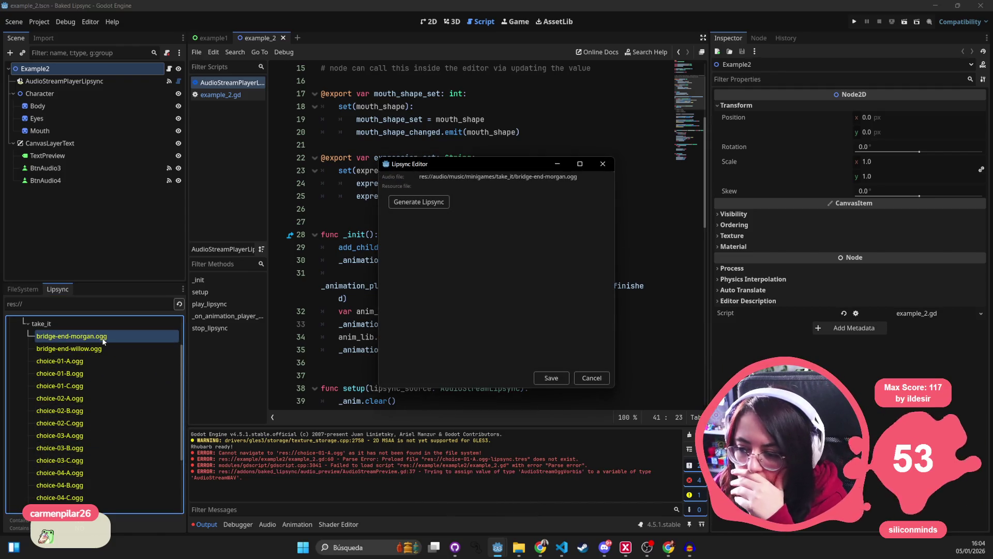
Generate lipsync for bridge-end-morgan.ogg, then select bridge-end-willow.ogg in the Lipsync dock.
left_click(429, 204)
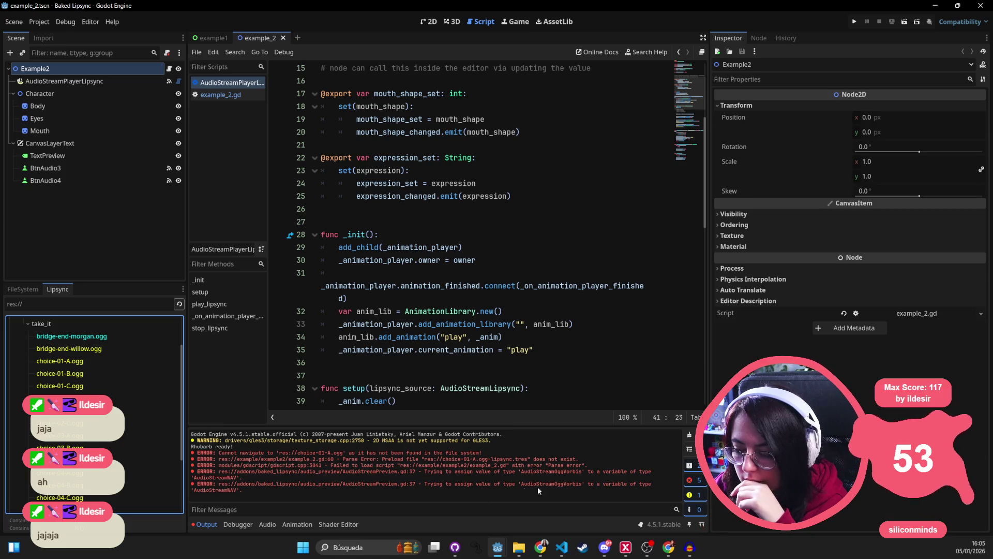
left_click(97, 349)
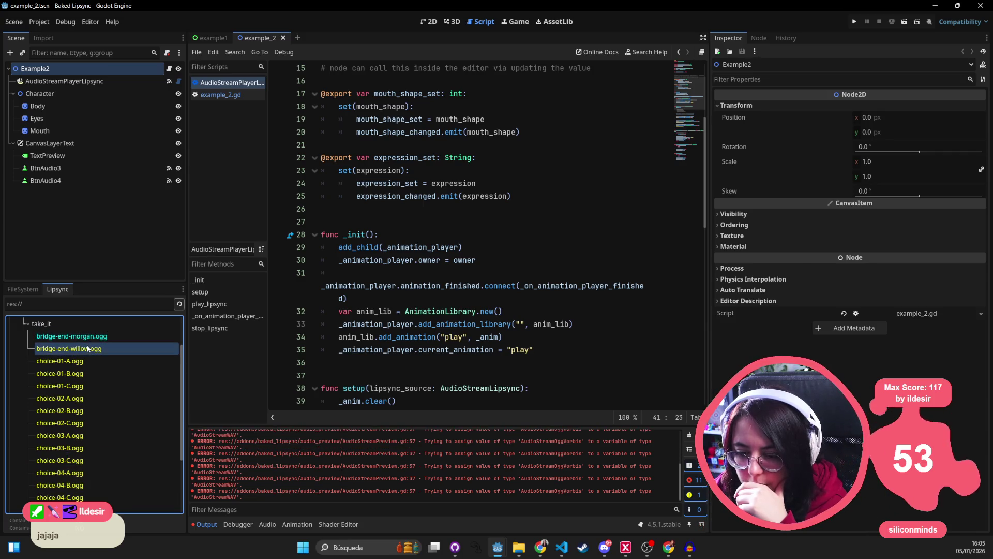
scroll(108, 393, "up", 2)
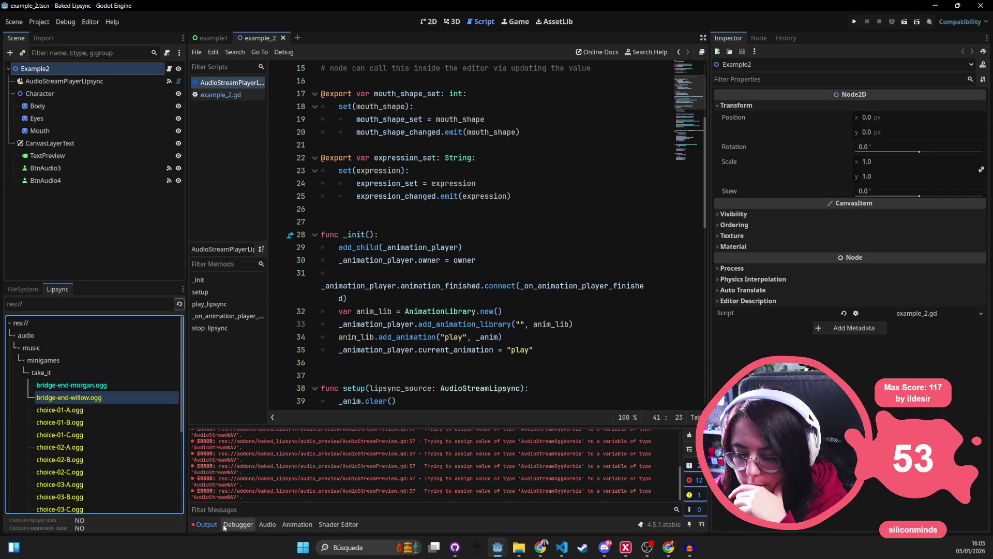
left_click(32, 23)
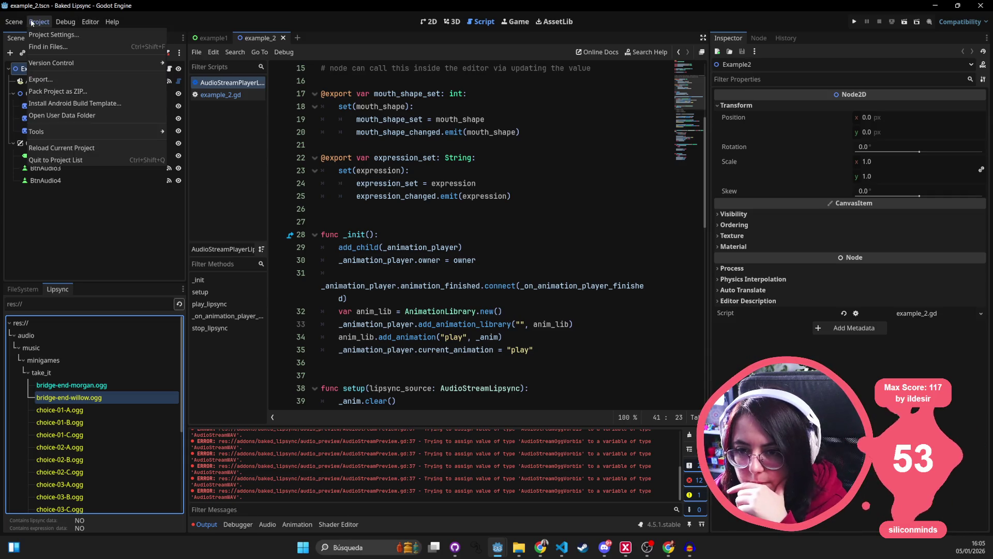
Reload the Baked Lipsync project via Reload Current Project, then select bridge-end-willow.ogg.
left_click(62, 148)
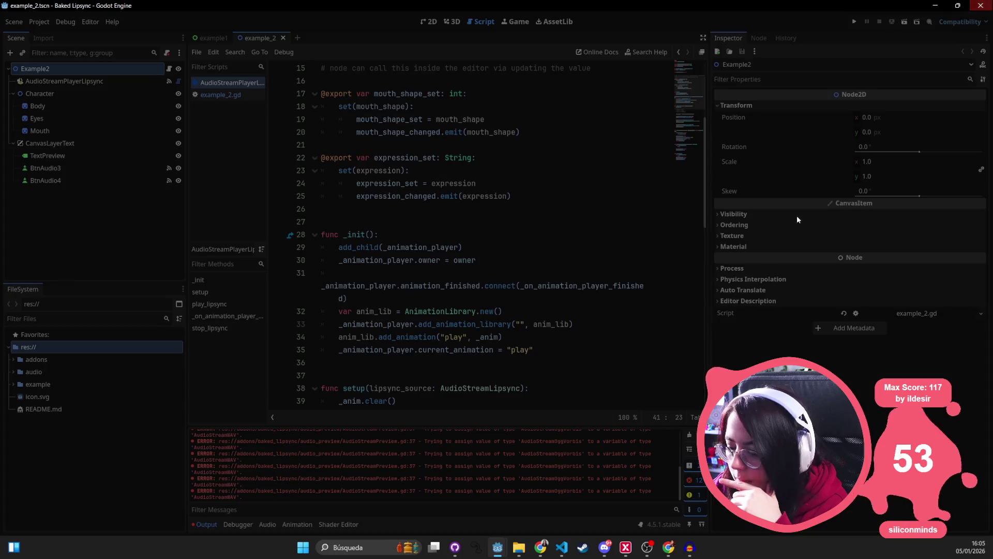
left_click(497, 547)
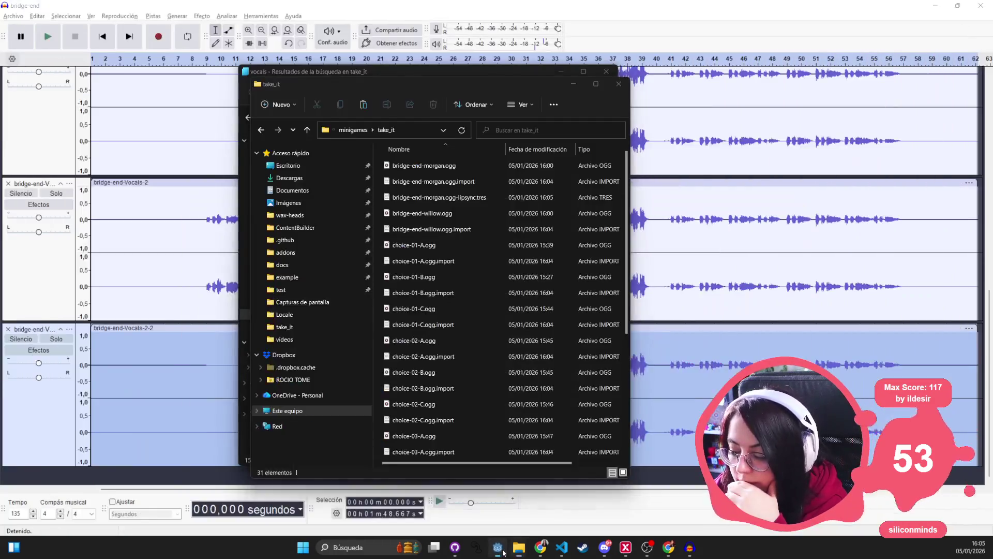
right_click(501, 552)
left_click(471, 367)
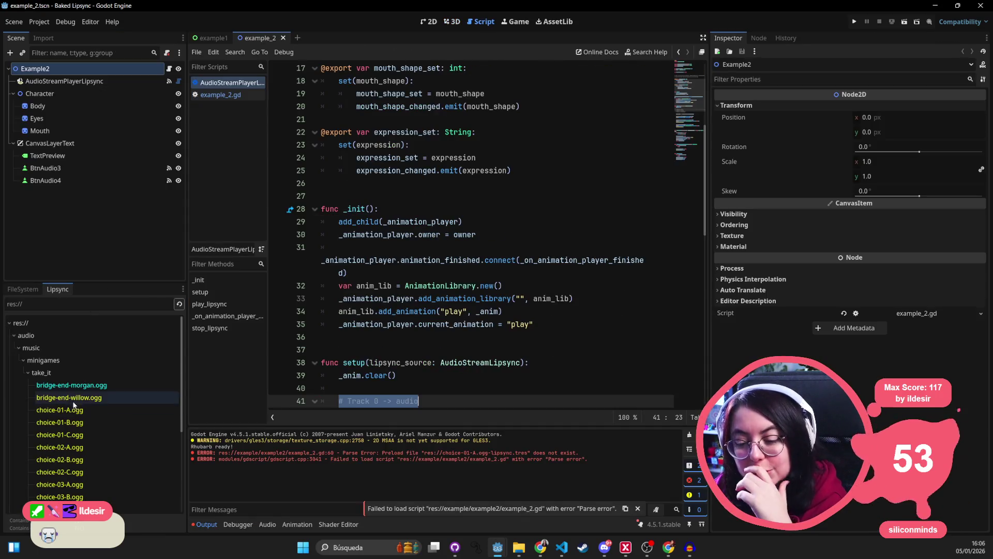
left_click(79, 399)
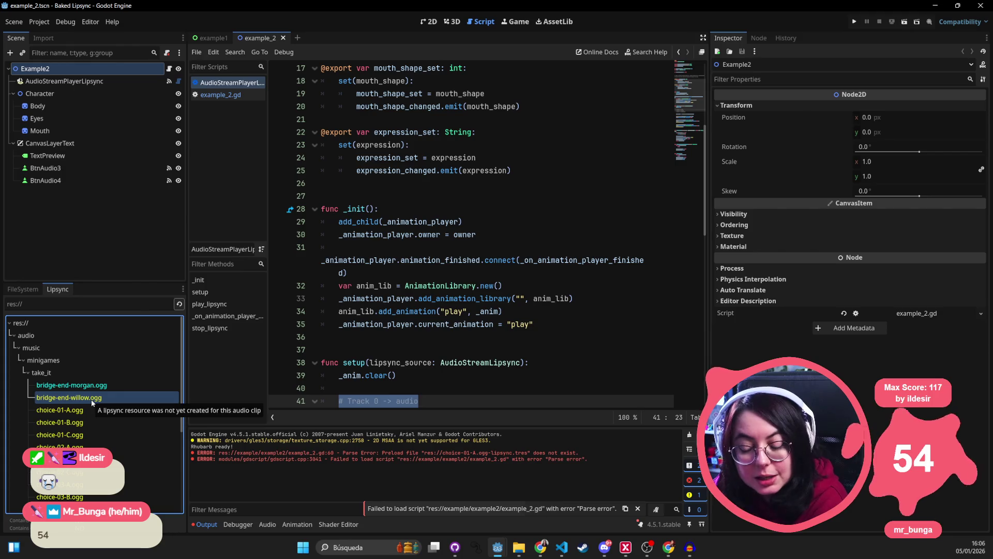
Open bridge-end-willow.ogg in the Lipsync Editor and bake it into bridge-end-willow.ogg-lipsync.tres.
double_click(89, 398)
left_click(448, 202)
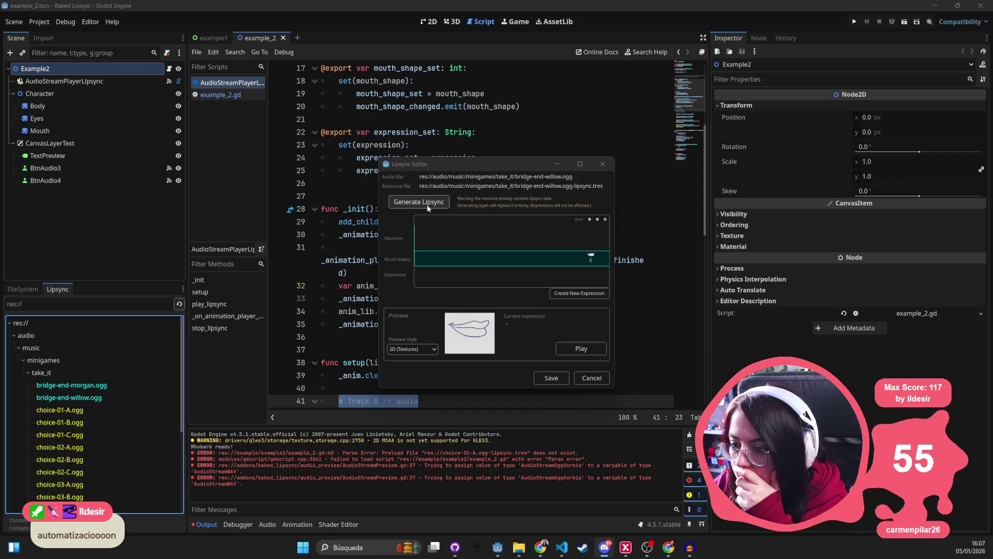
Play the willow lipsync preview, close the editor, and open bridge-end-morgan.ogg's Lipsync Editor.
left_click(576, 348)
left_click(576, 347)
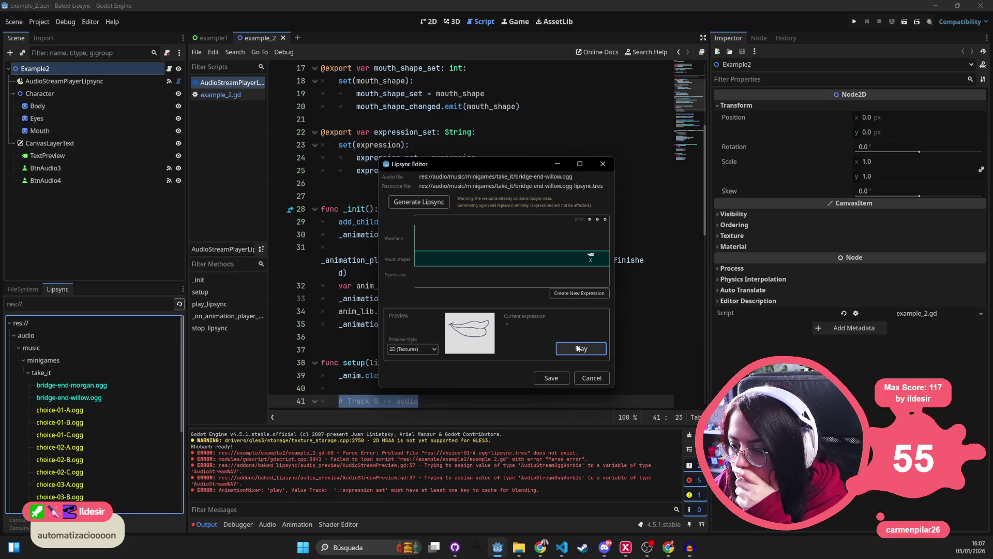
left_click(578, 348)
double_click(578, 348)
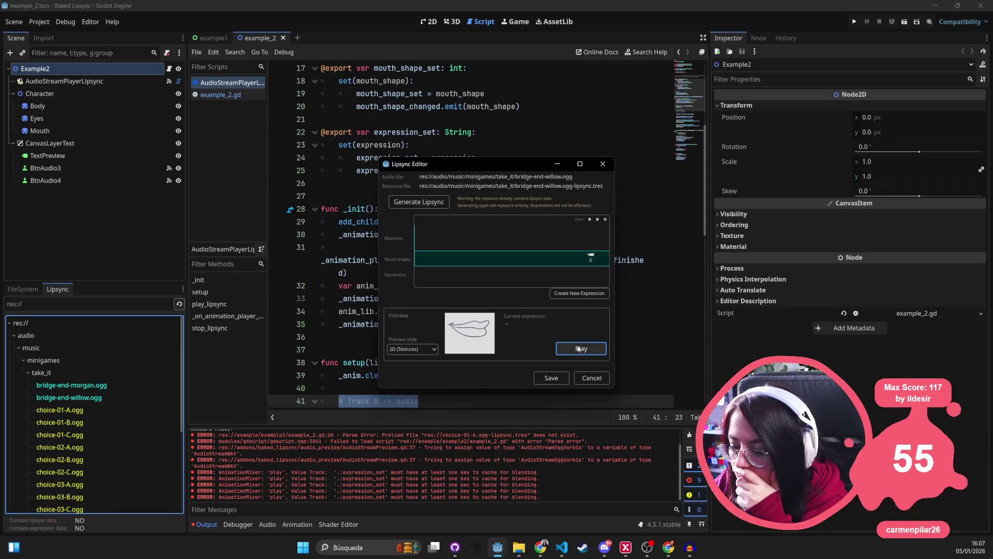
double_click(577, 348)
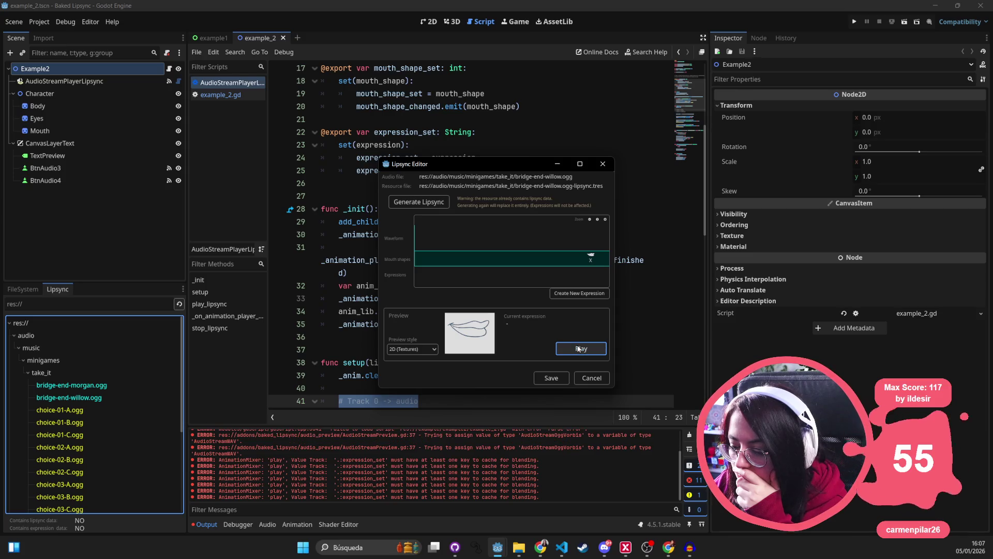
double_click(579, 348)
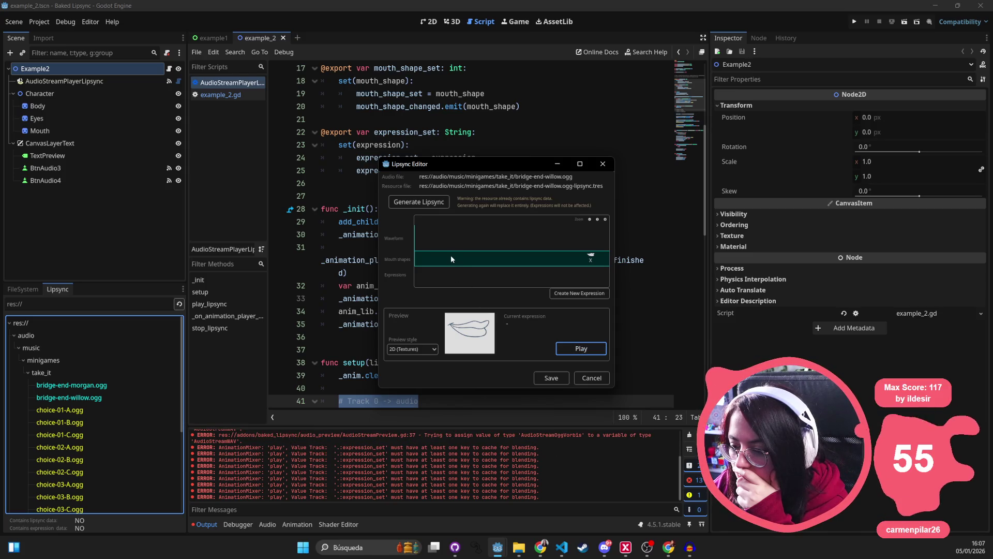
left_click(601, 164)
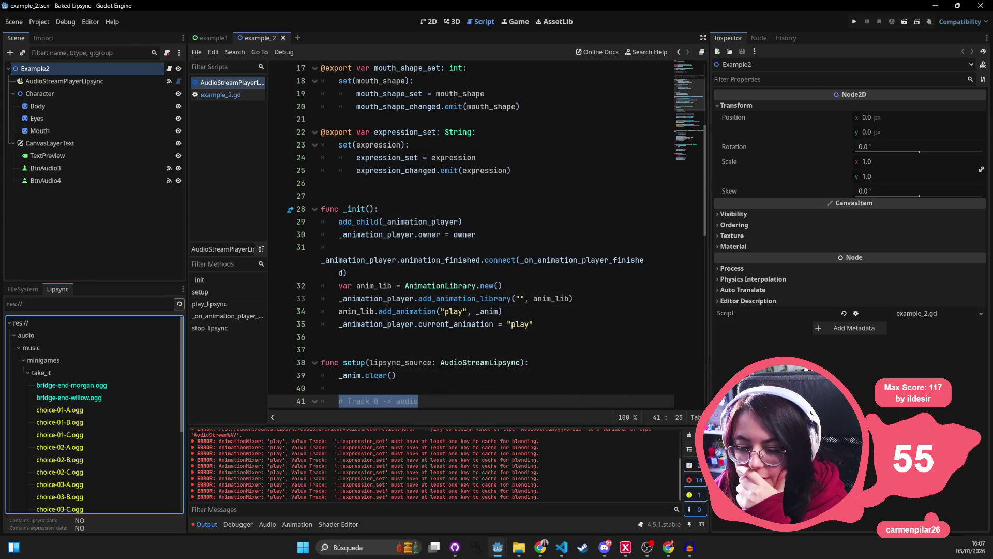
double_click(72, 385)
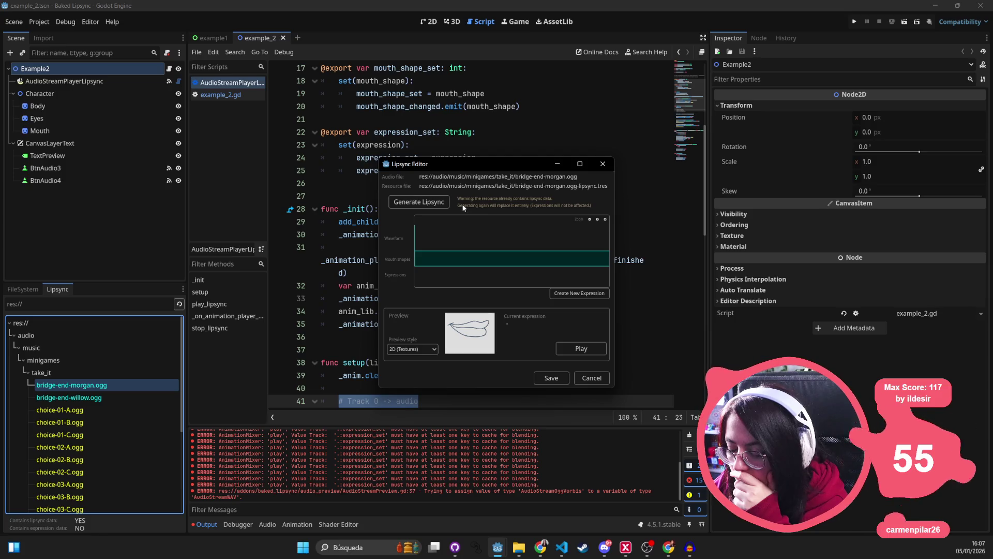
Regenerate bridge-end-morgan.ogg lipsync with Rhubarb and attempt to play its preview.
left_click(430, 202)
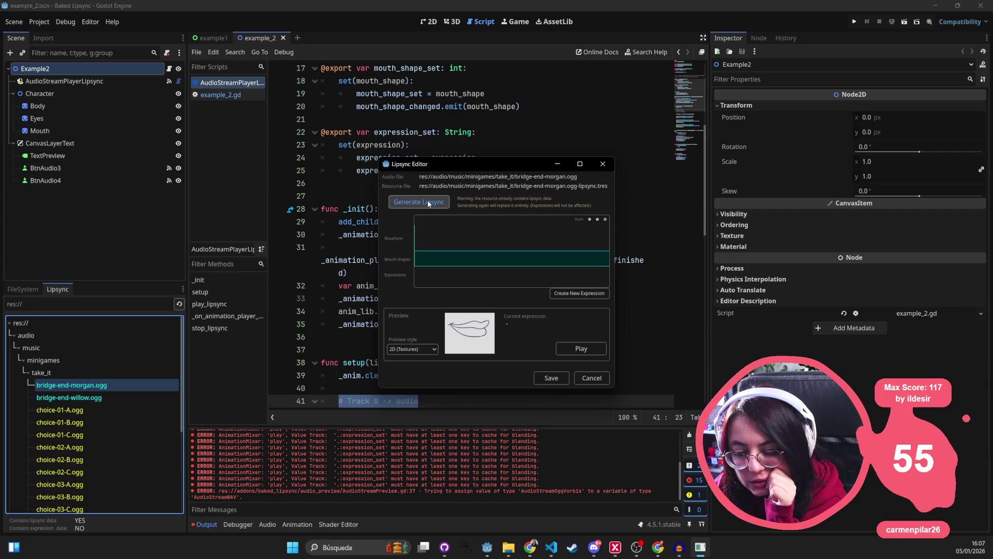
left_click(428, 202)
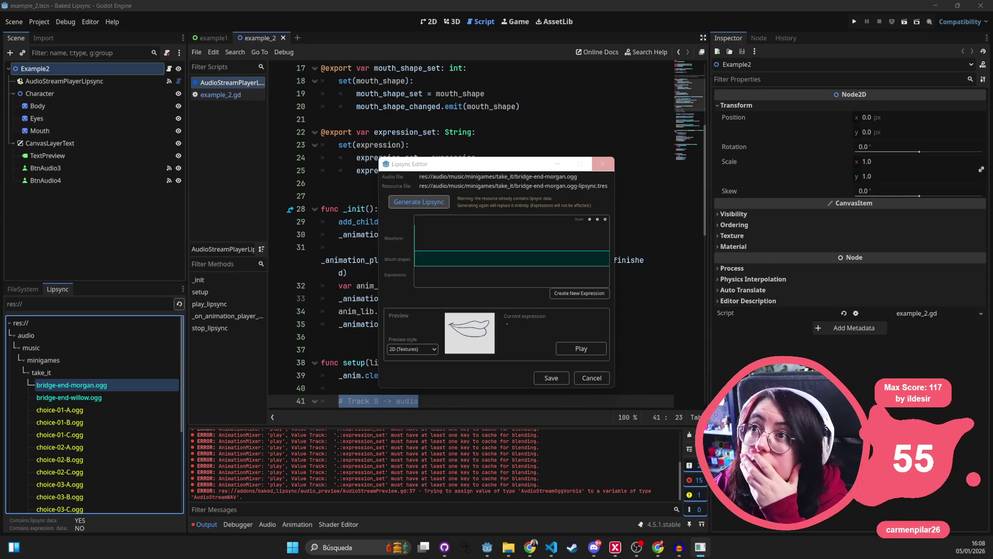
left_click(419, 202)
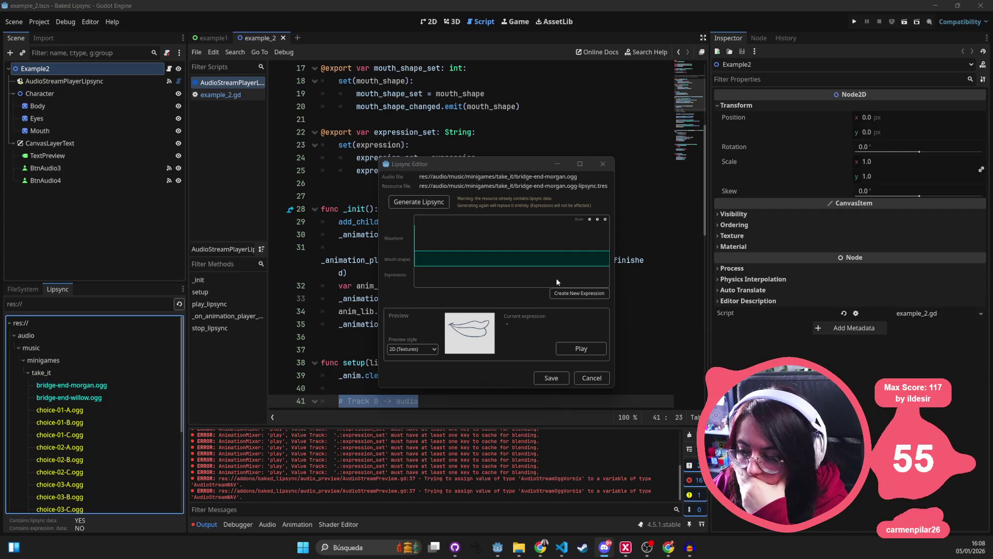
left_click(586, 350)
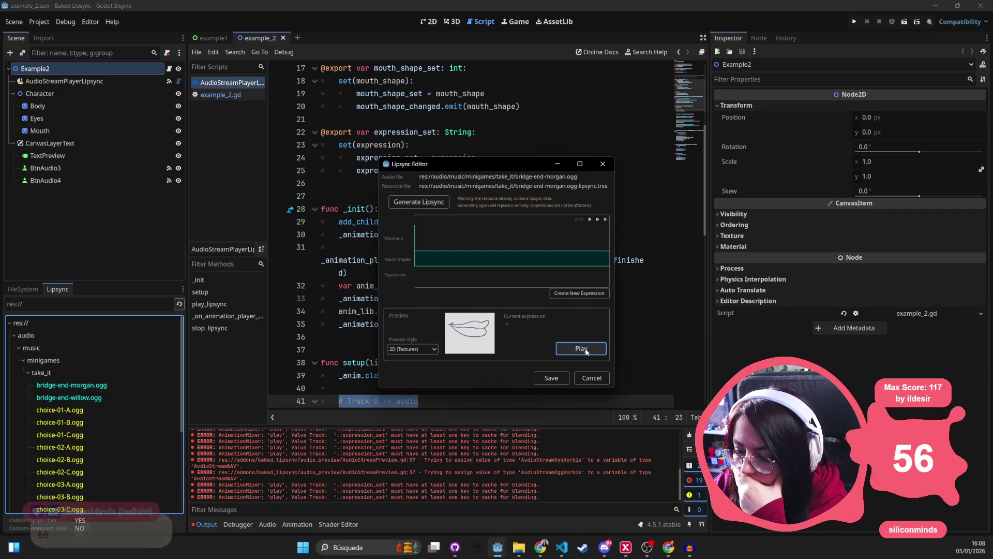
left_click(585, 350)
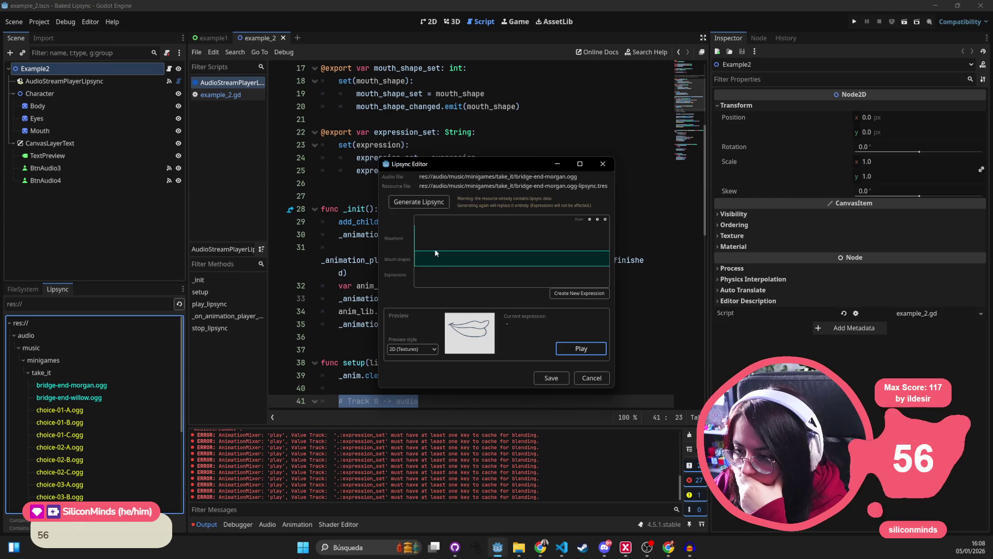
Widen and reopen the morgan Lipsync Editor, adding then deleting a trial expression.
left_click_drag(379, 234, 95, 236)
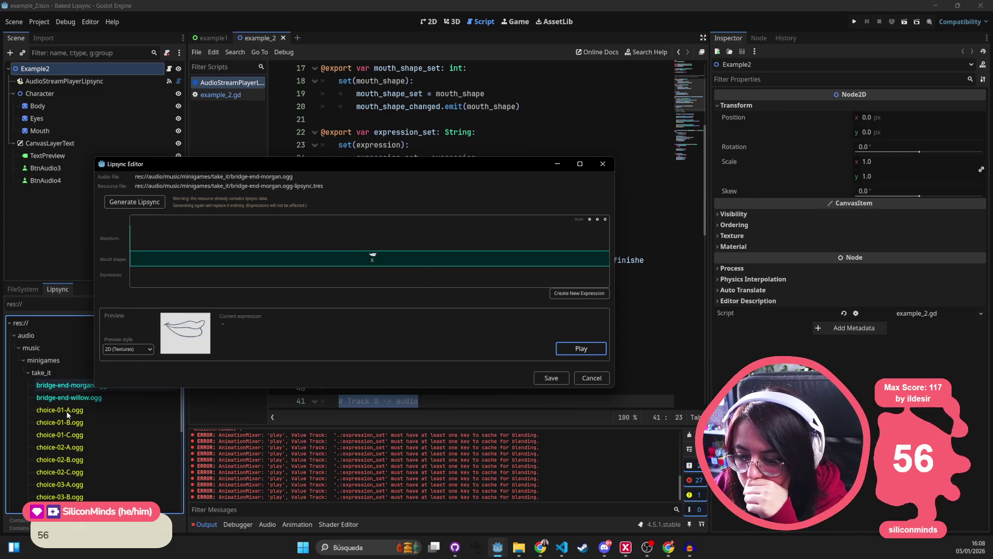
left_click(603, 163)
double_click(72, 385)
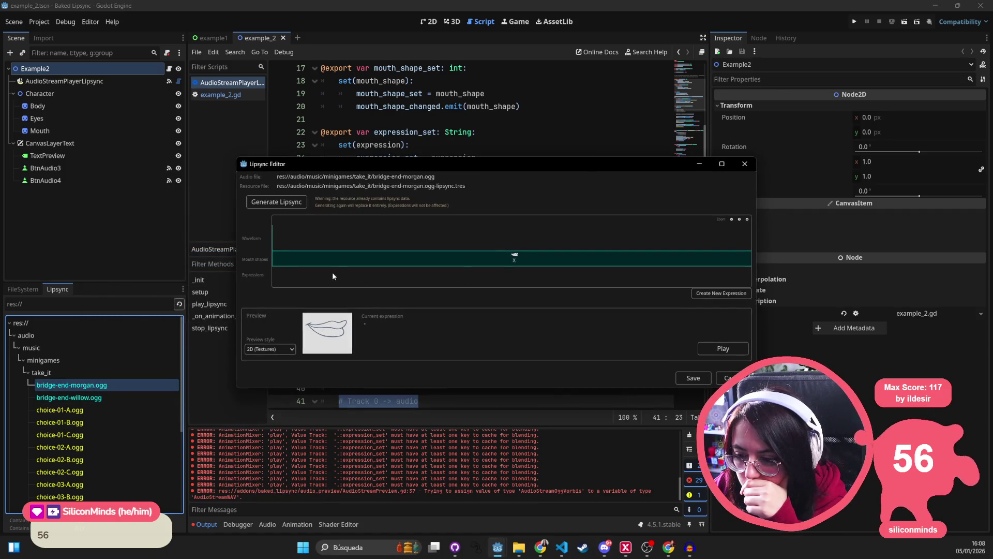
left_click(712, 297)
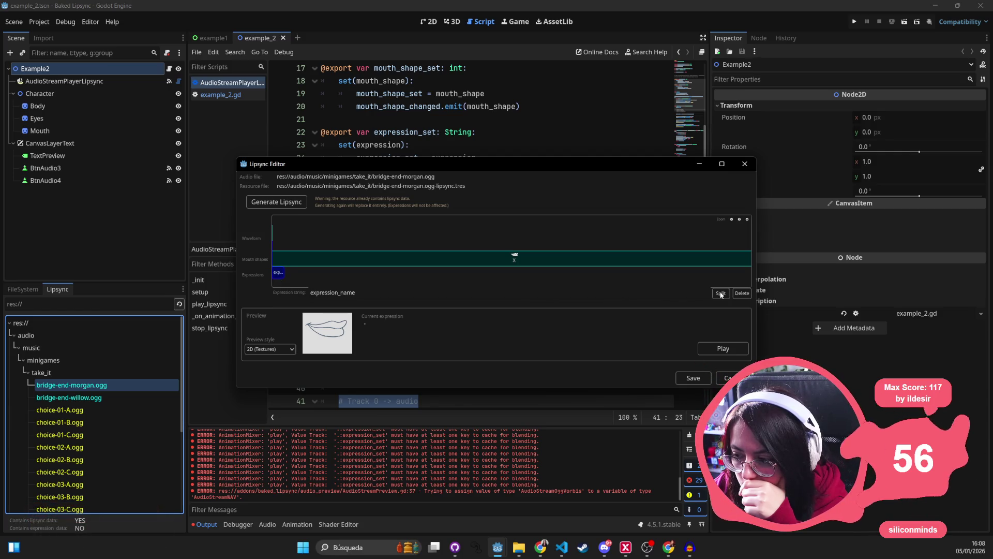
left_click(742, 293)
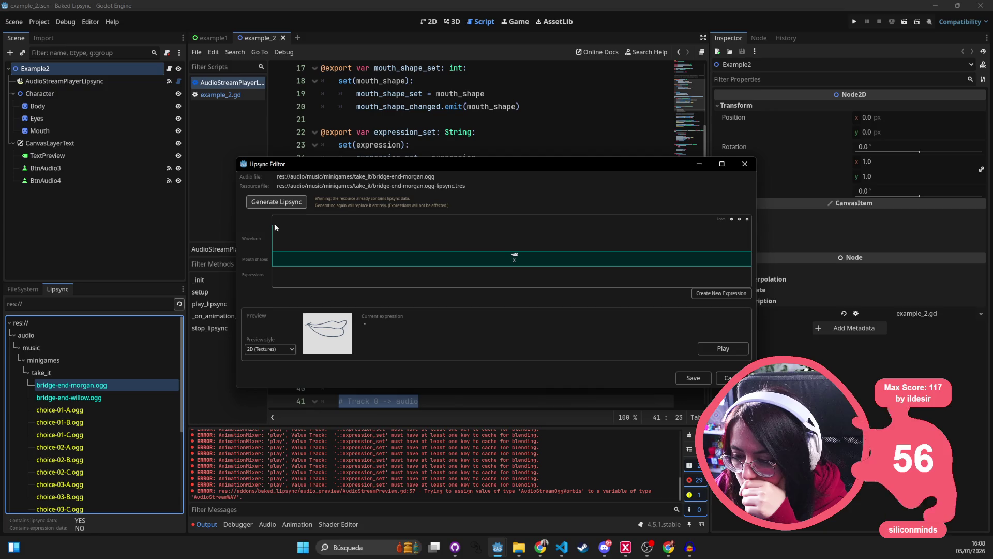
Set Preview style to 3D (Shape keys), play the preview, and close the editor.
left_click(266, 349)
left_click(284, 373)
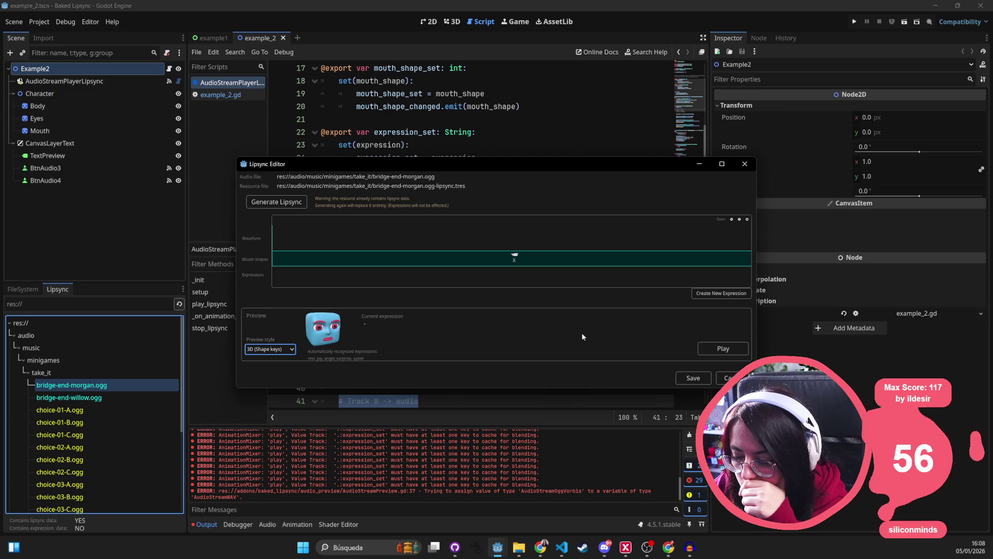
left_click(720, 354)
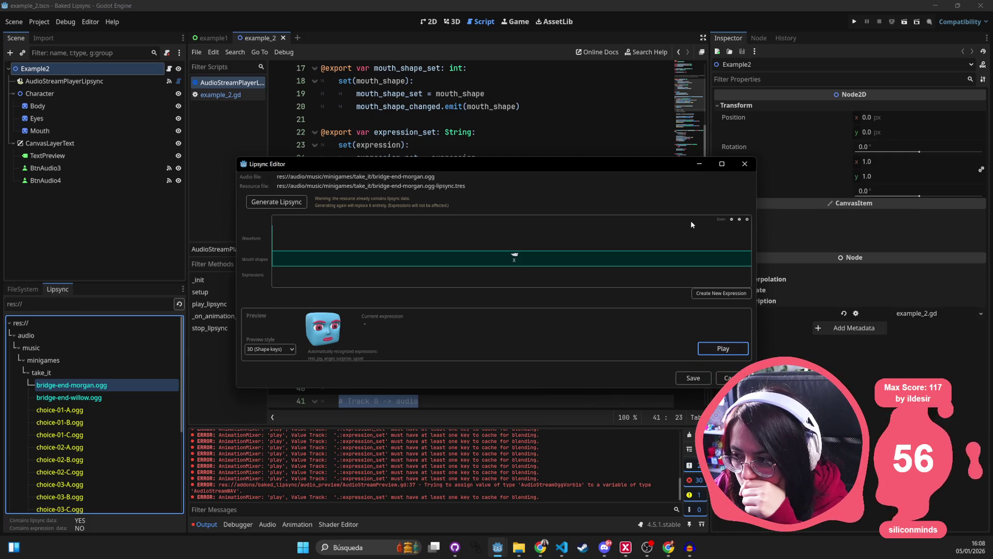
left_click(745, 163)
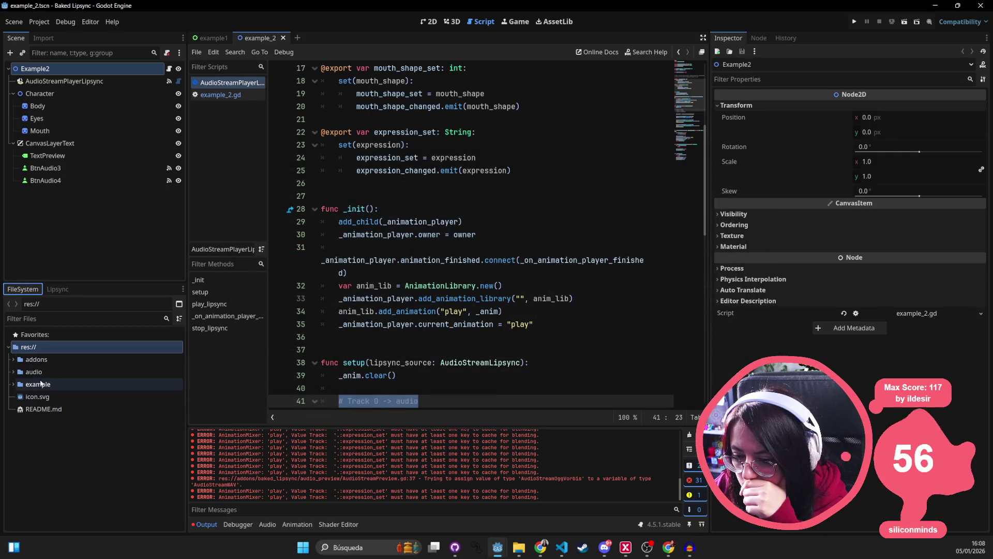
Expand audio > music > minigames > take_it in the FileSystem dock.
left_click(40, 373)
double_click(41, 373)
double_click(39, 383)
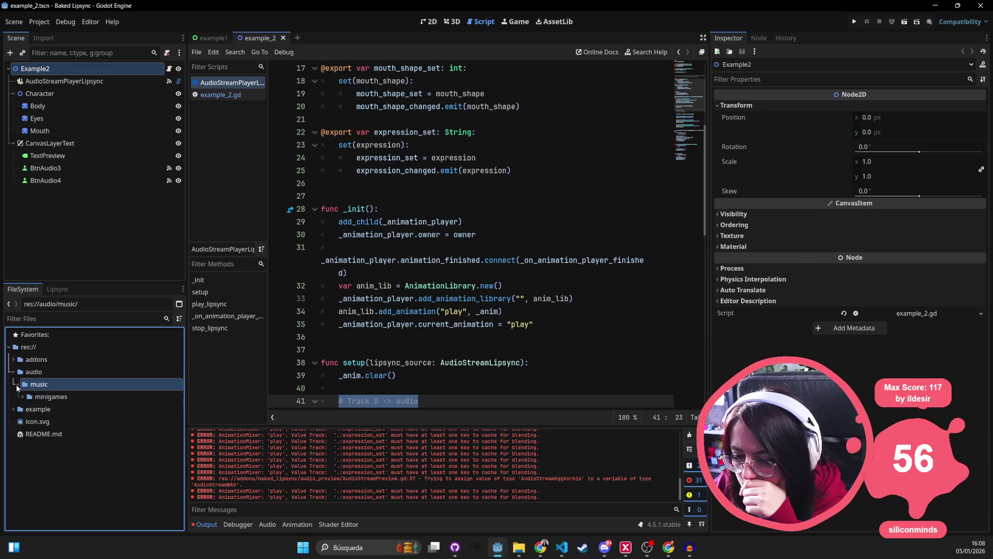
left_click(43, 396)
double_click(42, 397)
double_click(52, 409)
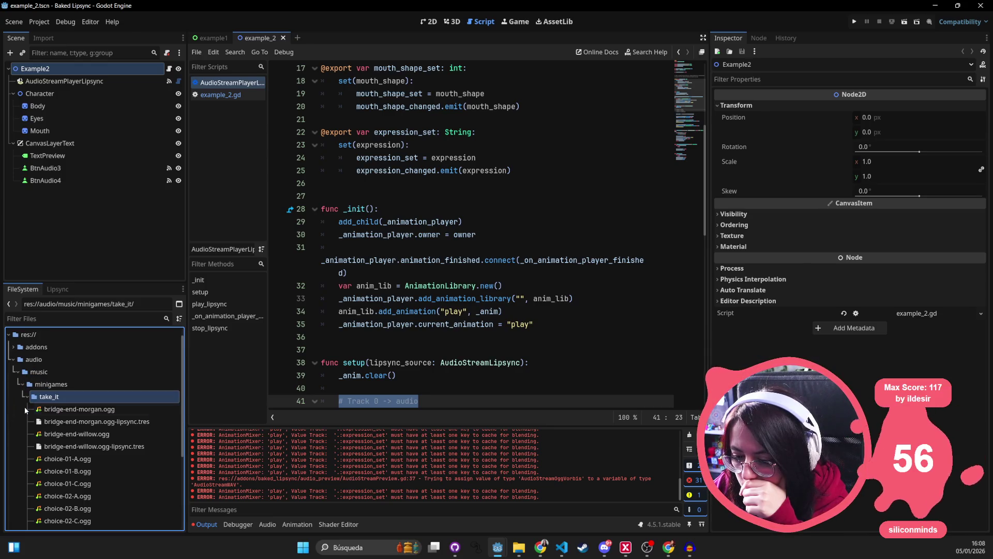
Preview bridge-end-morgan.ogg audio from about 18 seconds, then inspect bridge-end-morgan.ogg-lipsync.tres.
double_click(57, 409)
left_click(386, 340)
left_click(417, 320)
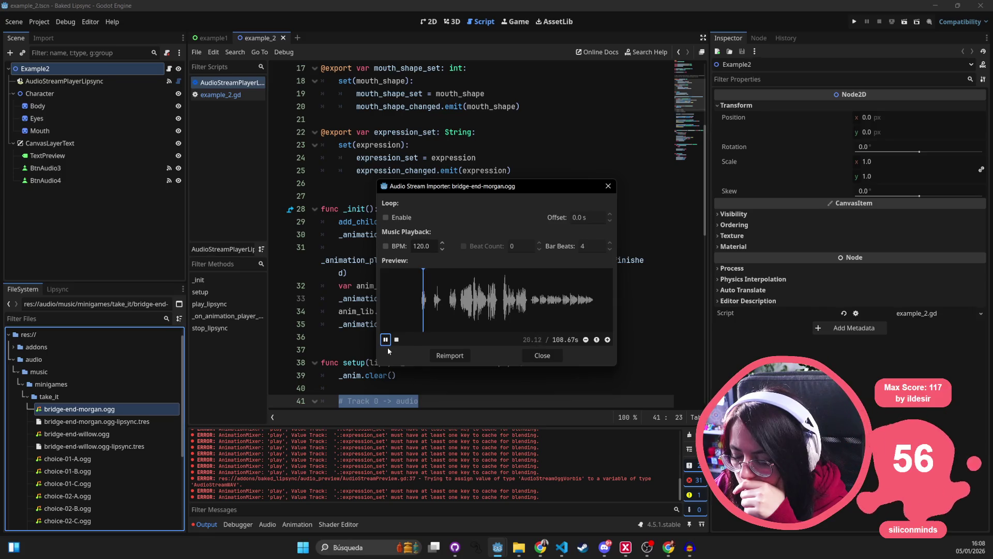
left_click(608, 186)
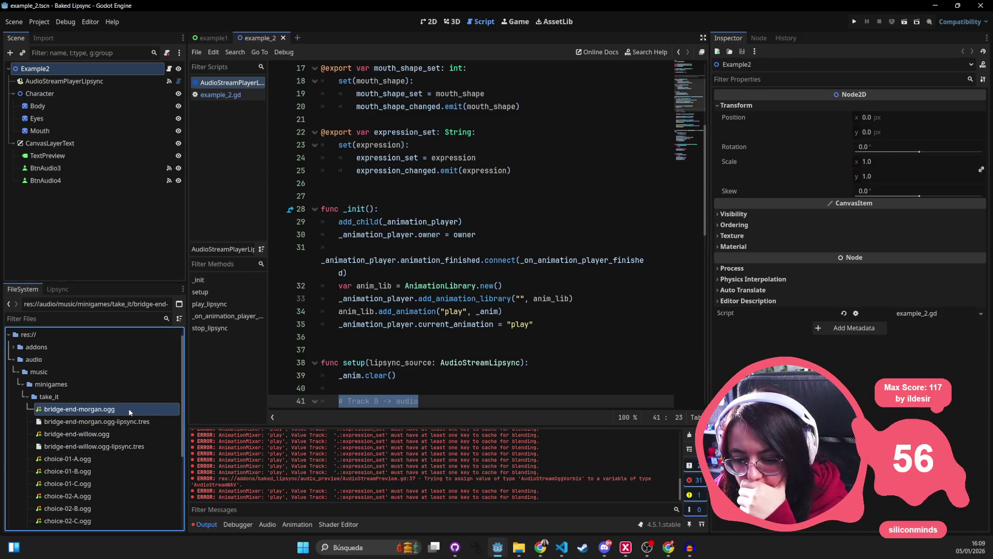
left_click(110, 422)
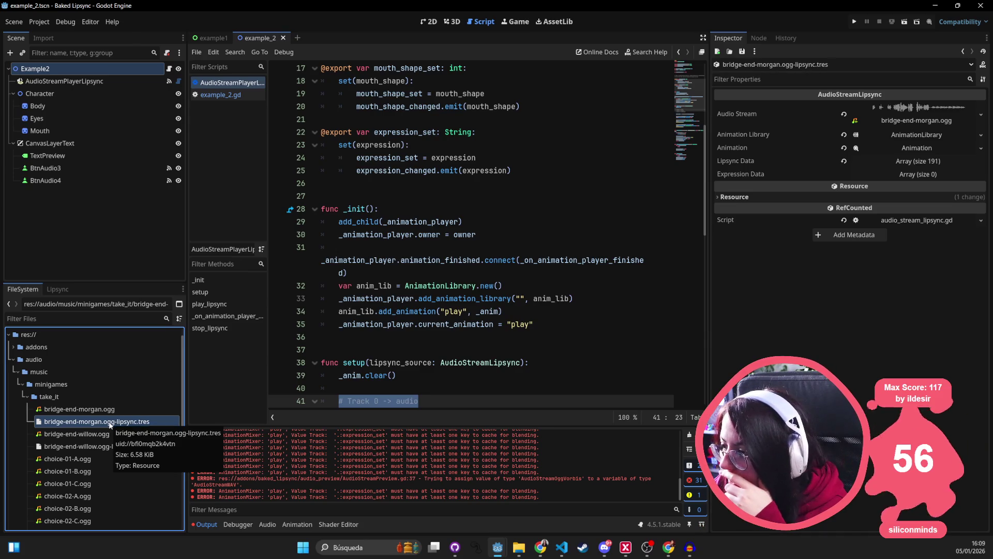
Expand morgan's 191 lipsync entries and examine the first six entries' times and shapes.
left_click(923, 135)
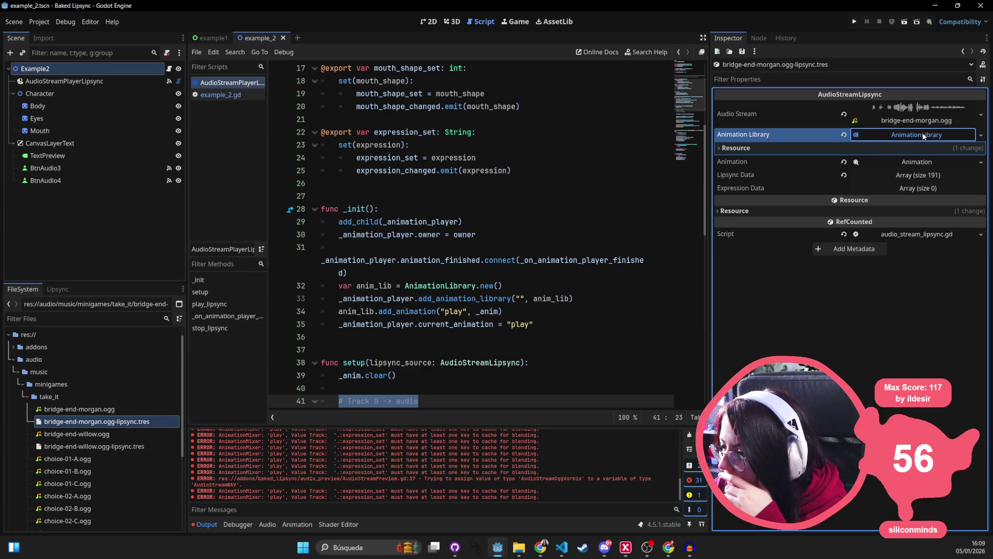
left_click(920, 163)
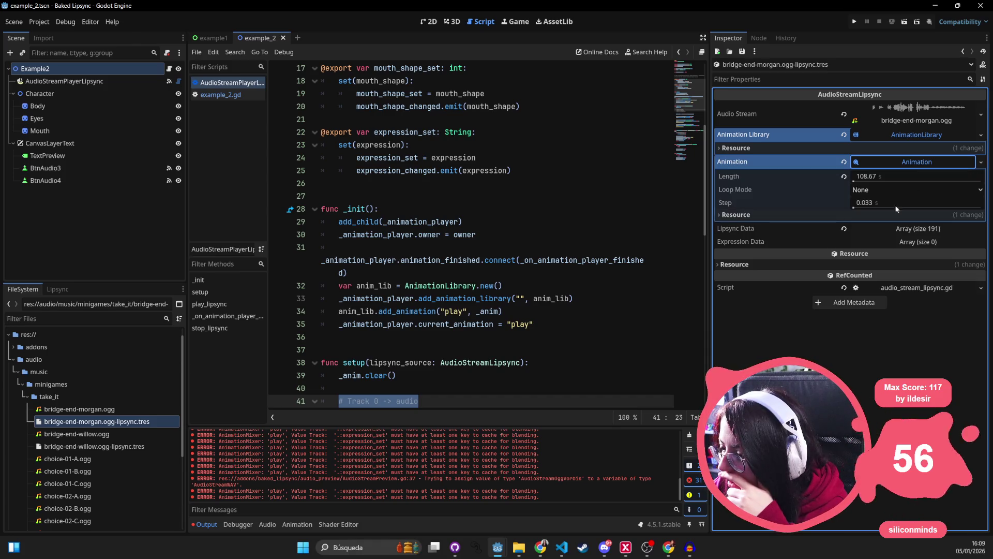
left_click(916, 229)
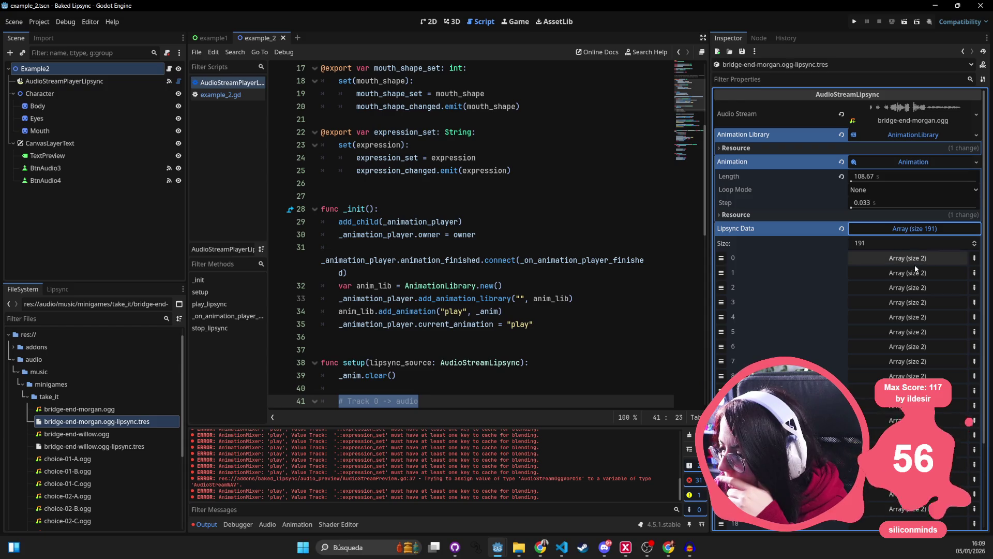
left_click(908, 259)
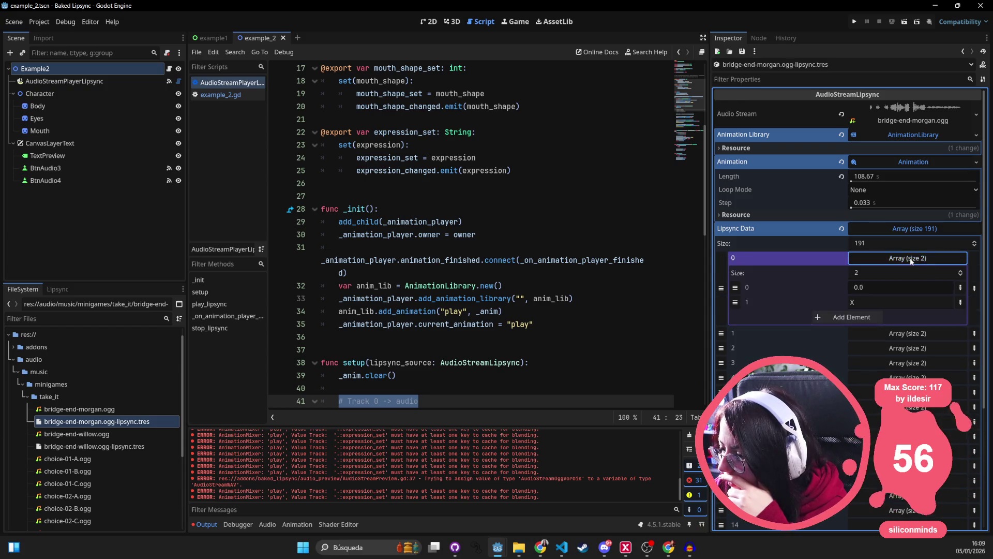
left_click(911, 257)
left_click(919, 272)
left_click(919, 273)
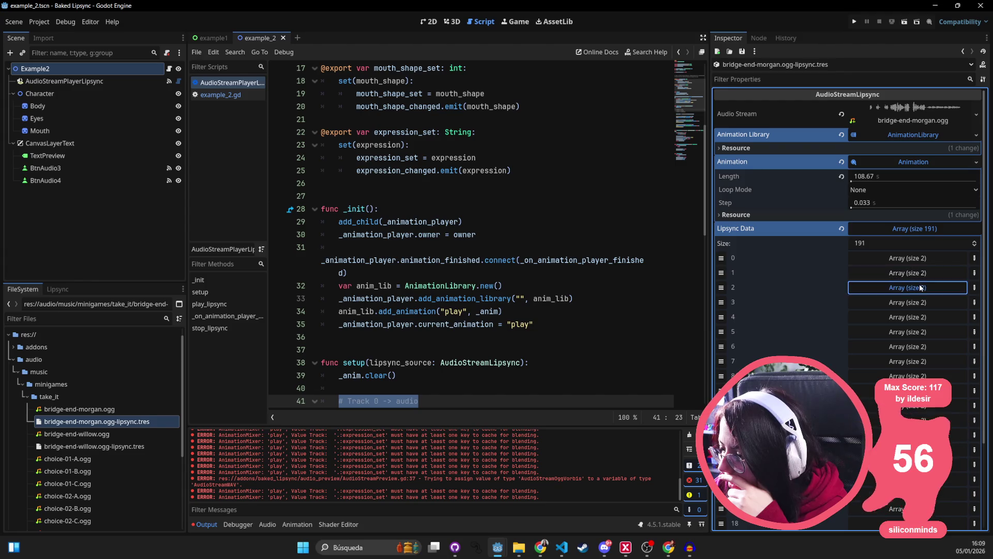
left_click(920, 287)
left_click(920, 287)
left_click(915, 302)
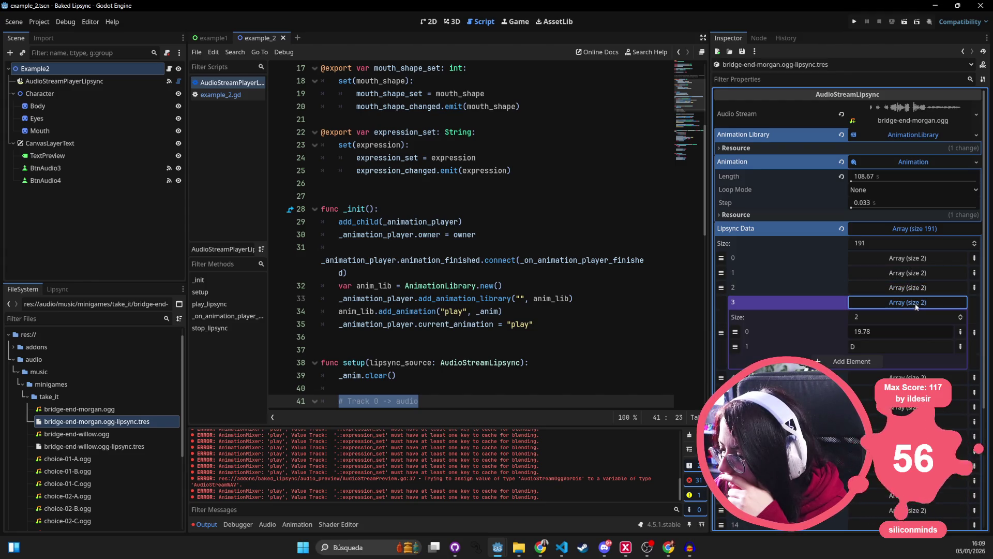
left_click(914, 303)
left_click(916, 318)
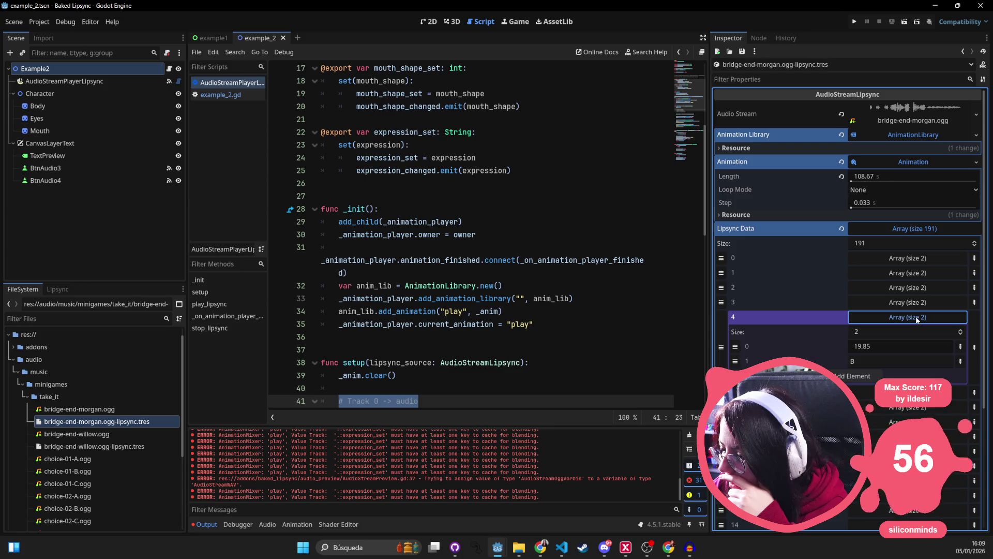
left_click(917, 317)
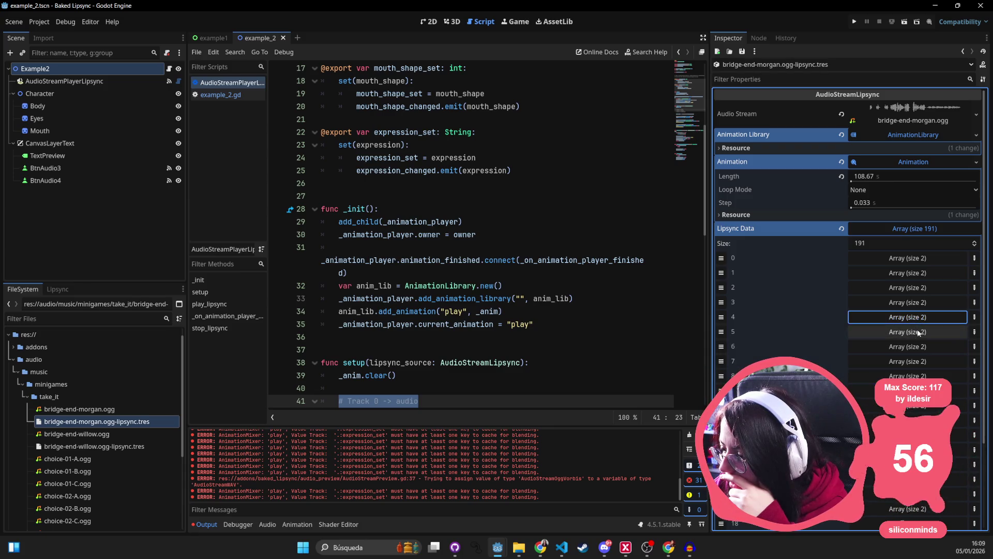
left_click(919, 331)
left_click(919, 332)
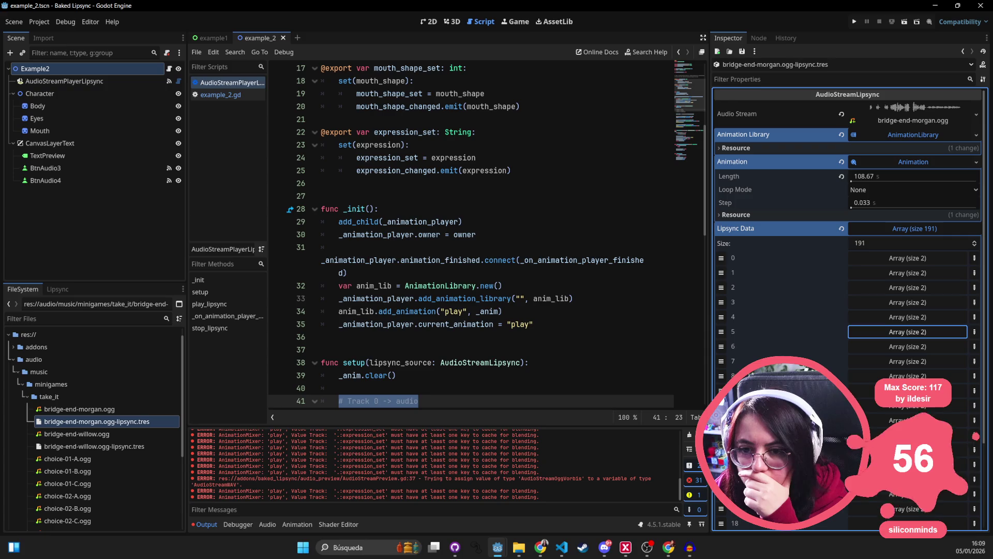
Inspect bridge-end-willow.ogg-lipsync.tres and its 206 lipsync entries down to the list end.
left_click(126, 433)
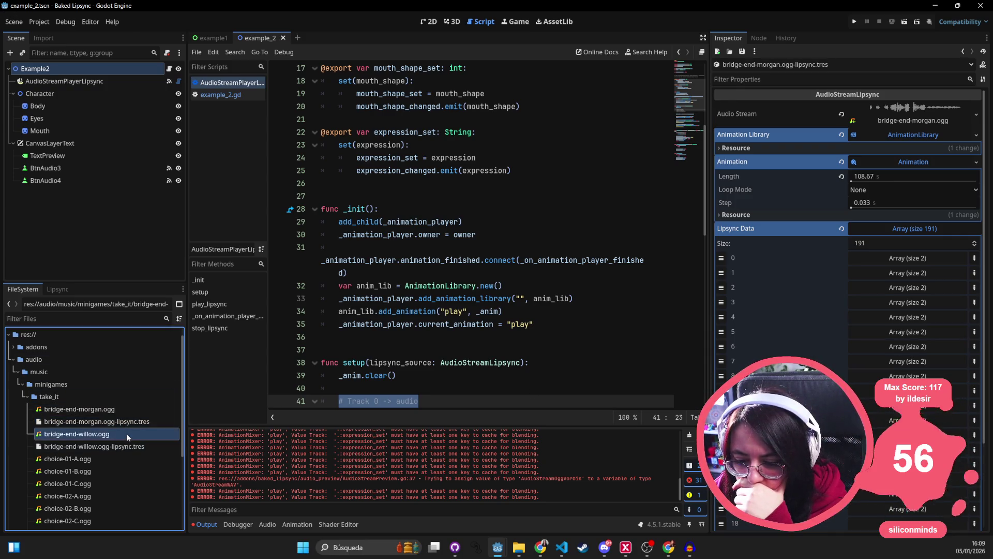
left_click(125, 446)
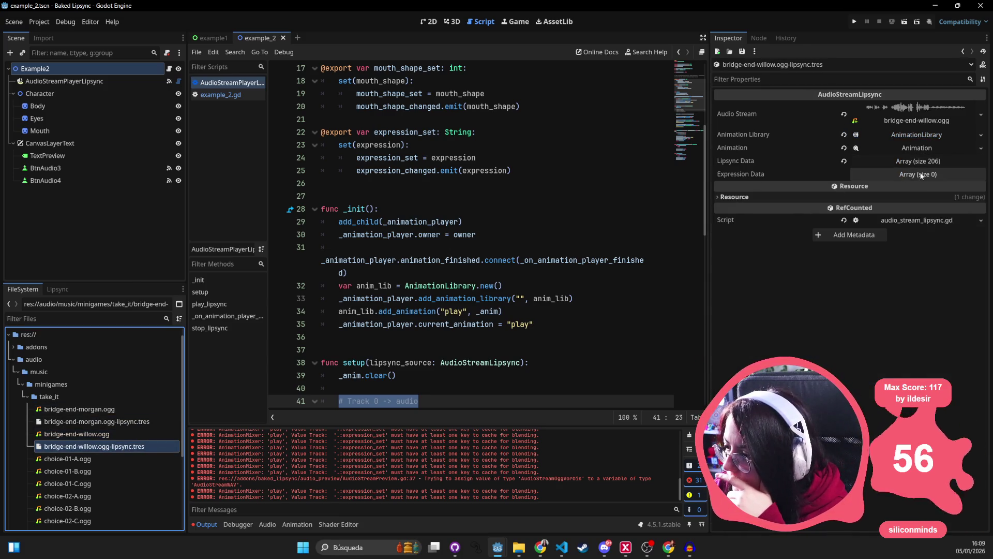
left_click(918, 161)
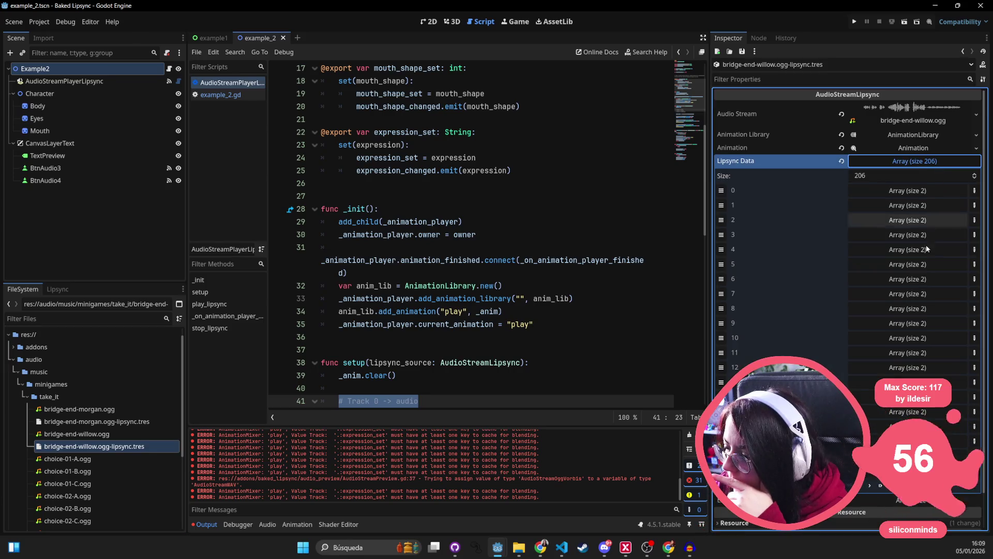
left_click(910, 470)
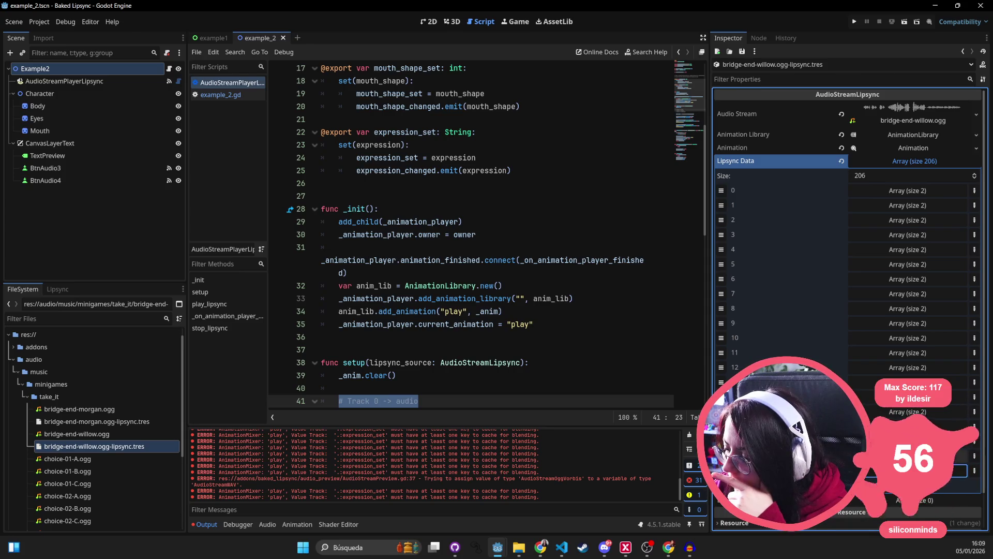
left_click(15, 22)
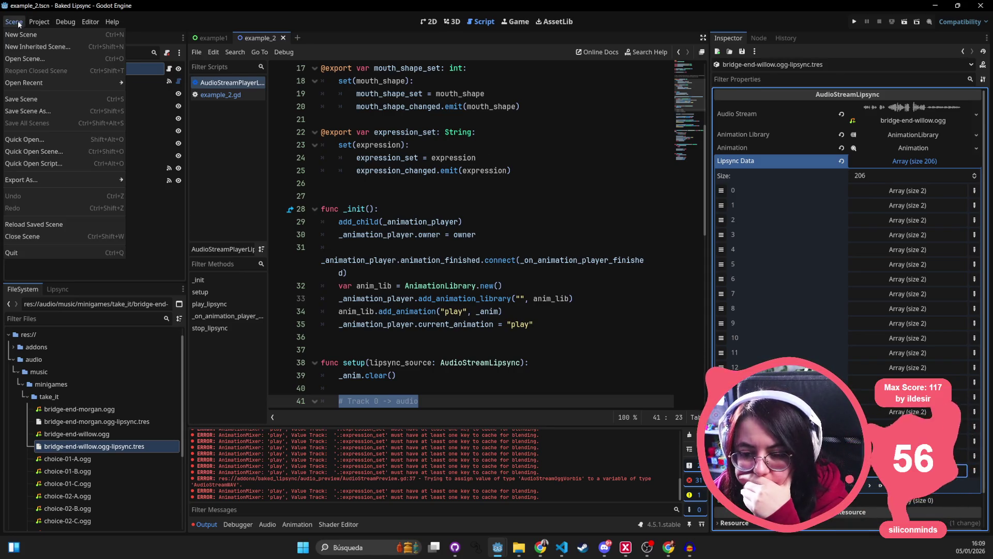
Reopen bridge-end-morgan.ogg in the Lipsync Editor from the lipsync file list.
mouse_move(36, 23)
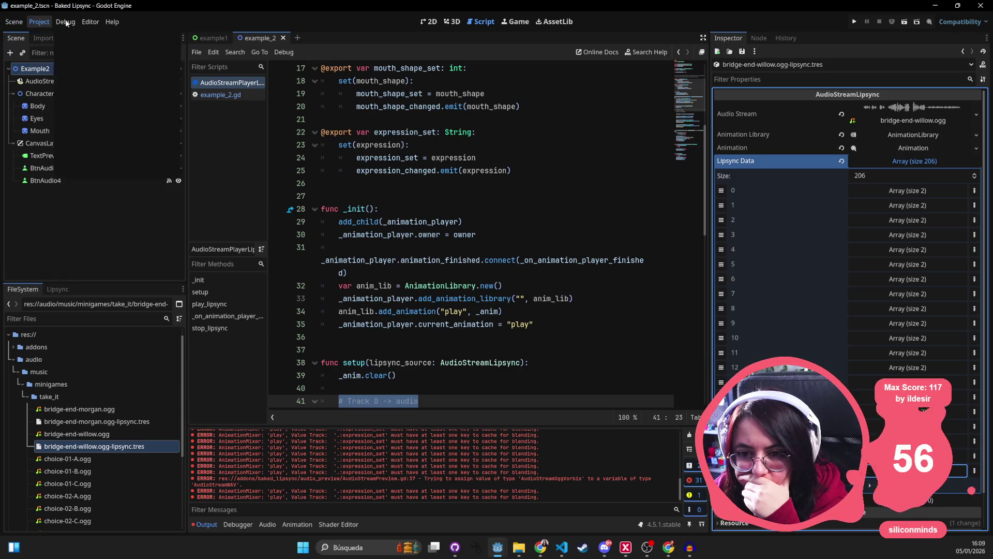
left_click(114, 483)
left_click(57, 289)
double_click(88, 384)
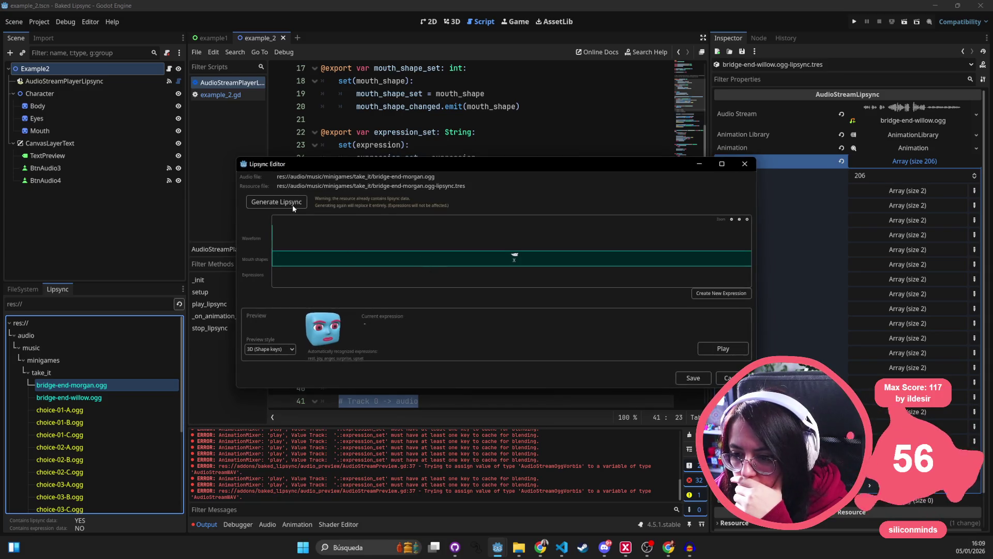
Play the lipsync in 2D (Textures) style with the timeline zoomed out to the whole clip.
left_click(733, 350)
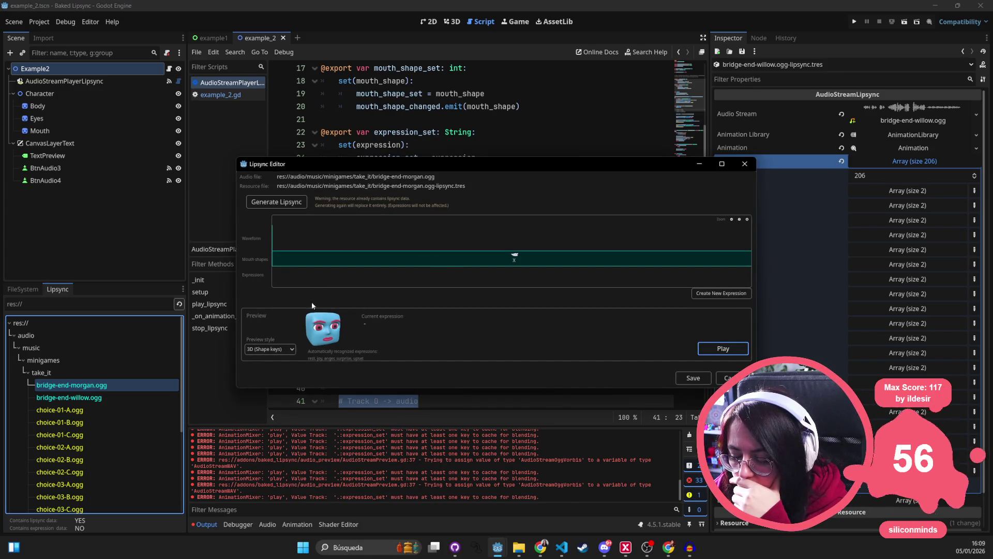
left_click(274, 349)
left_click(275, 361)
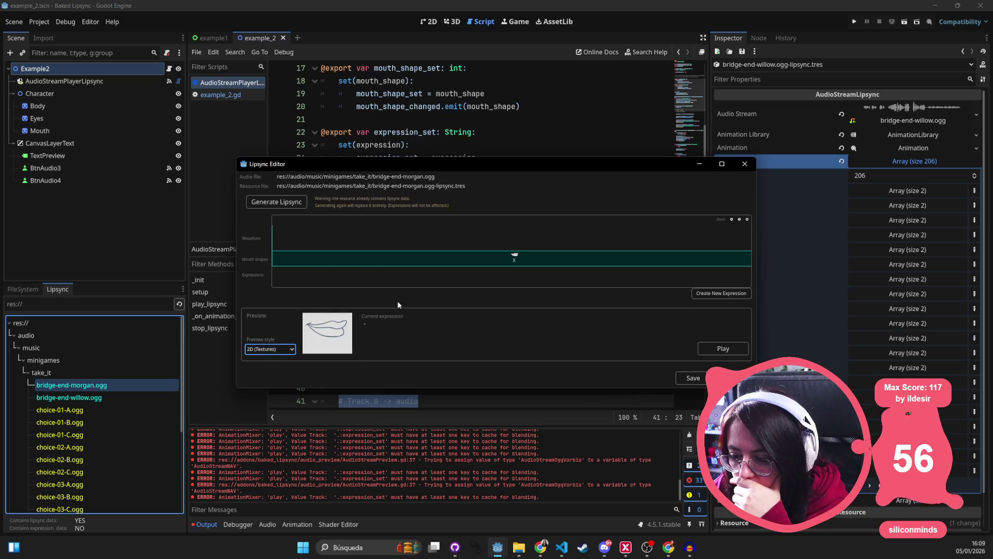
left_click(732, 219)
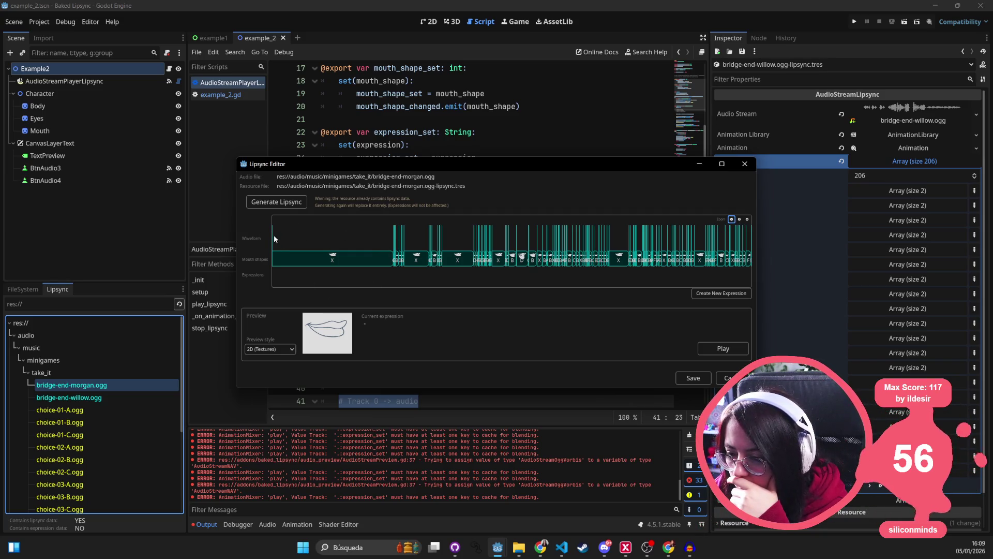
left_click(716, 350)
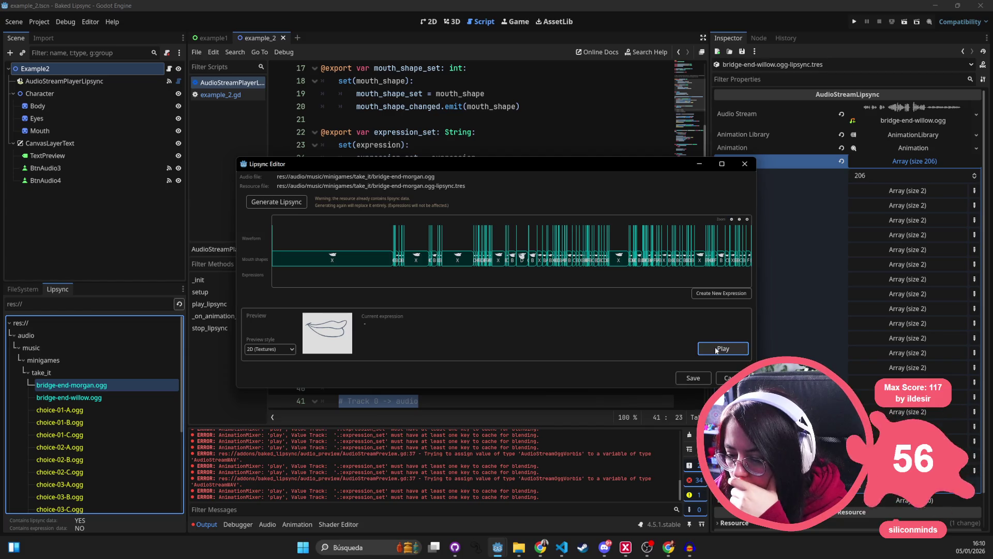
left_click(717, 349)
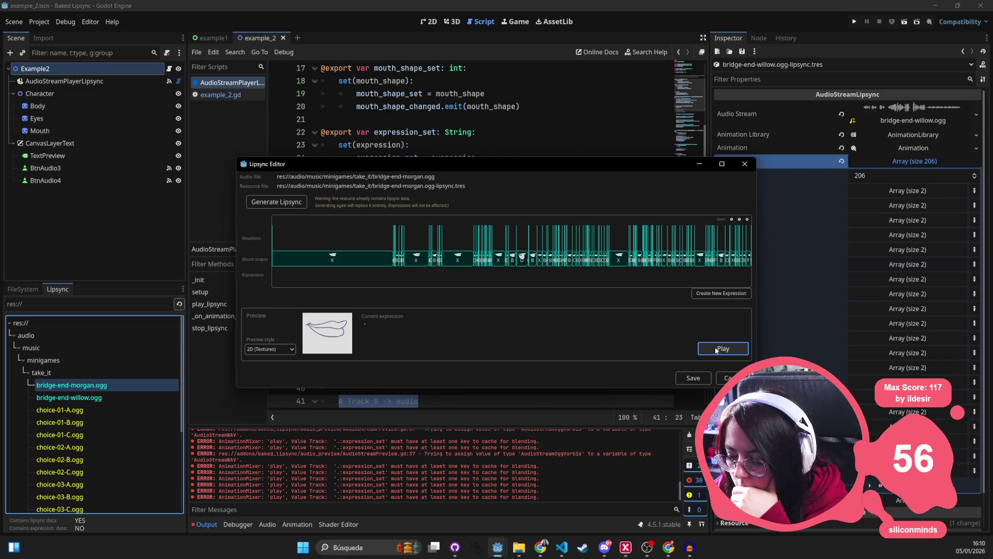
Add a test expression to the expressions track, then delete it.
left_click(716, 295)
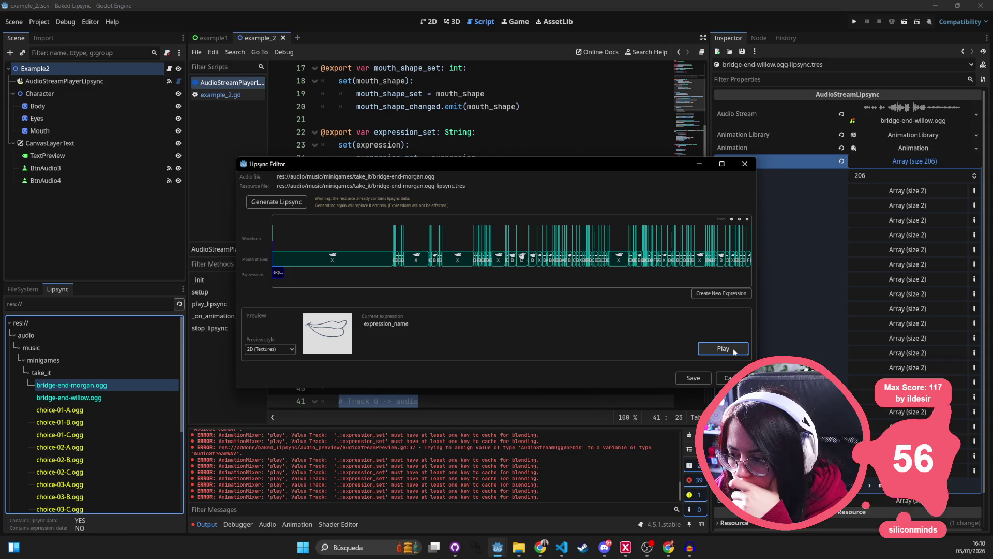
left_click(283, 276)
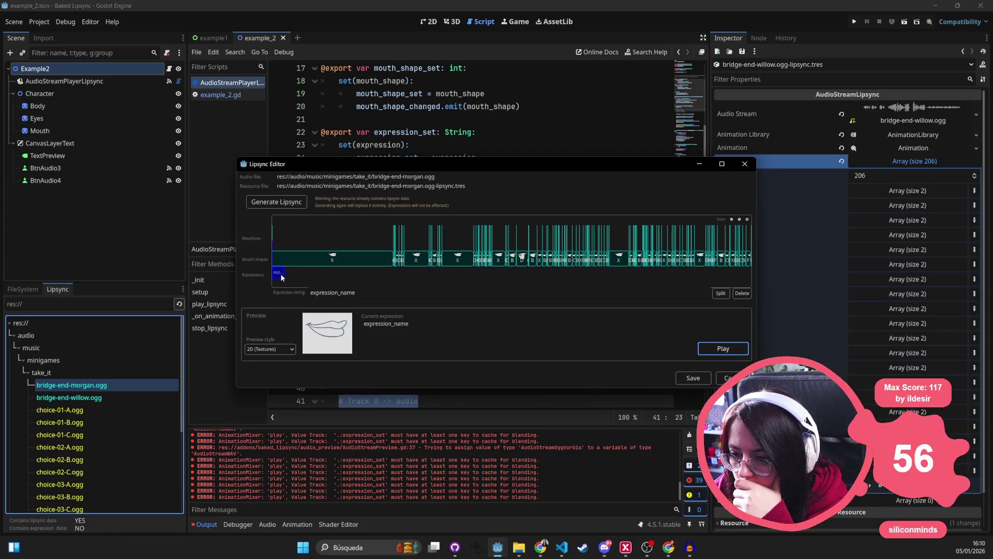
left_click(741, 293)
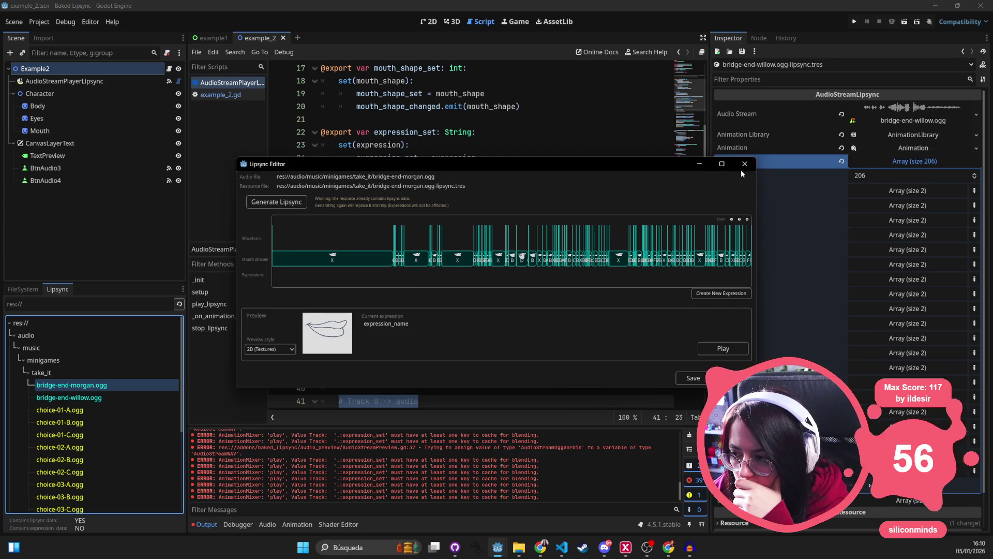
Try 3D (Shape keys), 2D (Textures) and Simple (3 frames) previews, keep 3D, and close the editor.
left_click(279, 371)
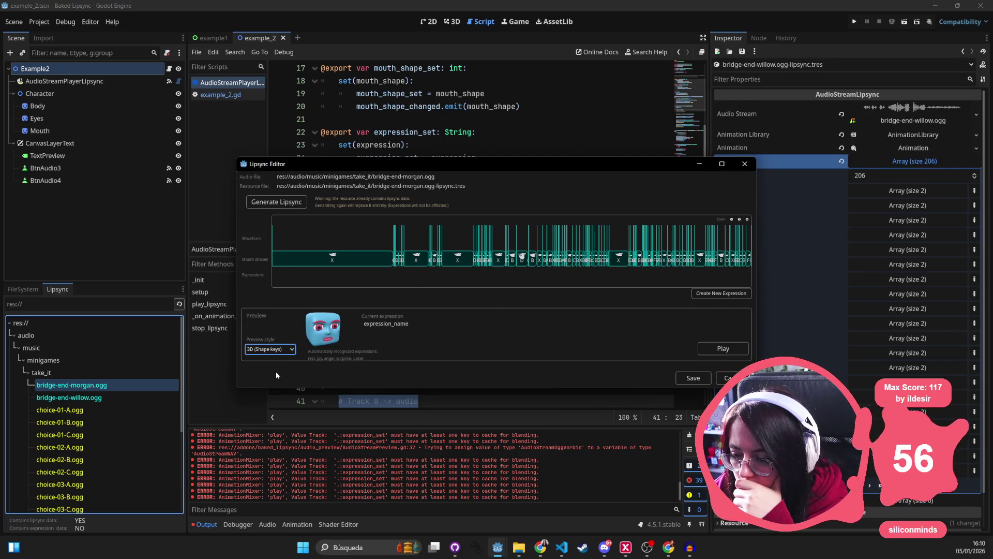
left_click(280, 354)
left_click(281, 361)
left_click(280, 351)
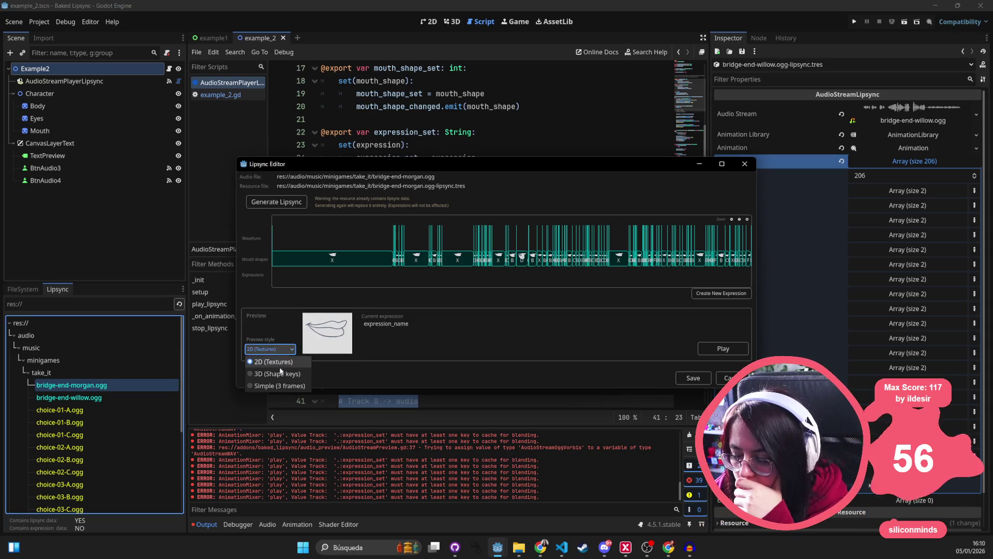
left_click(271, 385)
left_click(283, 352)
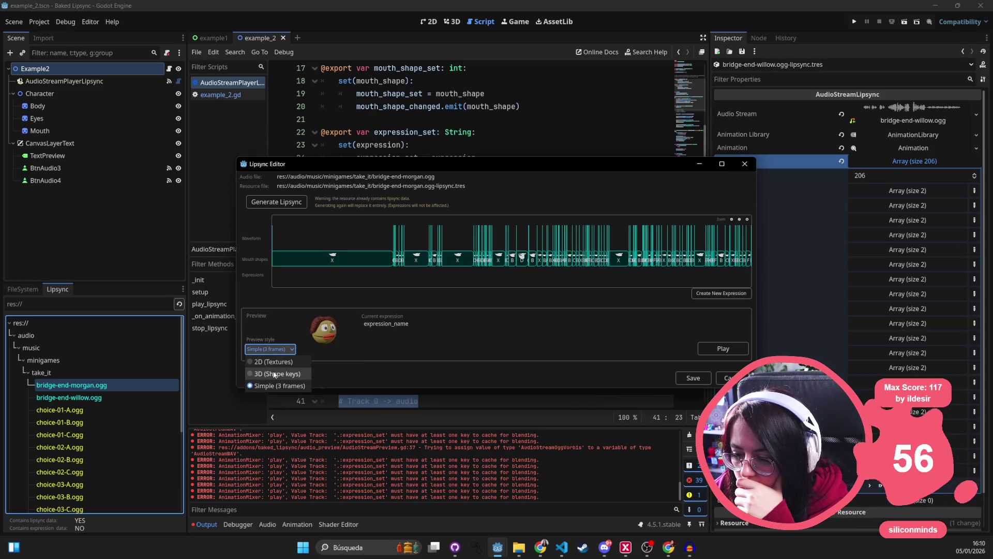
left_click(278, 373)
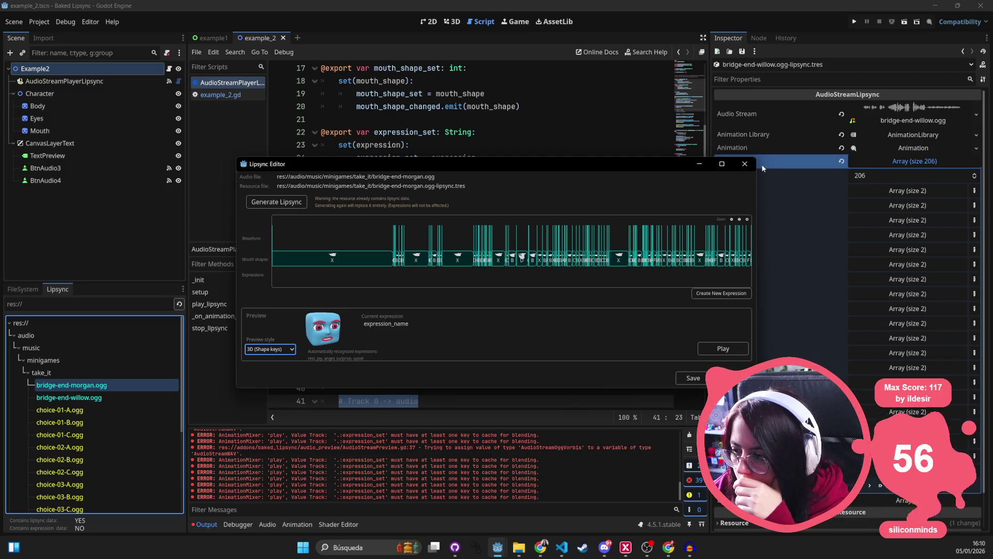
left_click(744, 164)
left_click(445, 298)
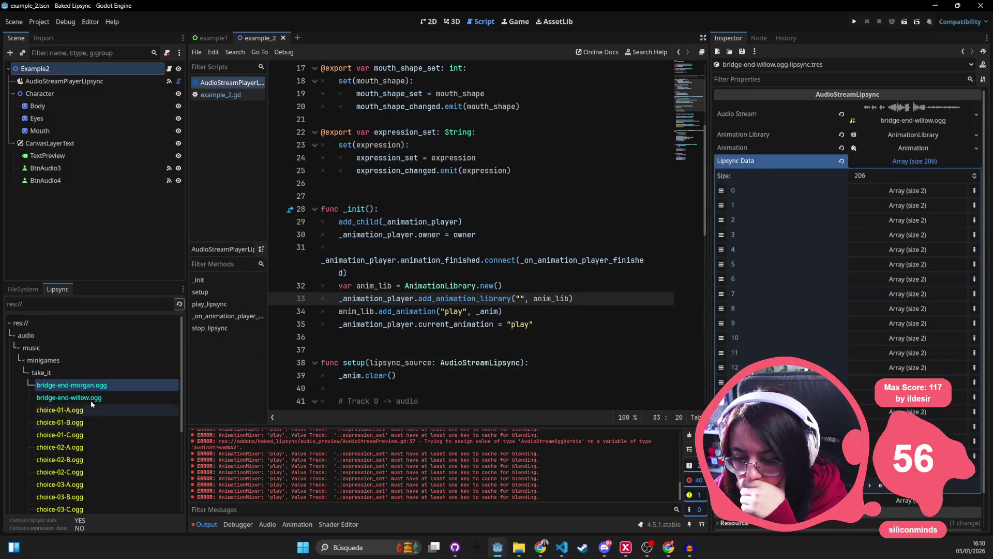
Generate lipsync for choice-01-A.ogg, select choice-01-B.ogg next, and close the Baked Lipsync window.
left_click(80, 410)
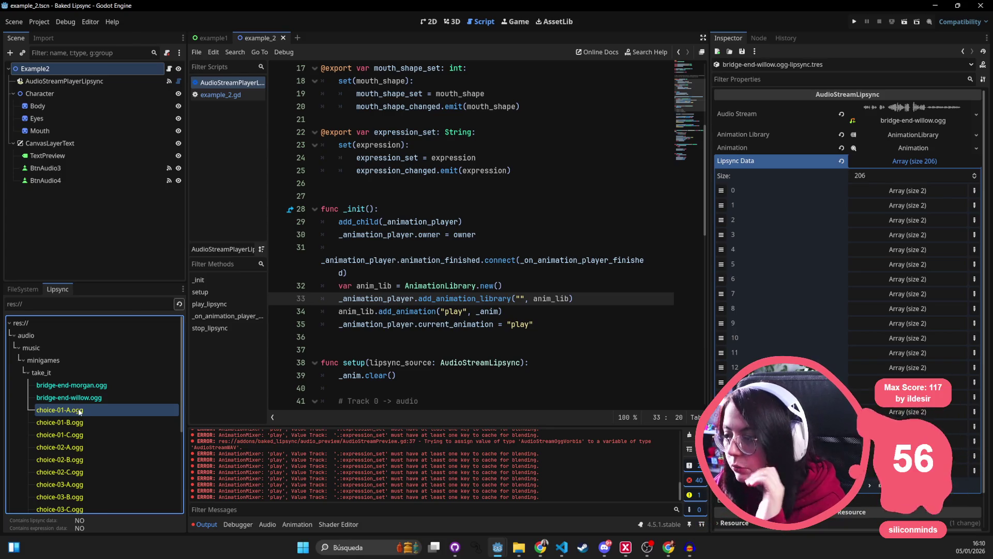
double_click(94, 409)
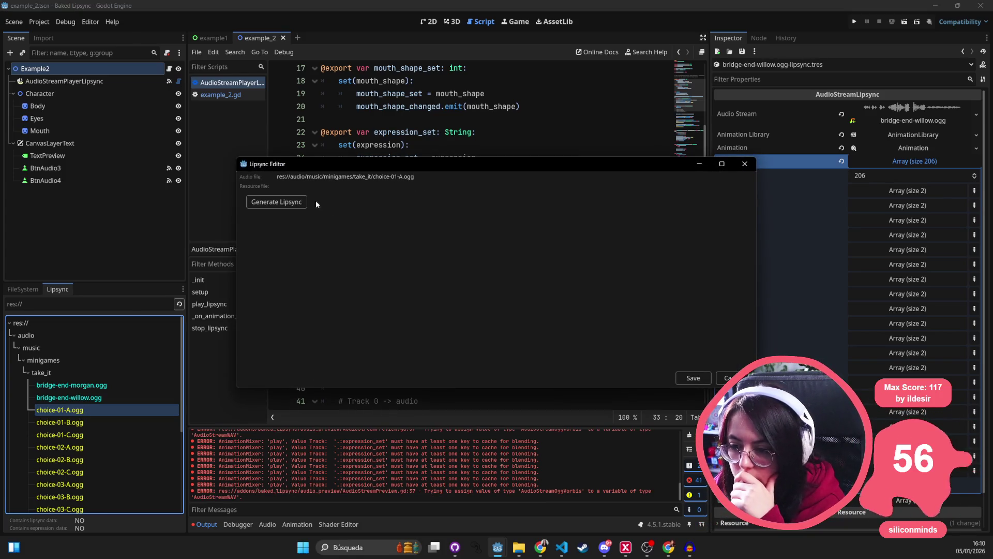
left_click(282, 205)
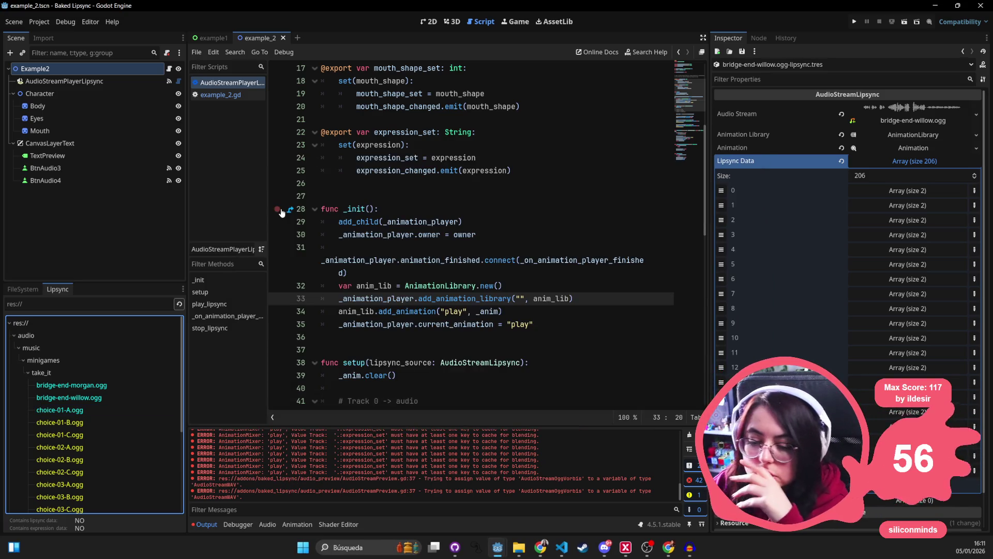
left_click(96, 421)
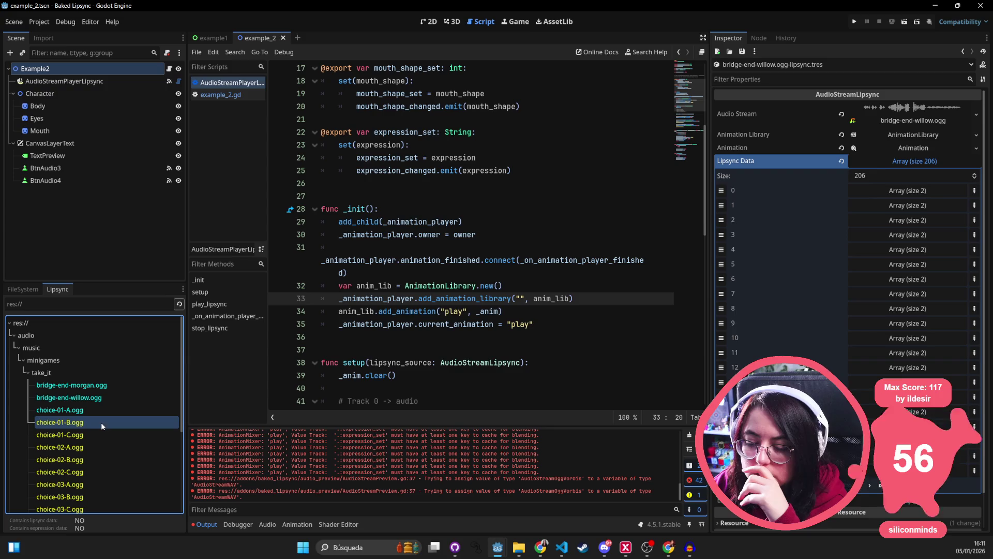
left_click(980, 6)
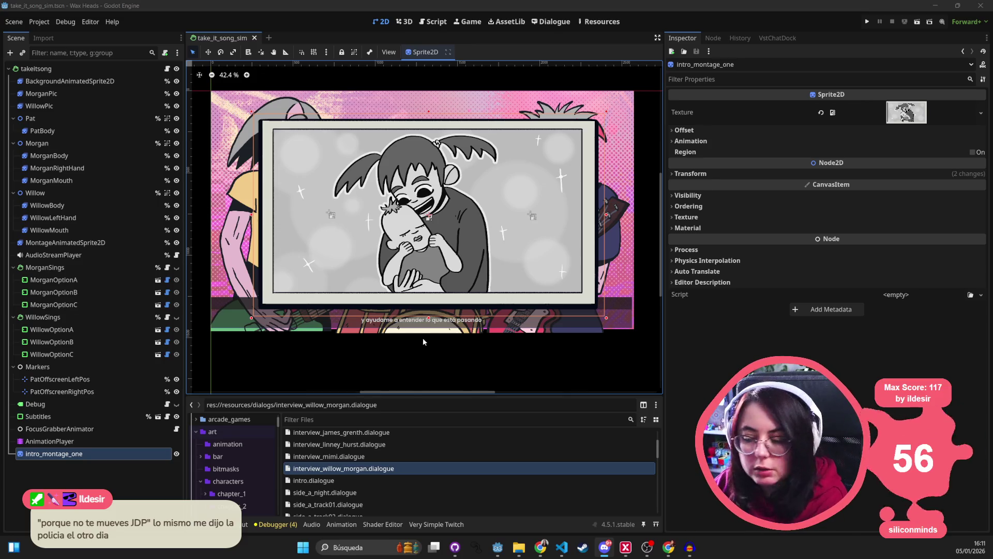
Relaunch the Baked Lipsync project from the Godot taskbar jump list to reload its plugin.
mouse_move(668, 547)
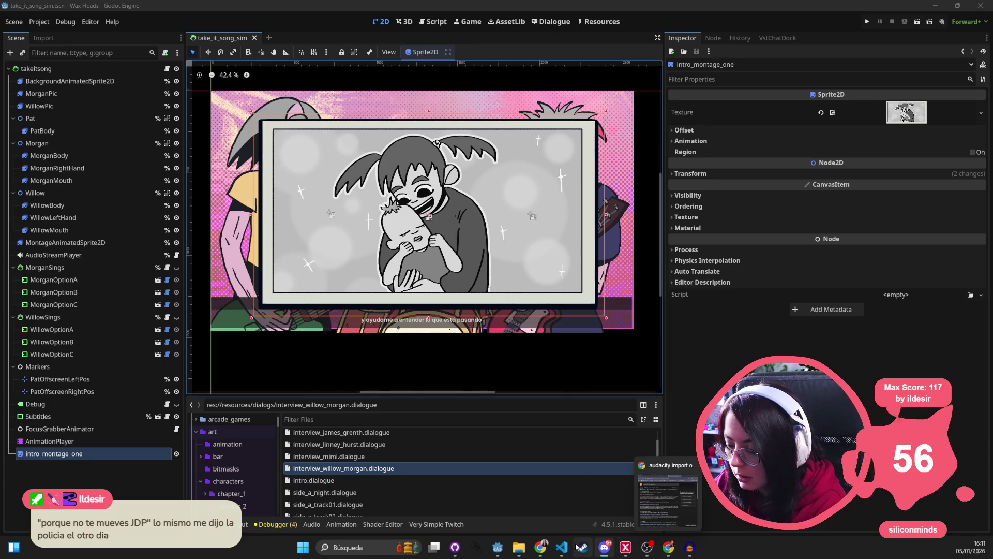
right_click(500, 549)
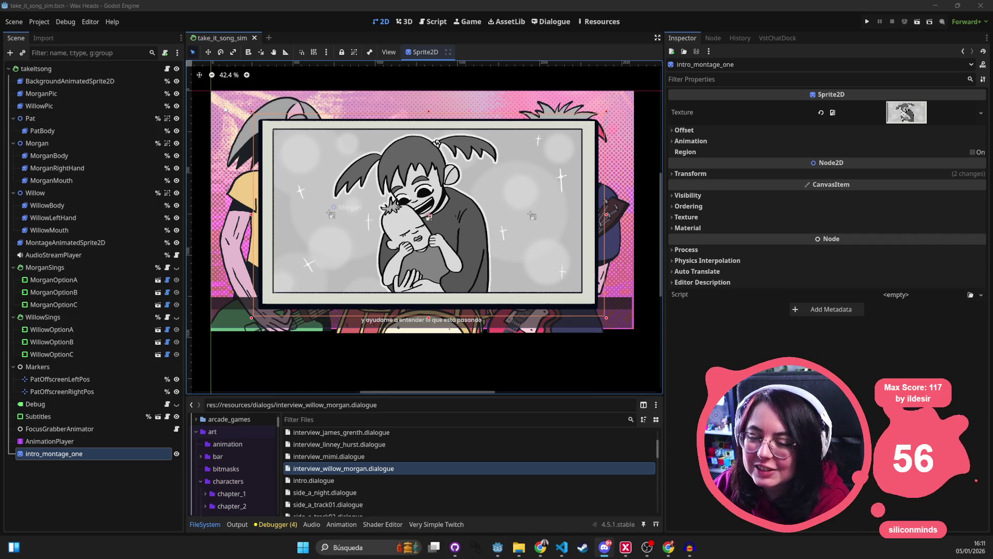
key("F6")
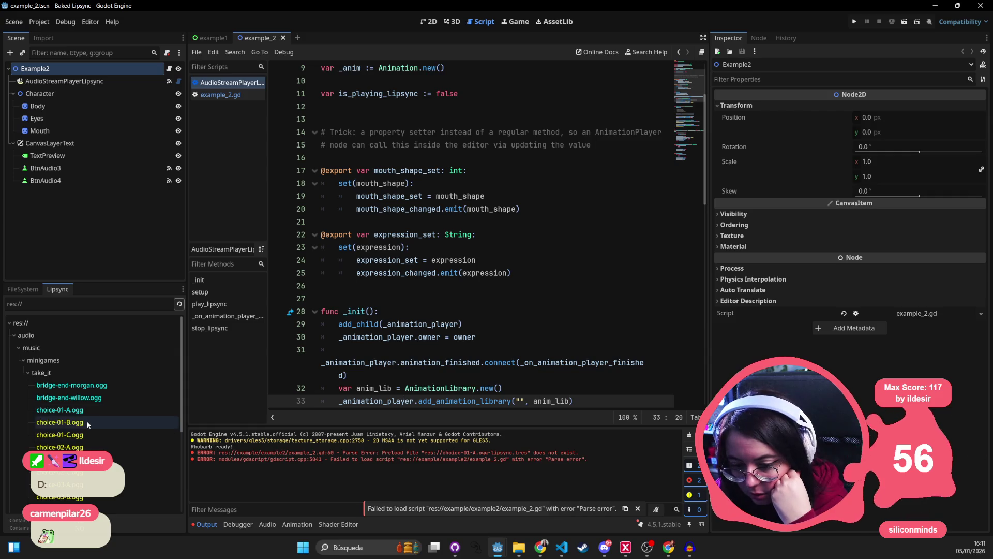
Check choice-01-A.ogg's lipsync status and browse the project root in FileSystem.
mouse_move(85, 422)
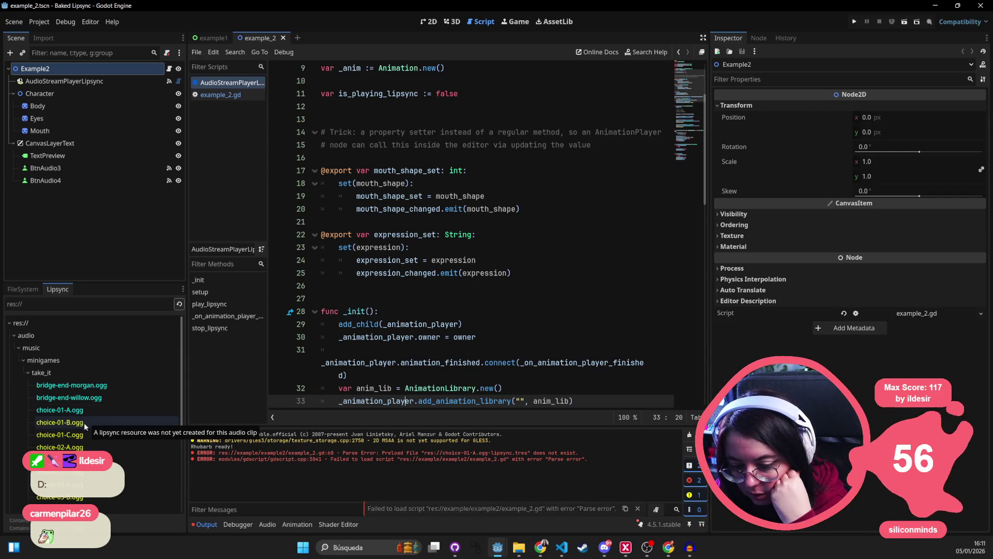
left_click(89, 409)
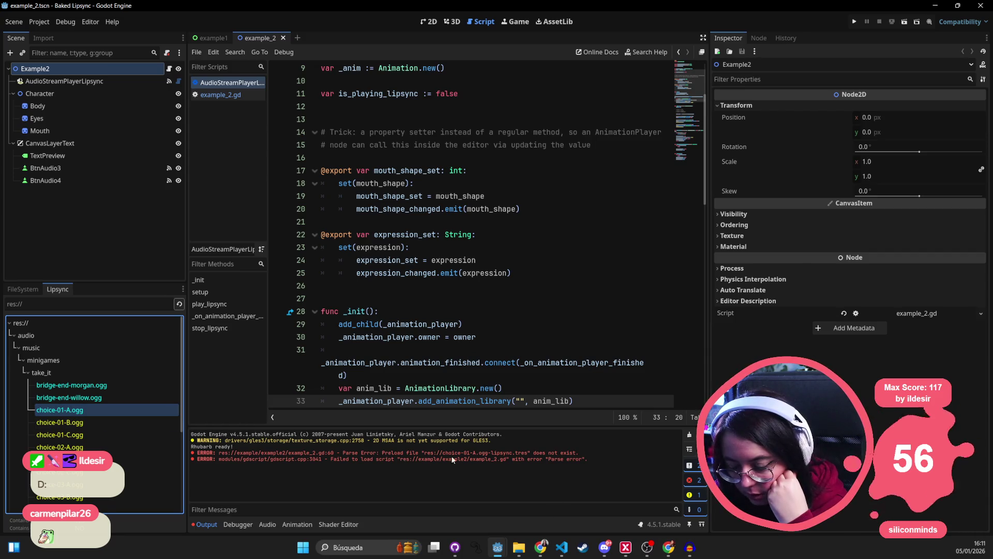
left_click(33, 290)
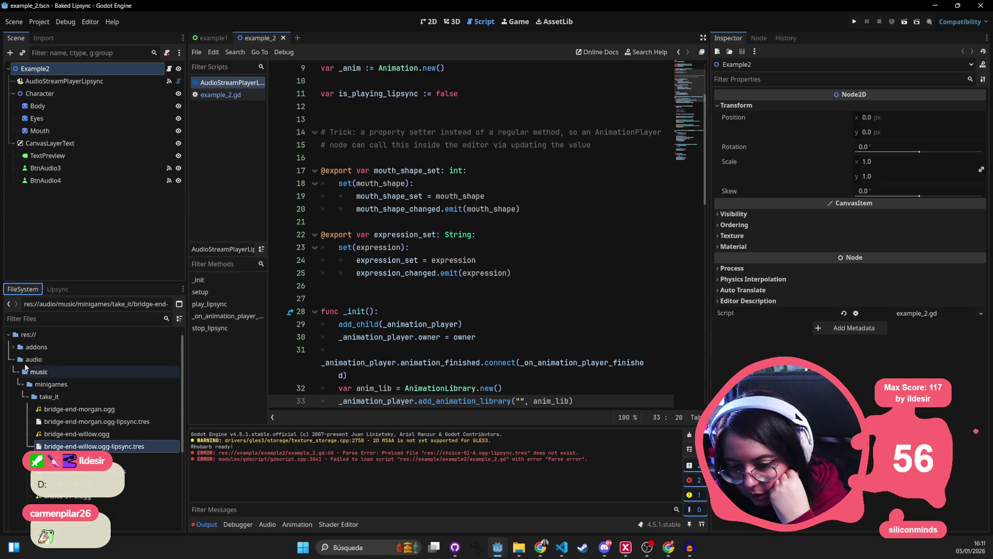
left_click(28, 334)
scroll(85, 418, "up", 1)
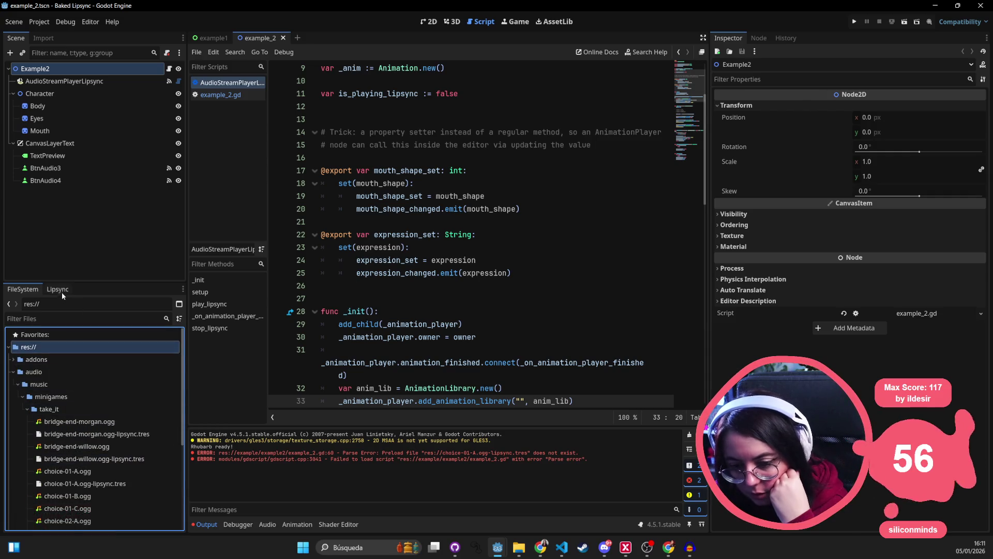
left_click(58, 289)
Generate lipsync data for choice-01-B.ogg, then select choice-01-C.ogg as the next stem.
left_click(75, 423)
scroll(77, 353, "down", 4)
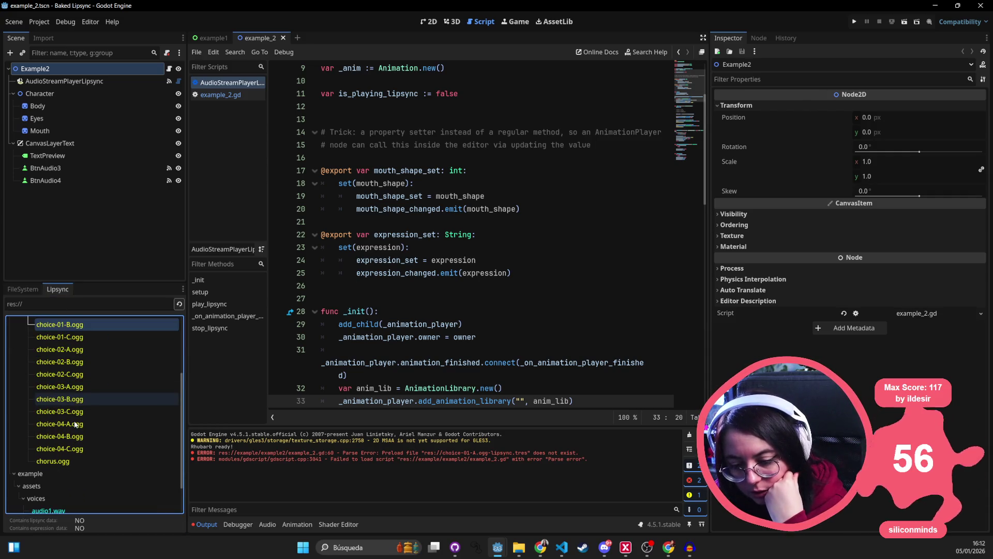
scroll(76, 354, "up", 1)
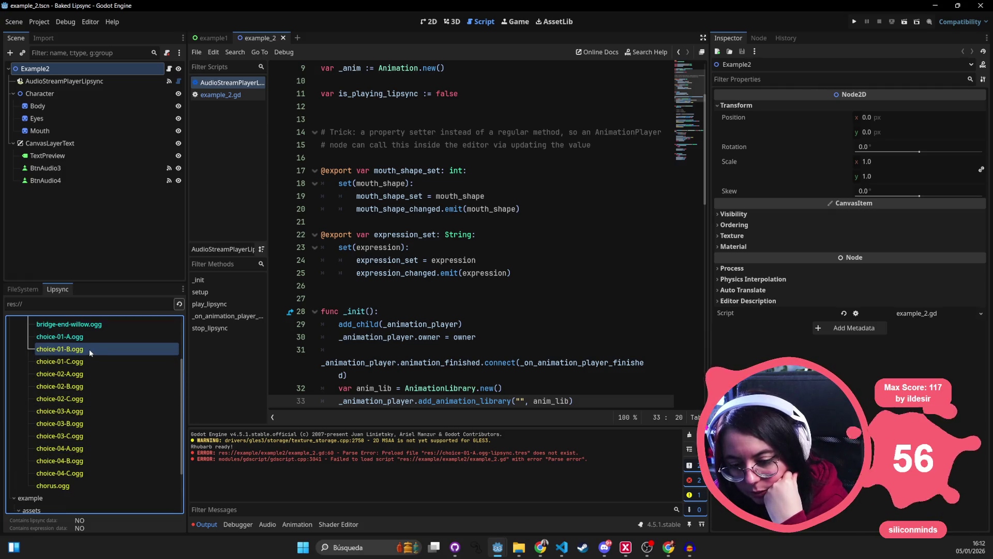
double_click(68, 352)
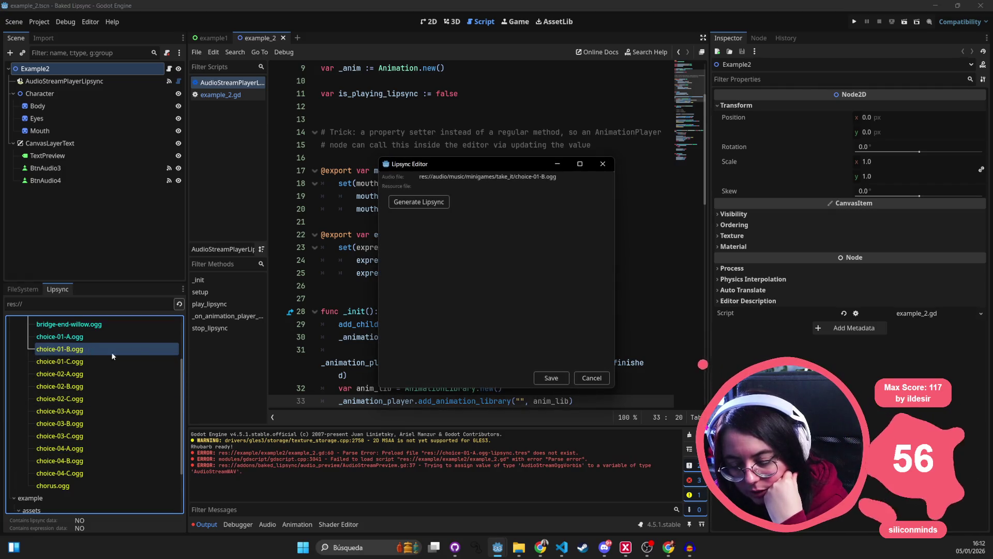
left_click(409, 206)
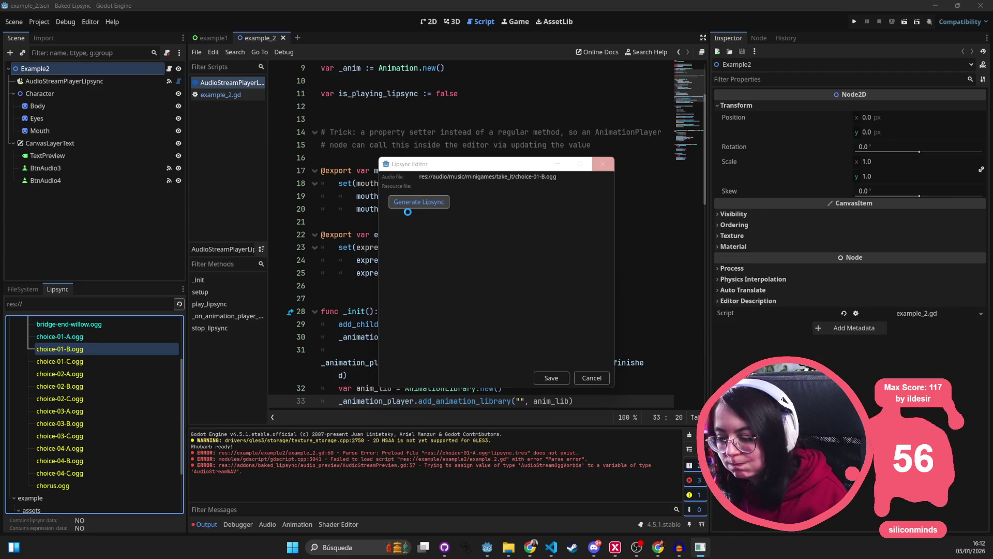
left_click(98, 360)
Close the Baked Lipsync Godot window and Audacity's bridge-end project without saving.
left_click(977, 7)
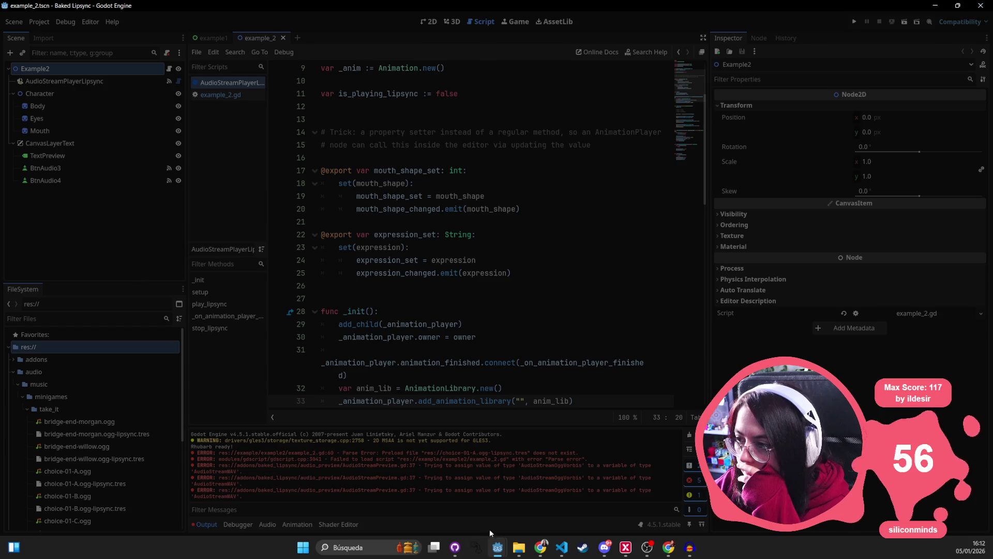
left_click(508, 513)
left_click(690, 548)
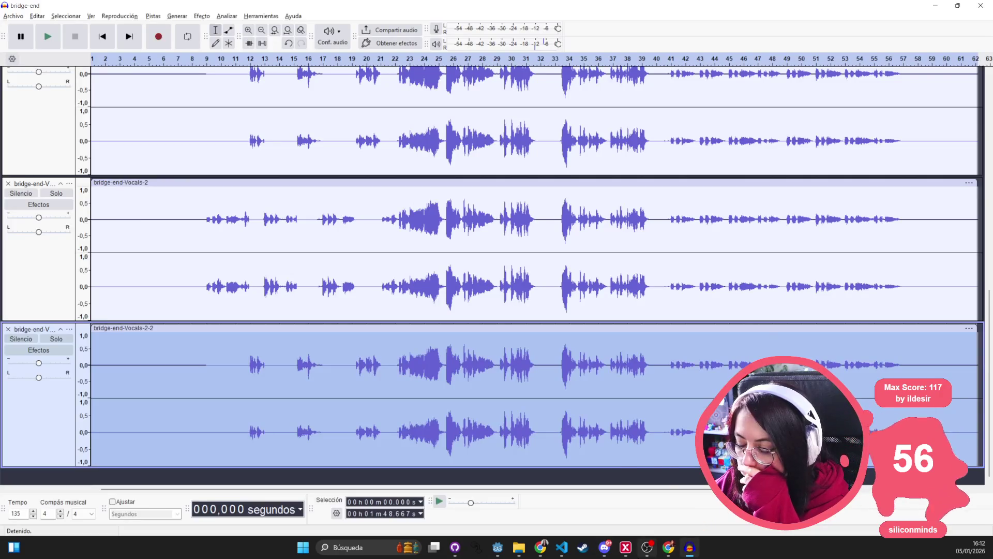
left_click(983, 7)
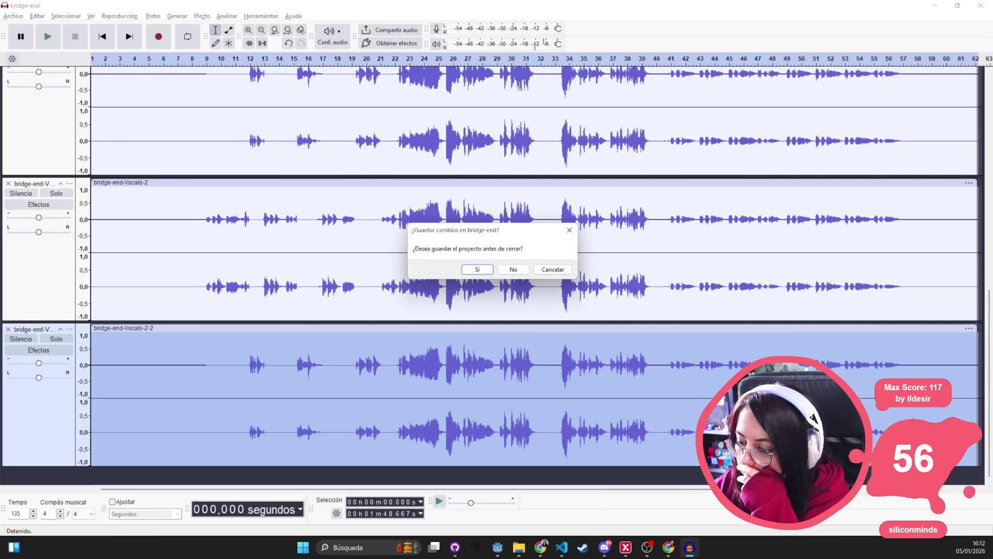
left_click(513, 270)
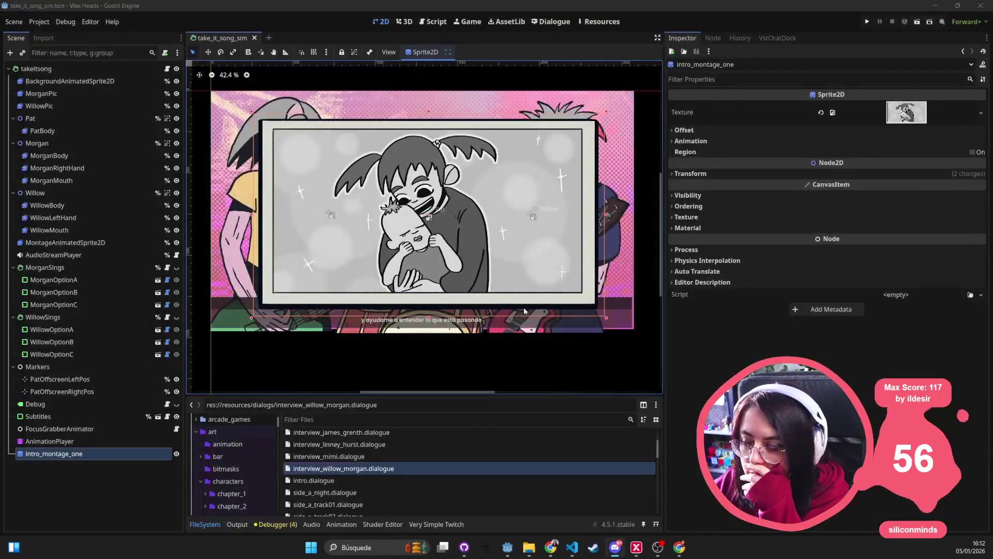
Bring the take_it stems folder forward, then head back toward the Baked Lipsync Godot window.
mouse_move(528, 549)
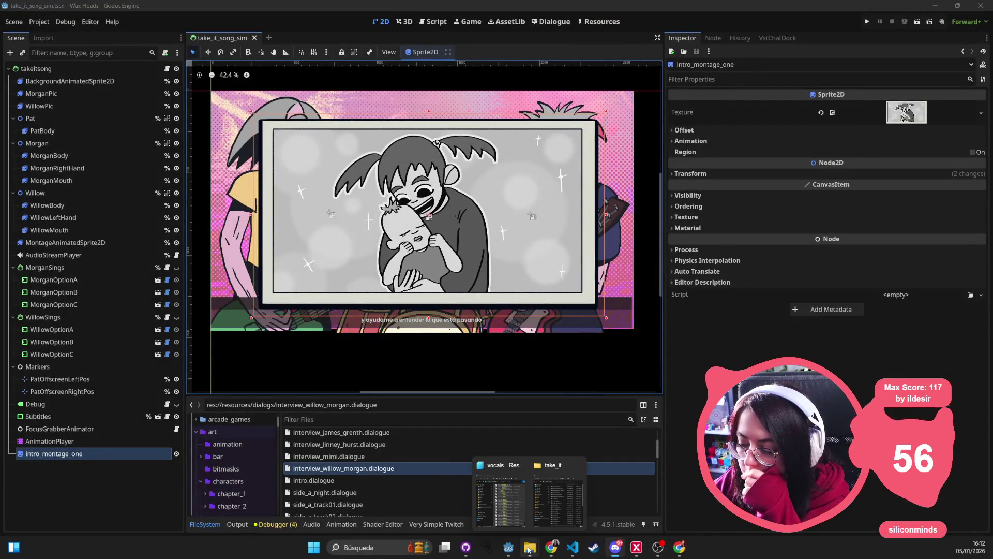
left_click(556, 499)
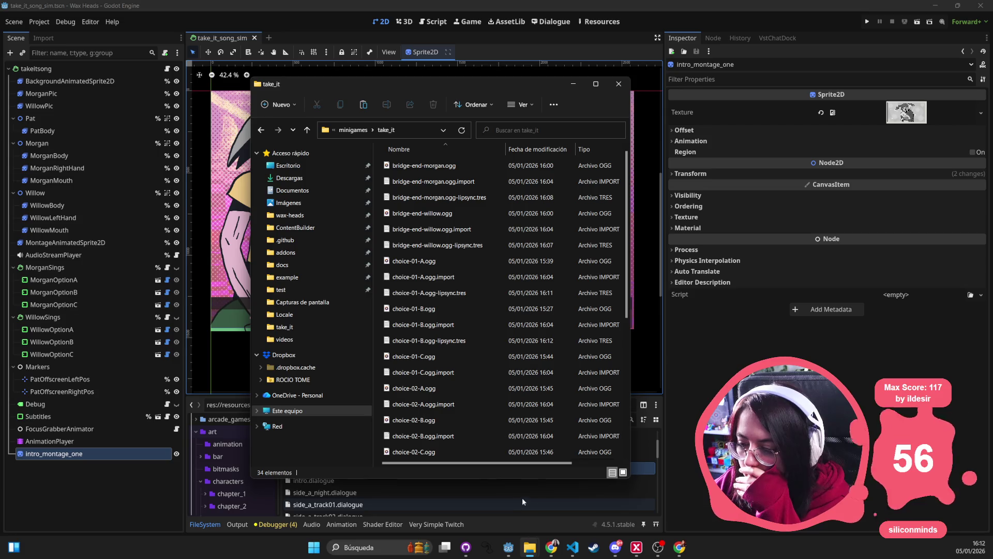
right_click(508, 547)
left_click(337, 492)
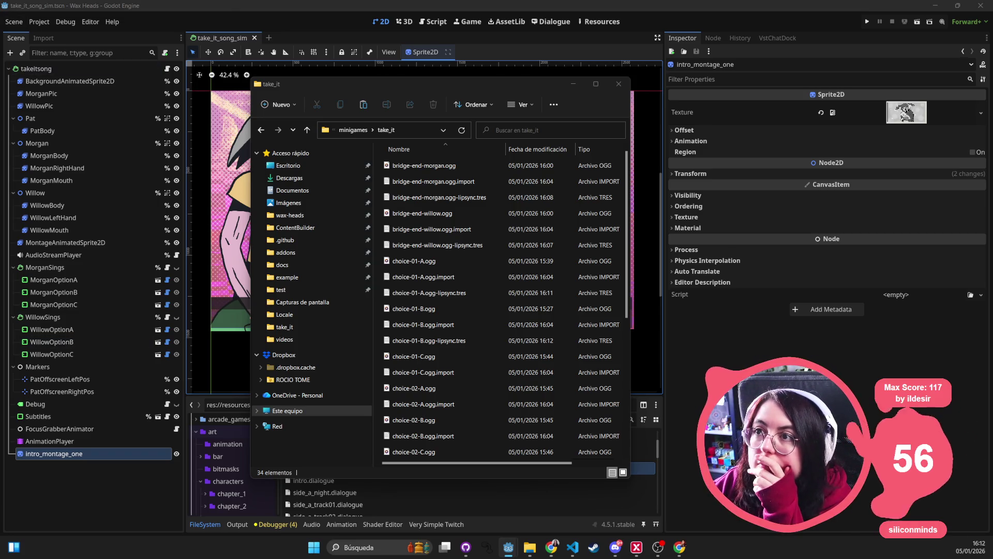
key("F6")
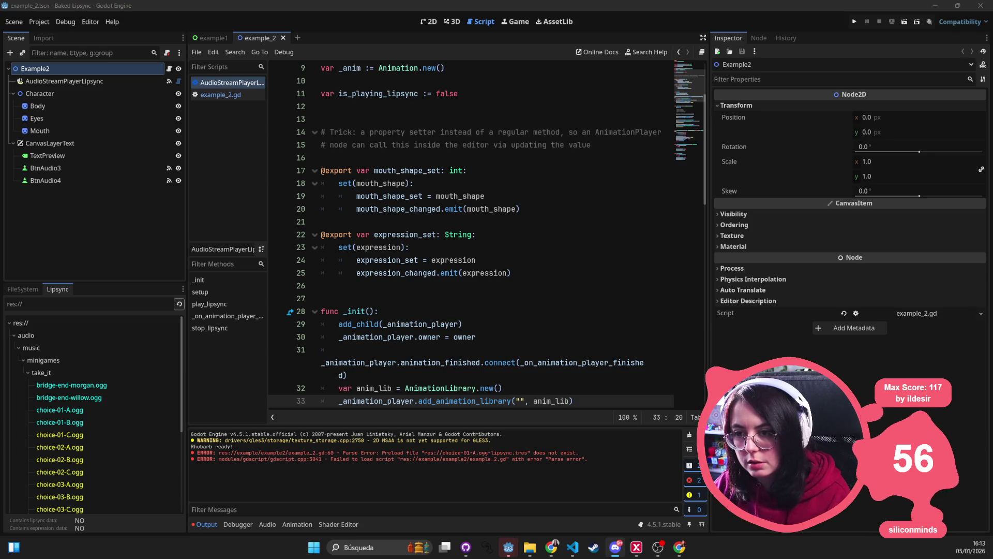
Select choice-01-C.ogg in the Lipsync dock, then expand addons > baked_lipsync > audio_preview in FileSystem.
left_click(134, 434)
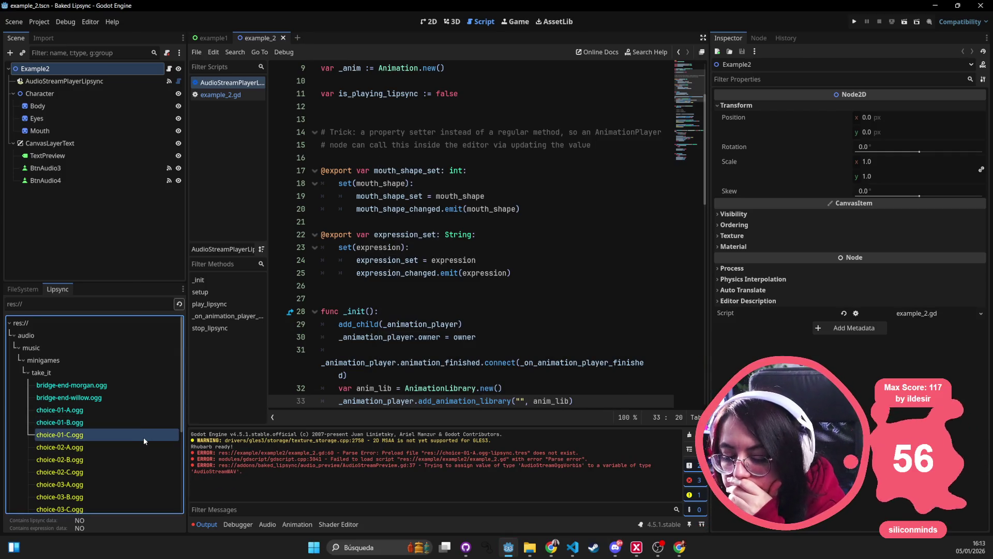
left_click(144, 437)
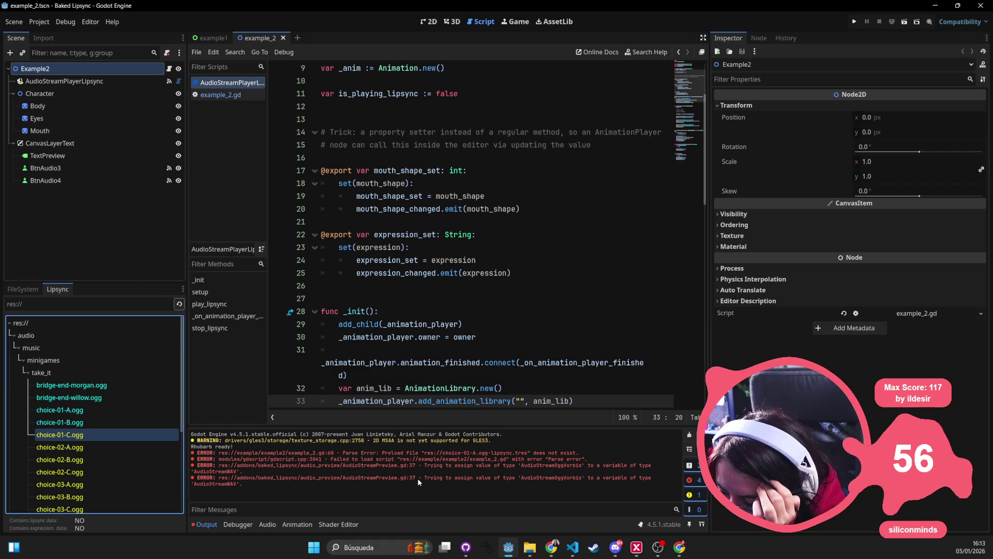
left_click(27, 294)
left_click(13, 349)
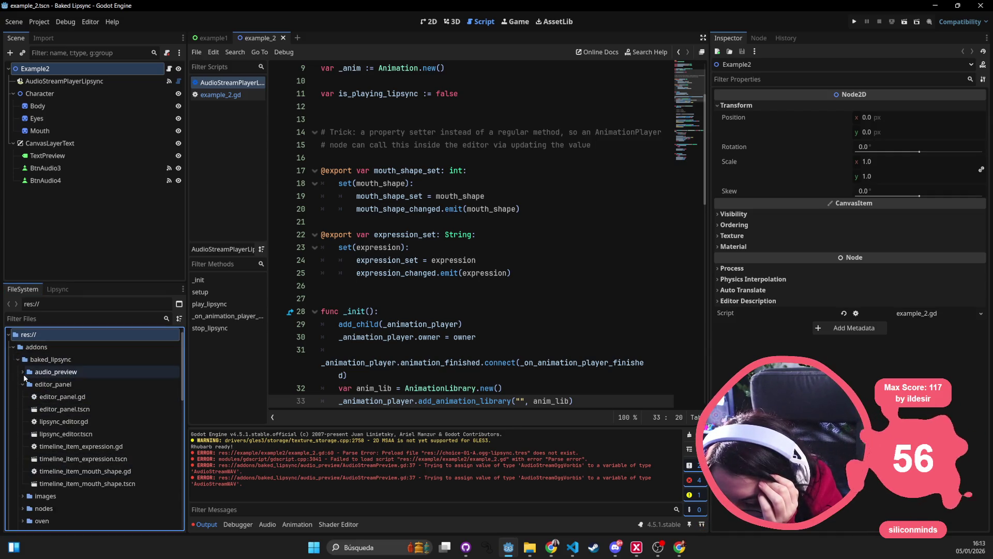
left_click(22, 372)
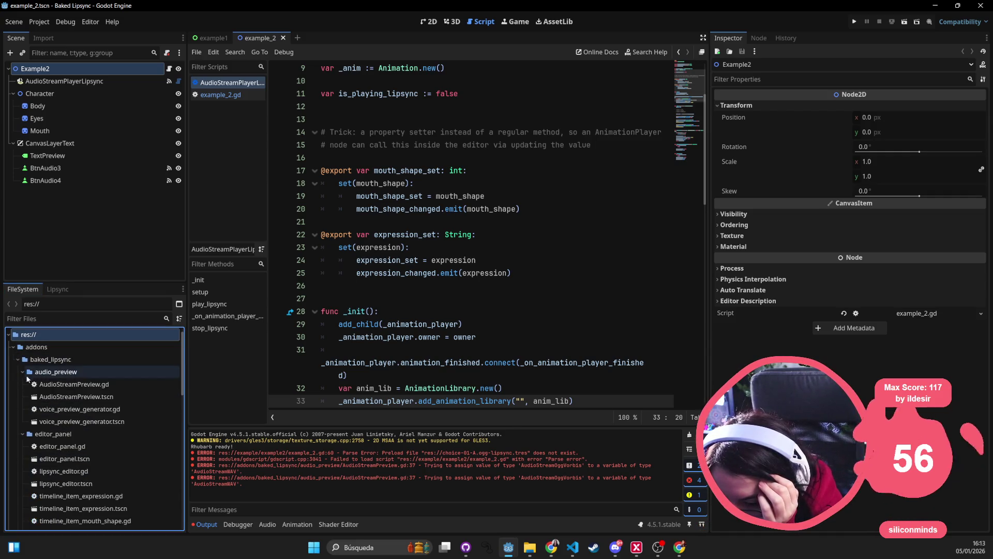
In AudioStreamPreview.gd, change line 10's AudioStreamWAV type to AudioStreamOggVorbis and save.
double_click(128, 385)
double_click(427, 182)
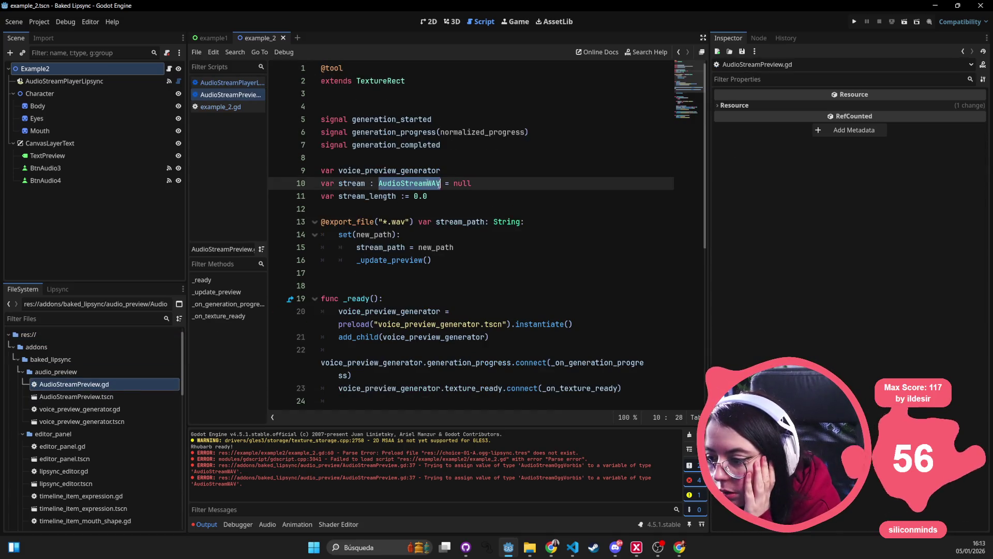
left_click(441, 183)
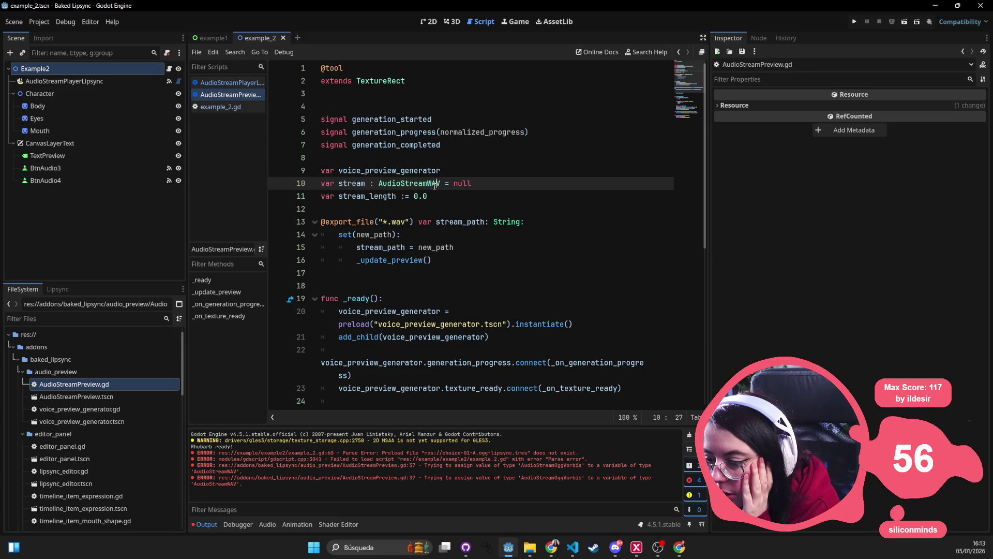
mouse_move(432, 184)
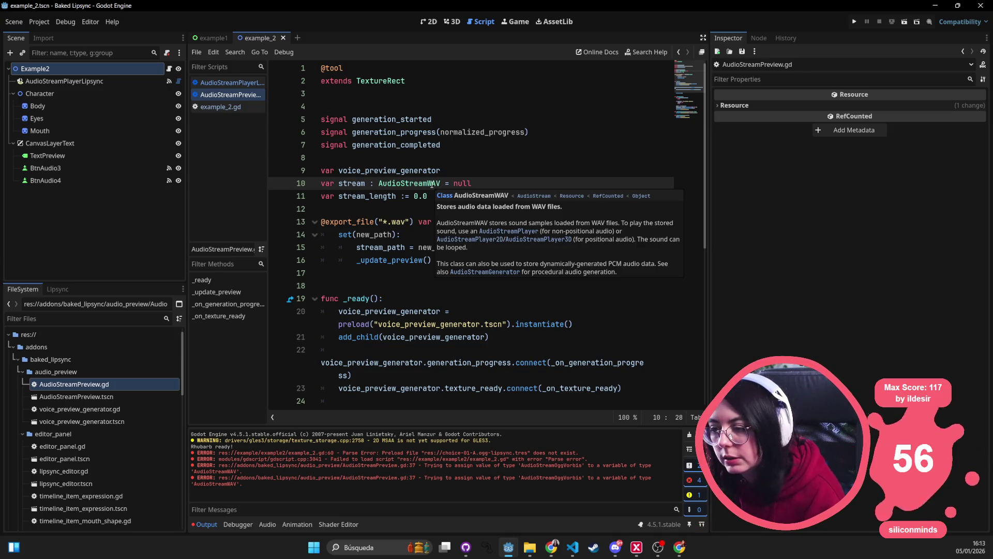
key("BackSpace")
key("BackSpace")
key("BackSpace")
key("BackSpace")
key("BackSpace")
key("BackSpace")
type("Stream")
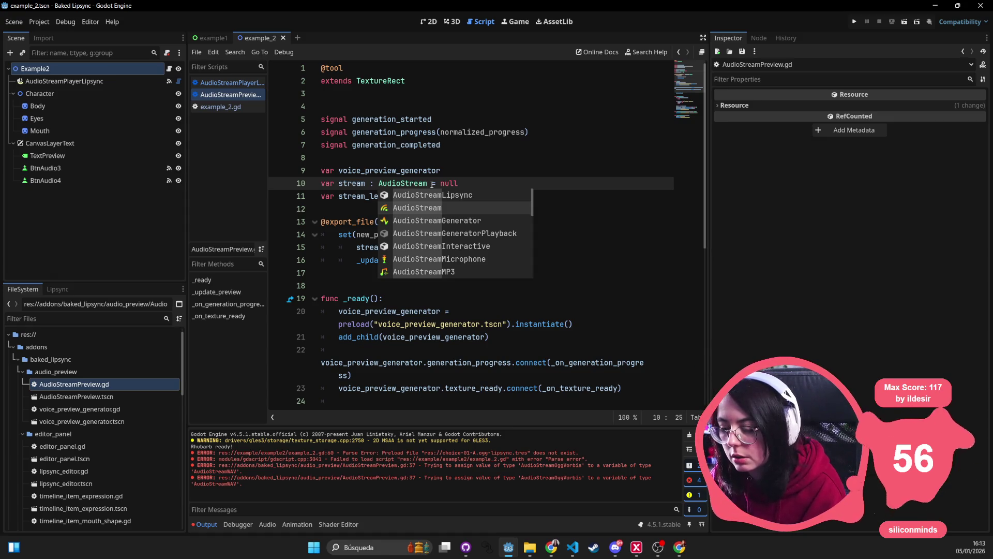
type("W")
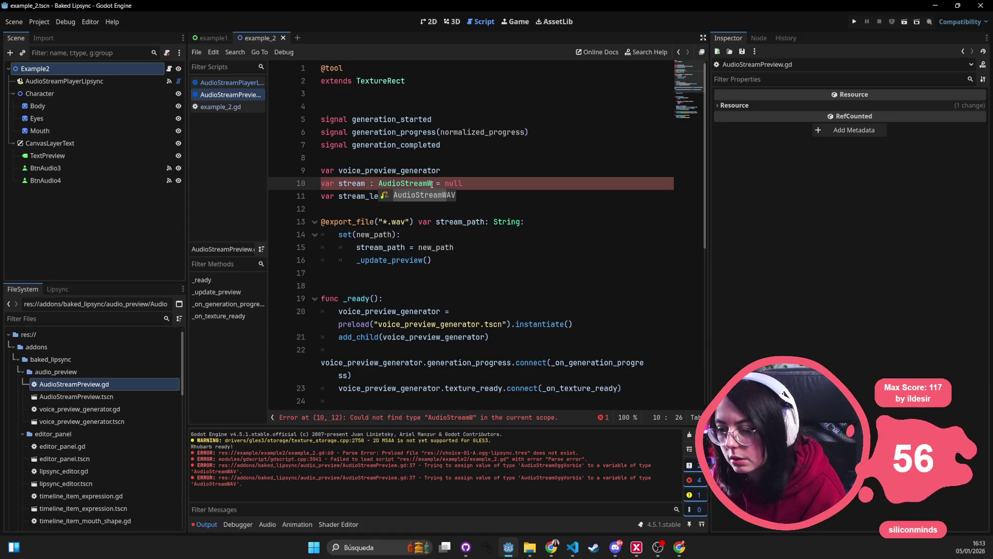
key("BackSpace")
type("OG")
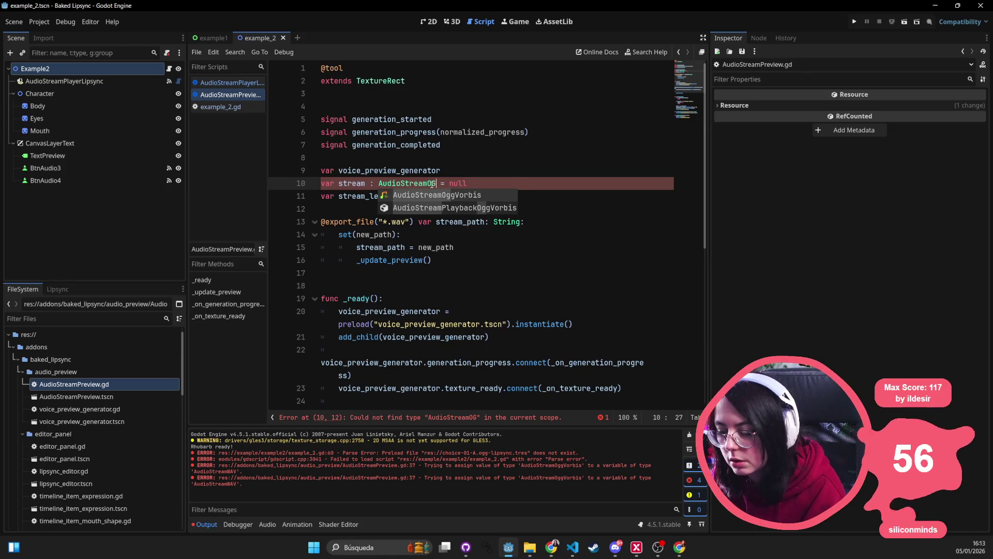
key("Return")
double_click(433, 187)
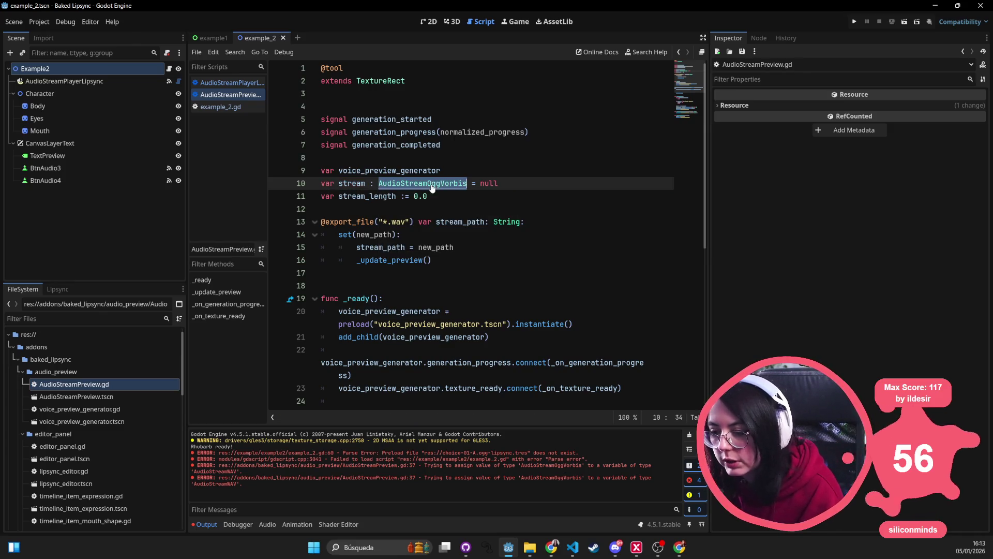
key("ctrl+f")
key("ctrl+s")
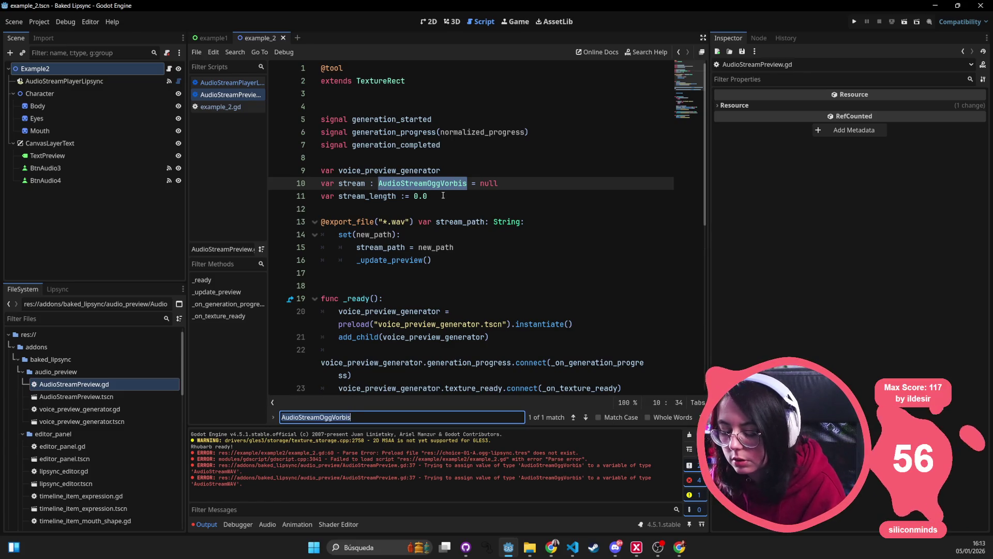
left_click_drag(511, 222, 322, 208)
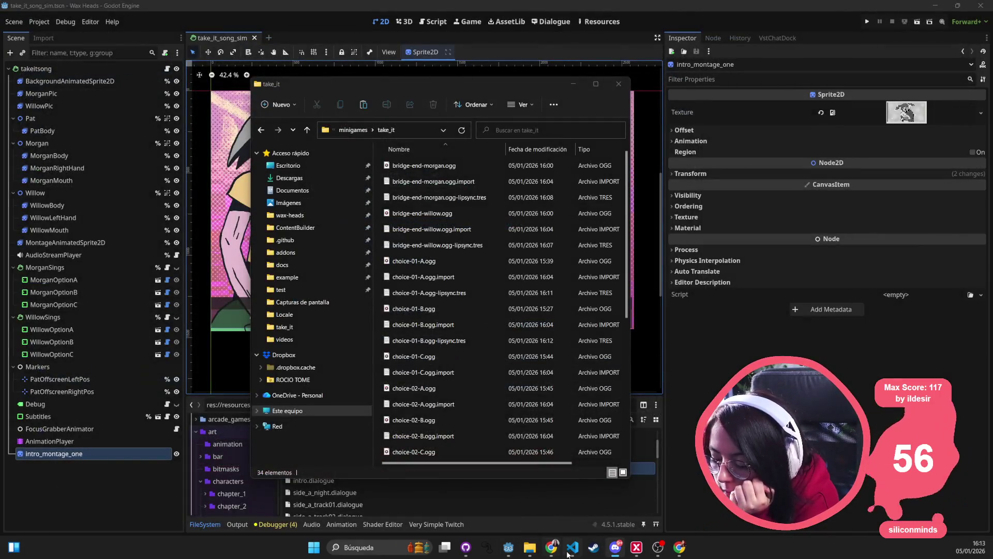
right_click(508, 547)
left_click(520, 494)
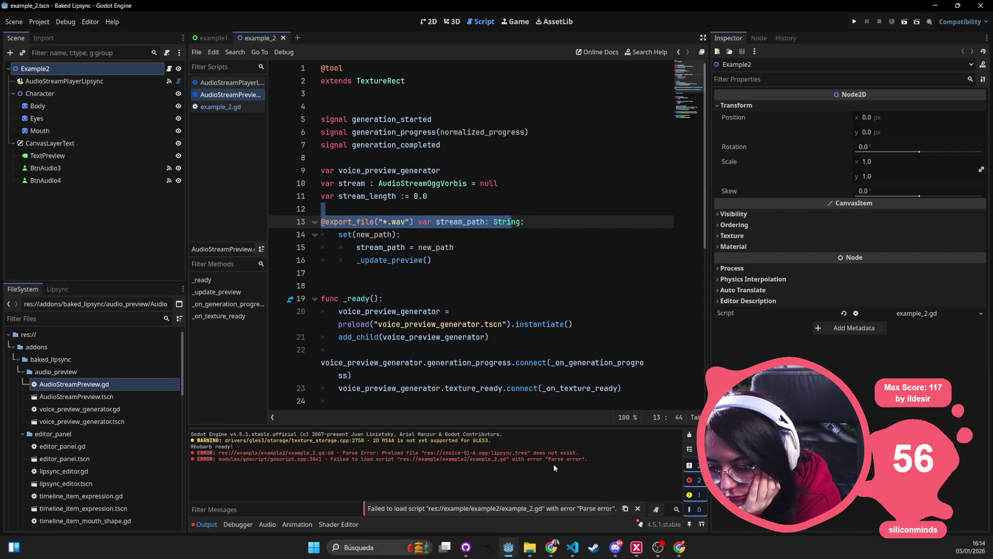
Open example_2.gd from the example folder at its line 60 parse error.
left_click(441, 278)
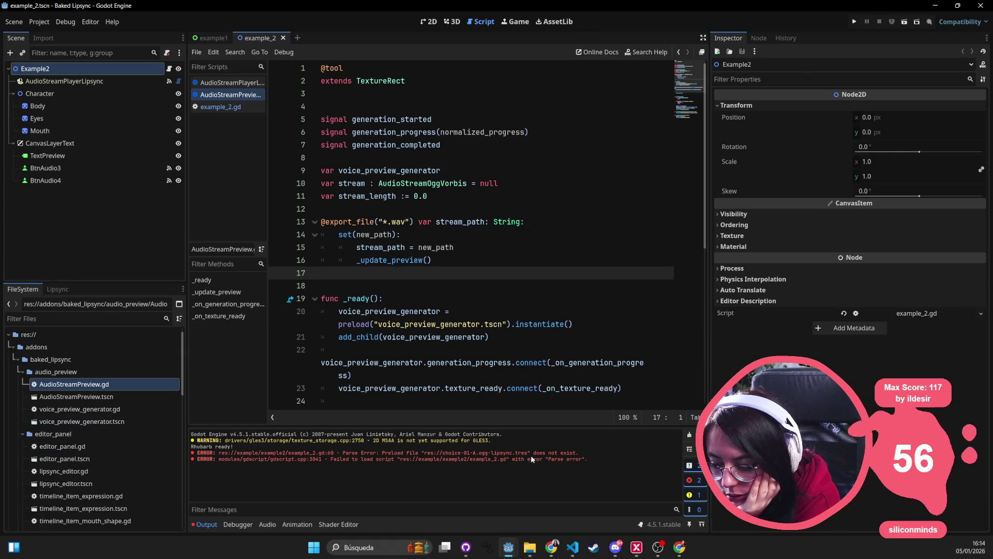
left_click(15, 351)
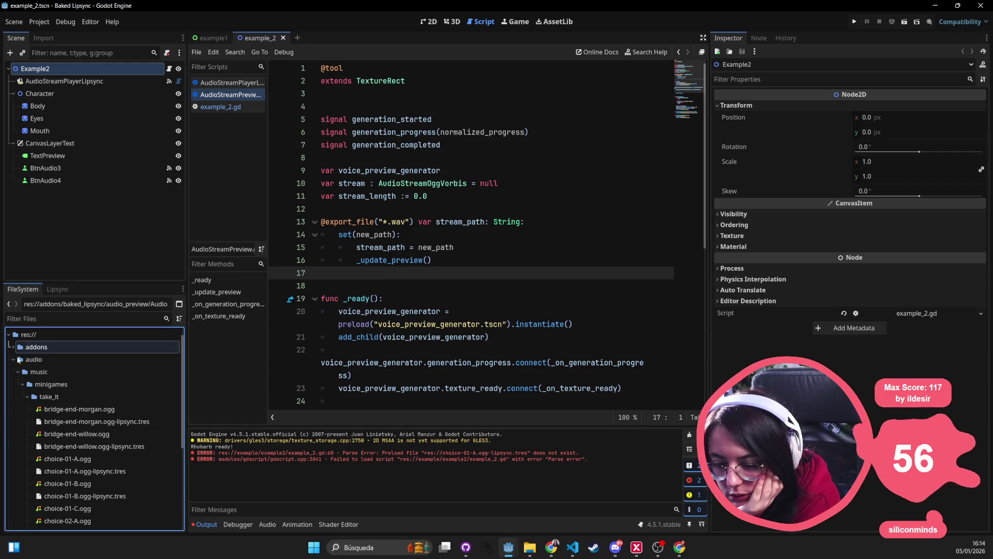
left_click(38, 389)
double_click(37, 388)
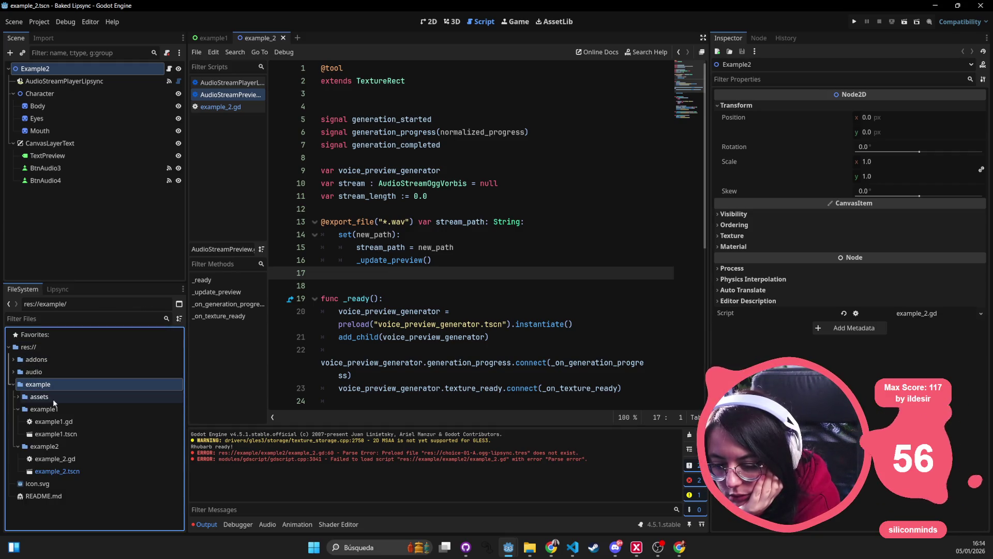
double_click(76, 462)
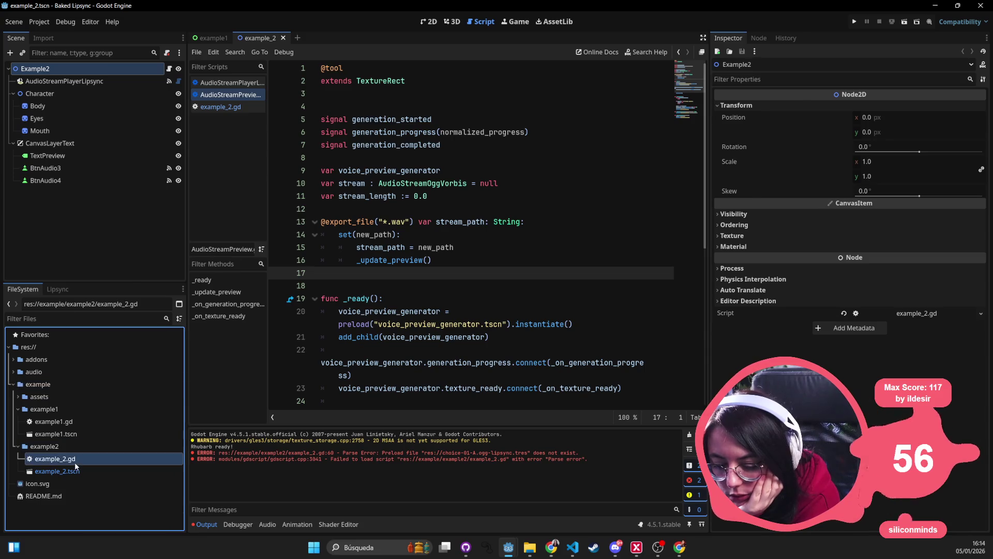
Select the broken preload path on line 60 of example_2.gd.
left_click(456, 233)
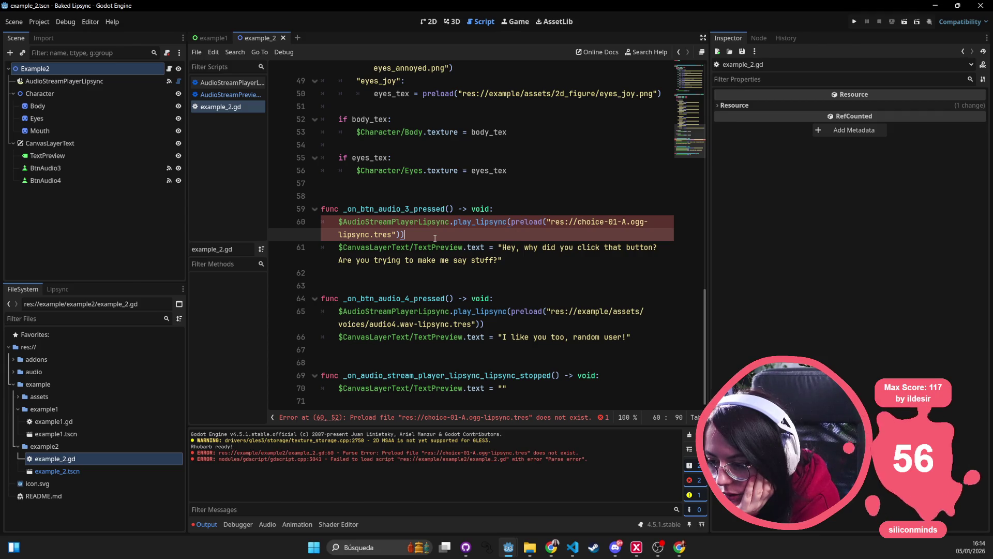
left_click(579, 226)
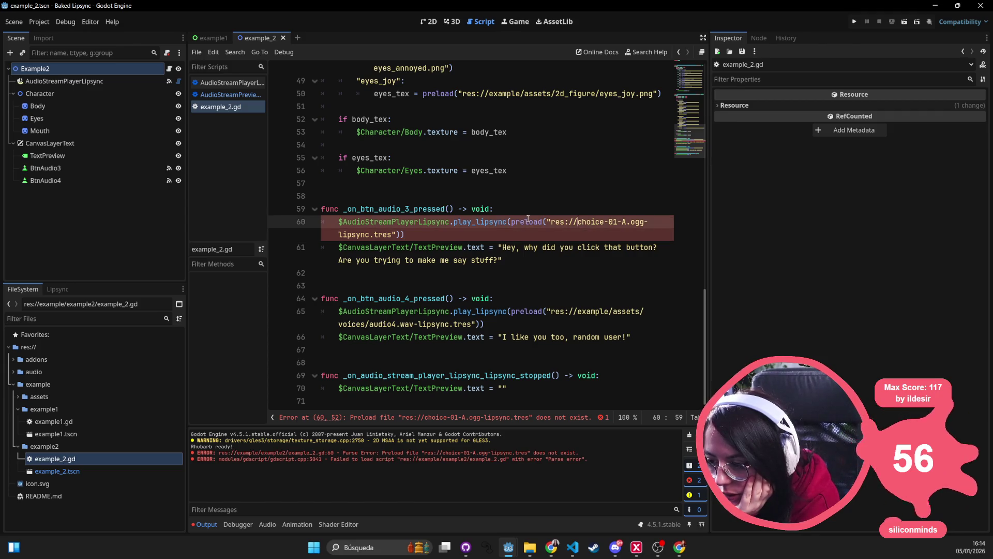
left_click(550, 221)
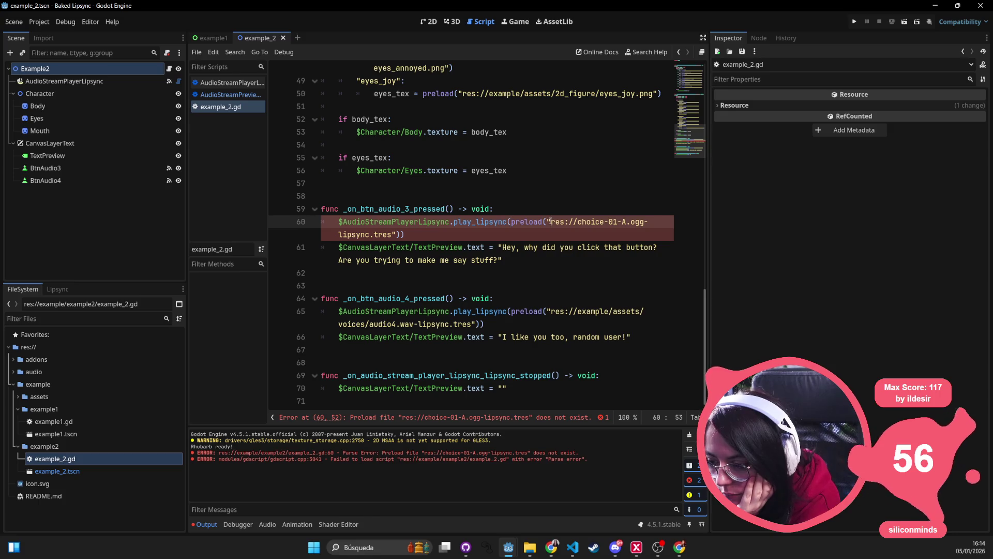
key("shift+End")
left_click(389, 233, "shift")
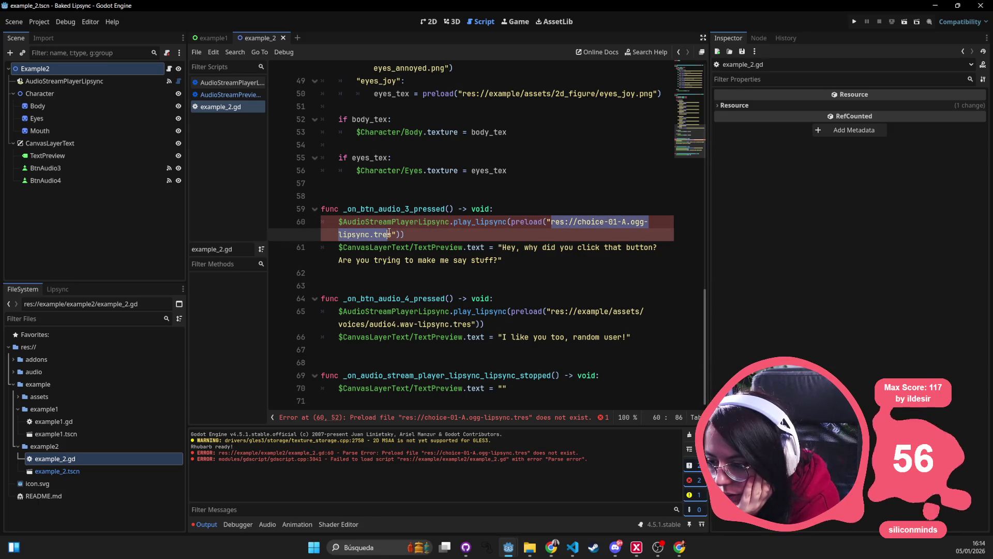
Copy line 65's audio4 lipsync path over line 60, change it to audio3, and save.
left_click(558, 309)
key("shift+End")
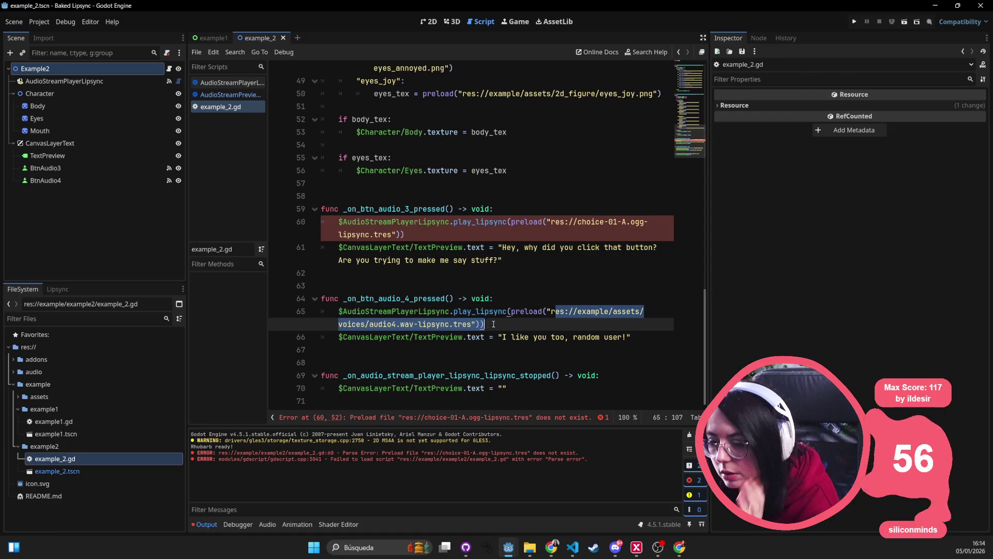
key("shift+Left")
key("shift+Left")
key("shift+Left")
key("ctrl+c")
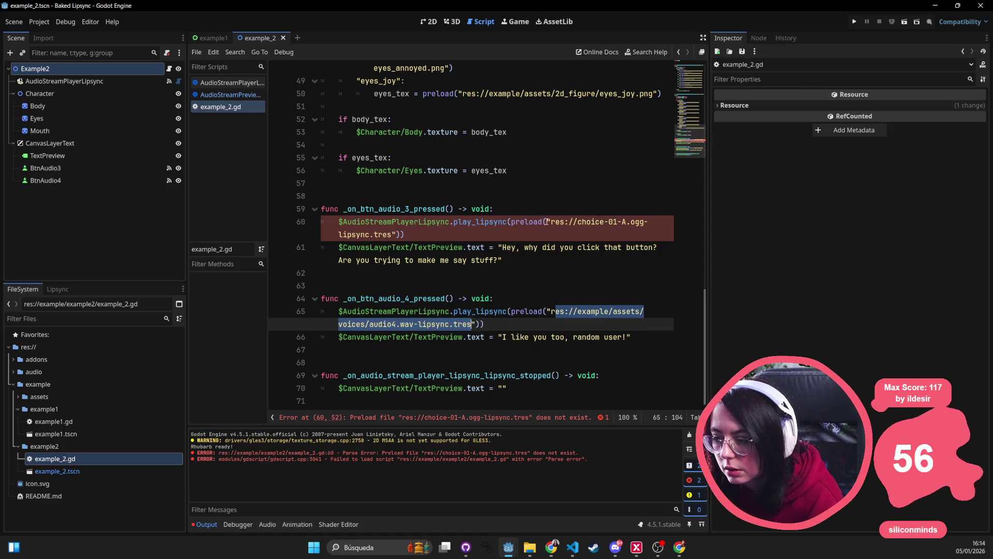
left_click_drag(551, 222, 391, 234)
key("ctrl+v")
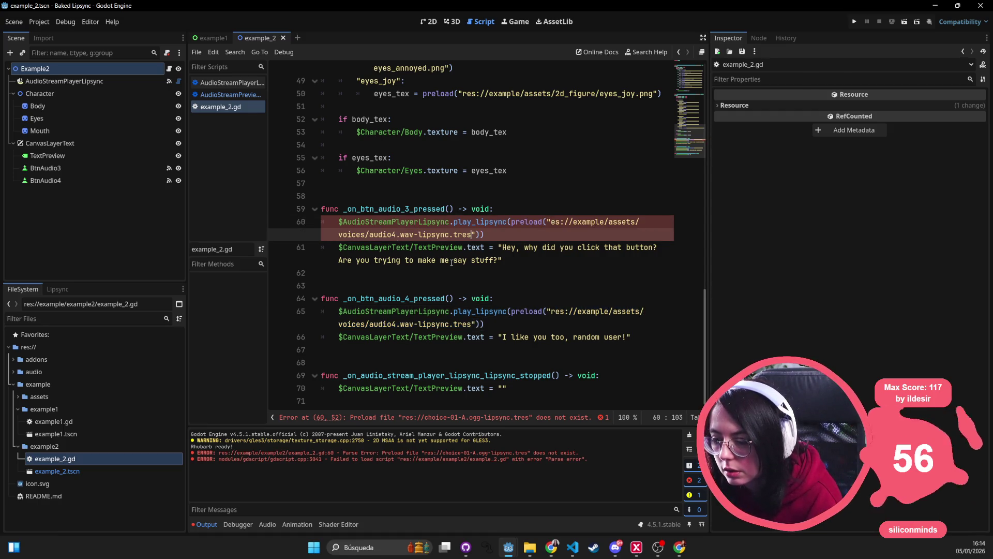
left_click_drag(390, 234, 397, 234)
type("3")
left_click(481, 286)
key("ctrl+s")
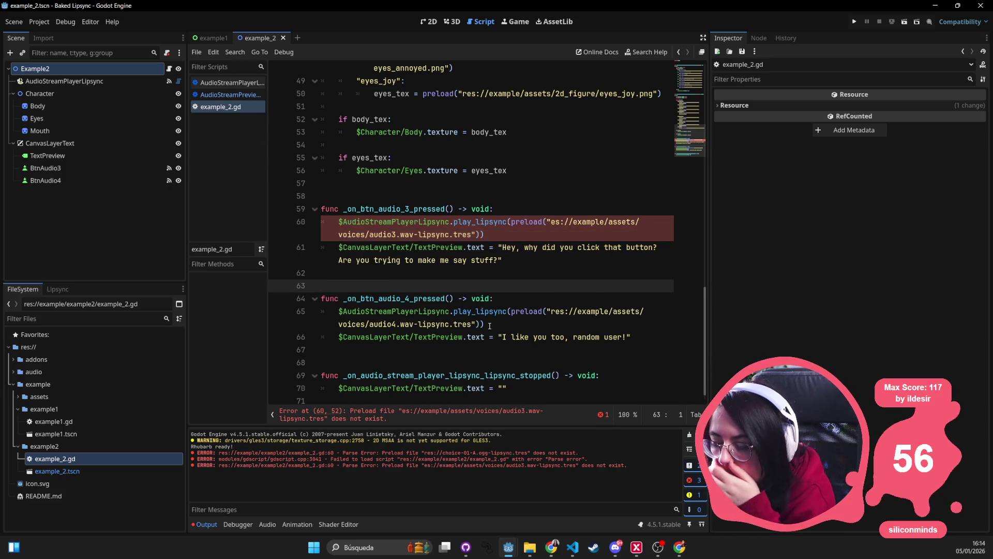
Insert the missing 'r' so the preload path reads 'res://', save, and open example1.
left_click(424, 234)
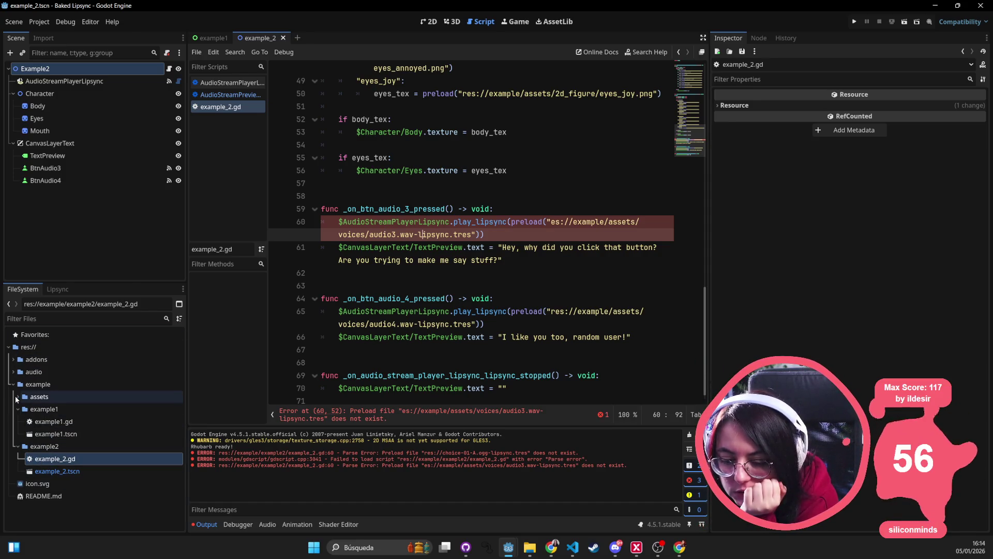
left_click(19, 396)
scroll(137, 462, "down", 5)
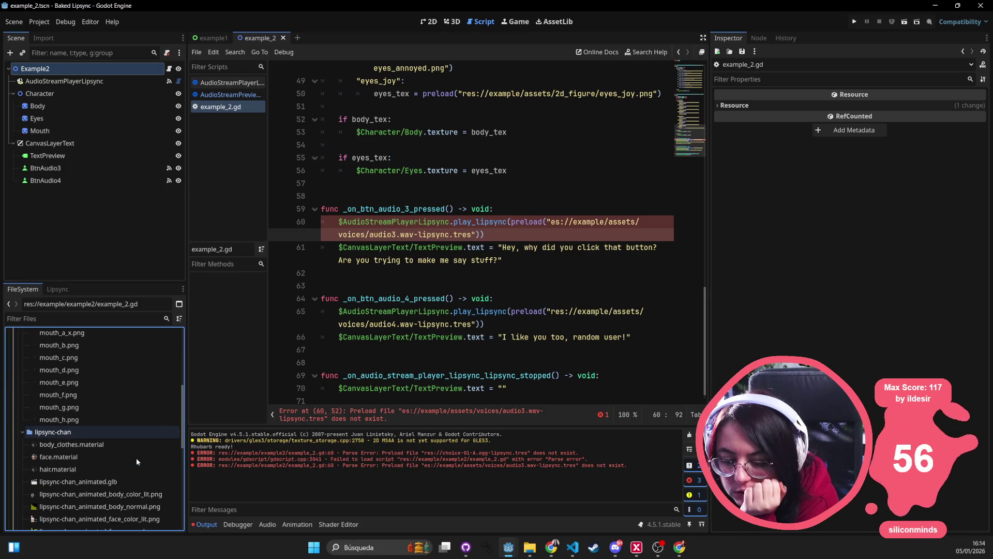
scroll(135, 457, "down", 5)
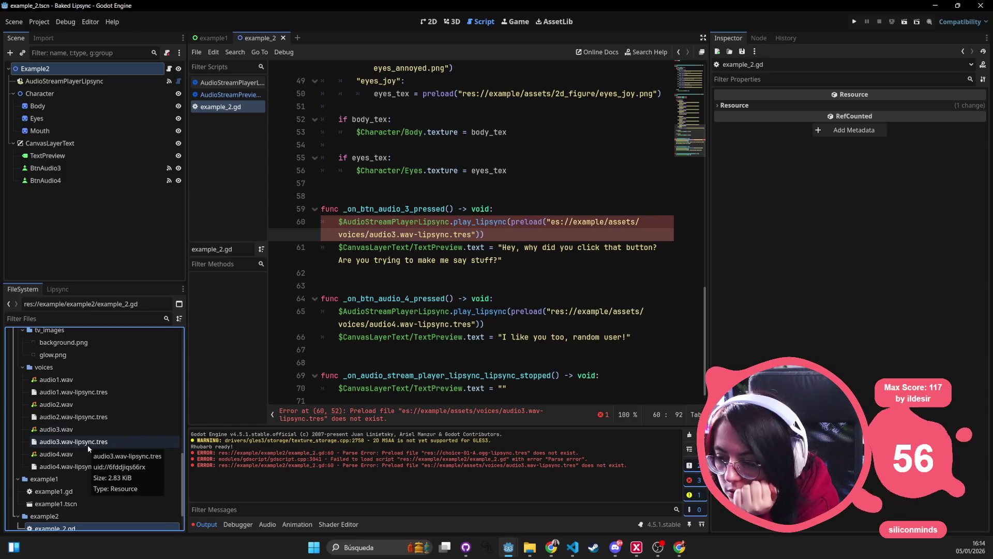
left_click(551, 222)
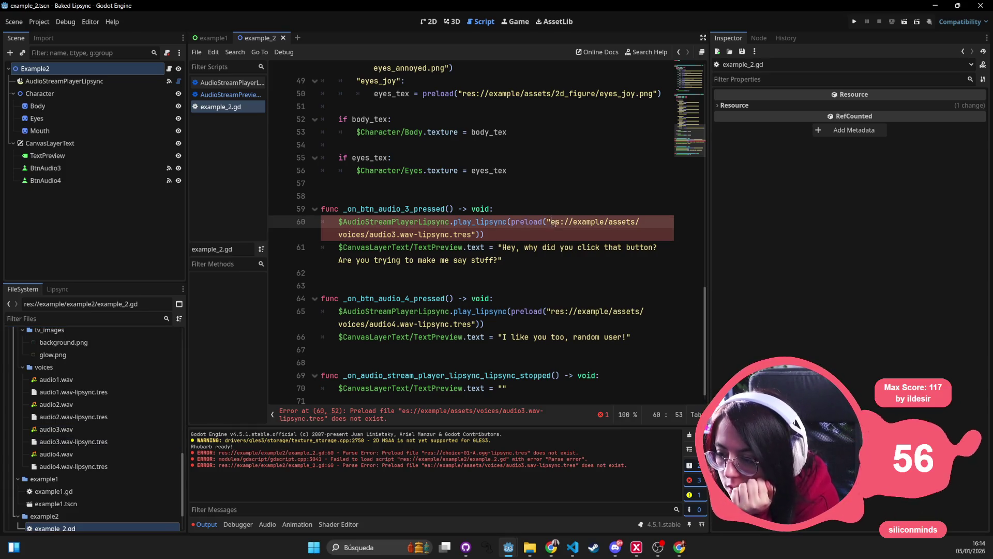
type("r")
left_click(458, 183)
key("ctrl+s")
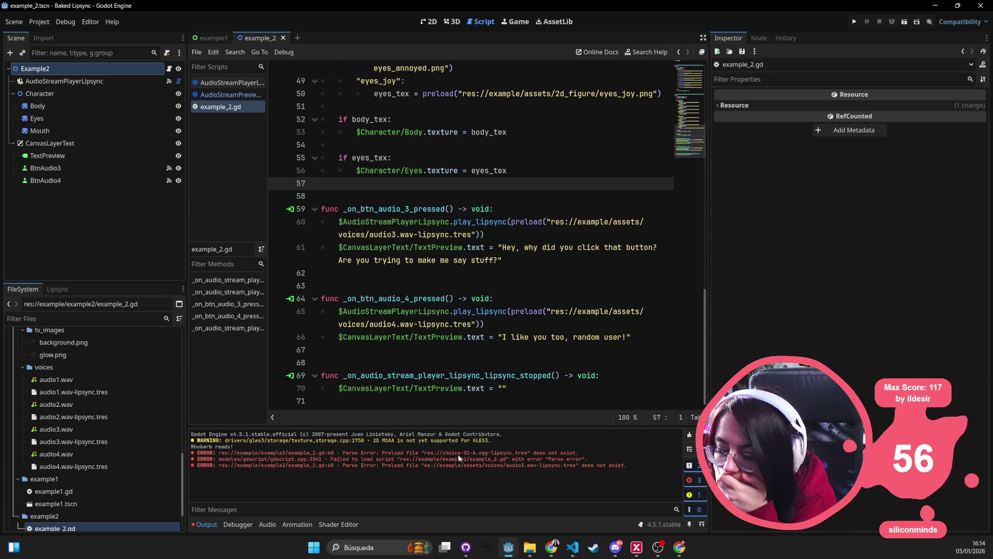
left_click(212, 39)
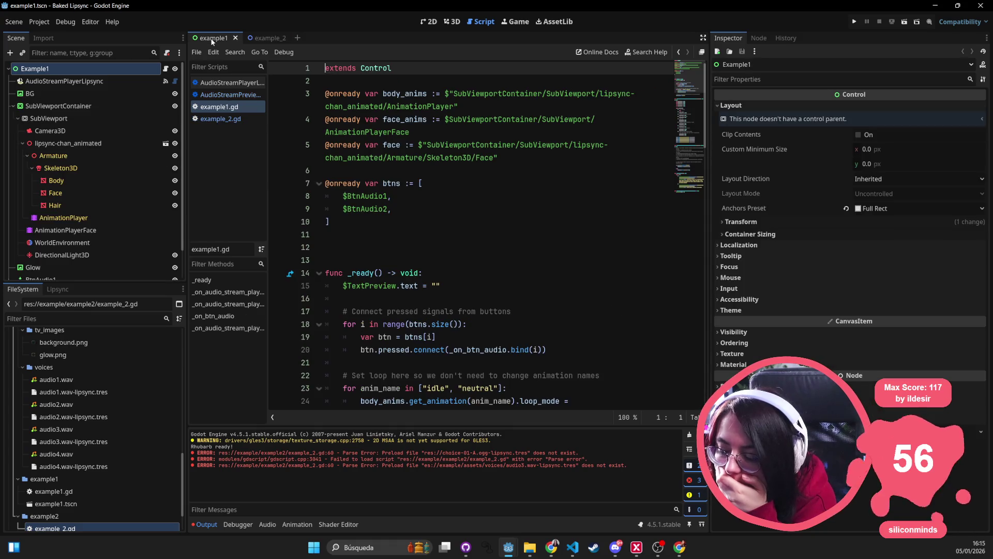
Generate lipsync for choice-01-C.ogg and open the failing generate_preview function.
left_click(58, 289)
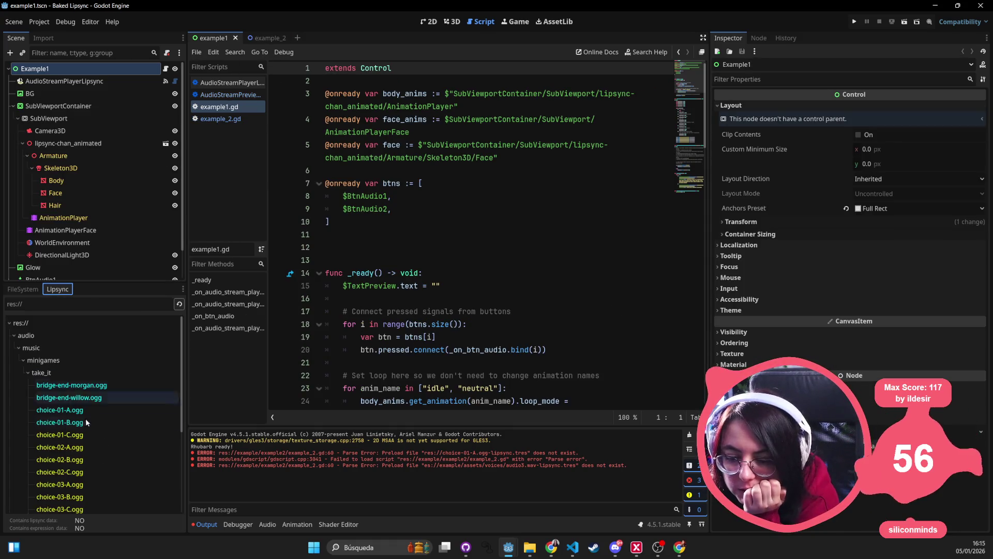
double_click(82, 435)
left_click(431, 203)
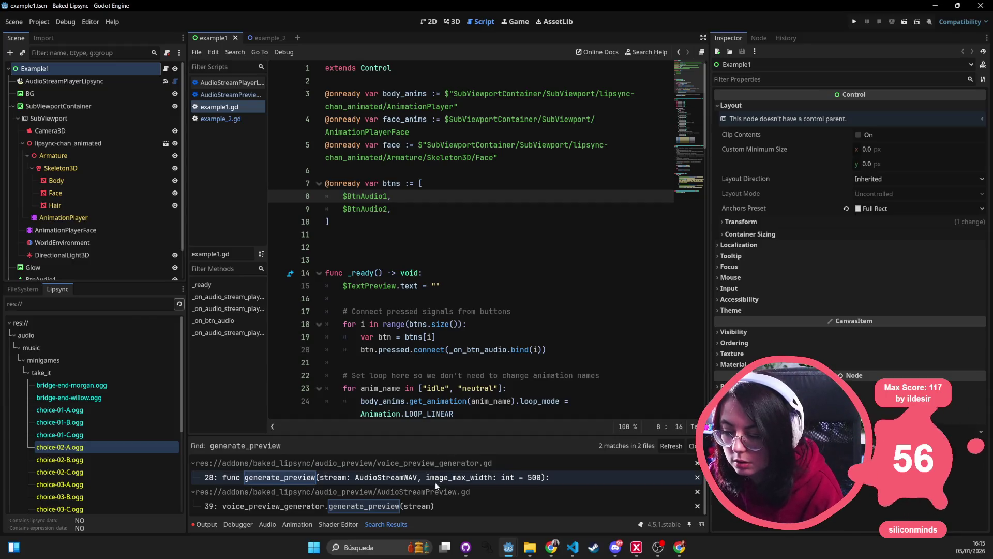
left_click(437, 477)
Replace every AudioStreamWAV in voice_preview_generator.gd with AudioStreamOggVorbis.
double_click(515, 70)
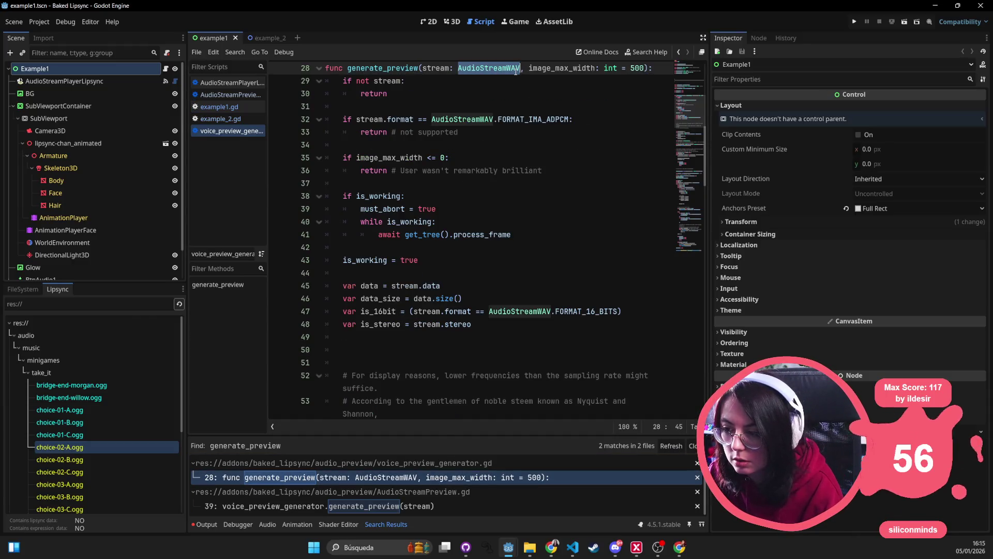
key("ctrl+d")
key("ctrl+d")
type("Audi")
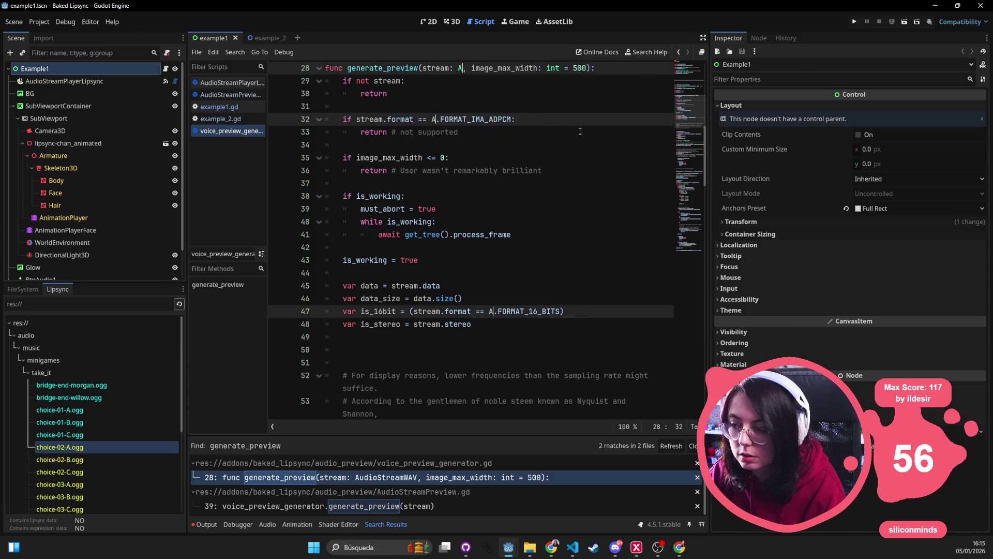
type("oStreamOG")
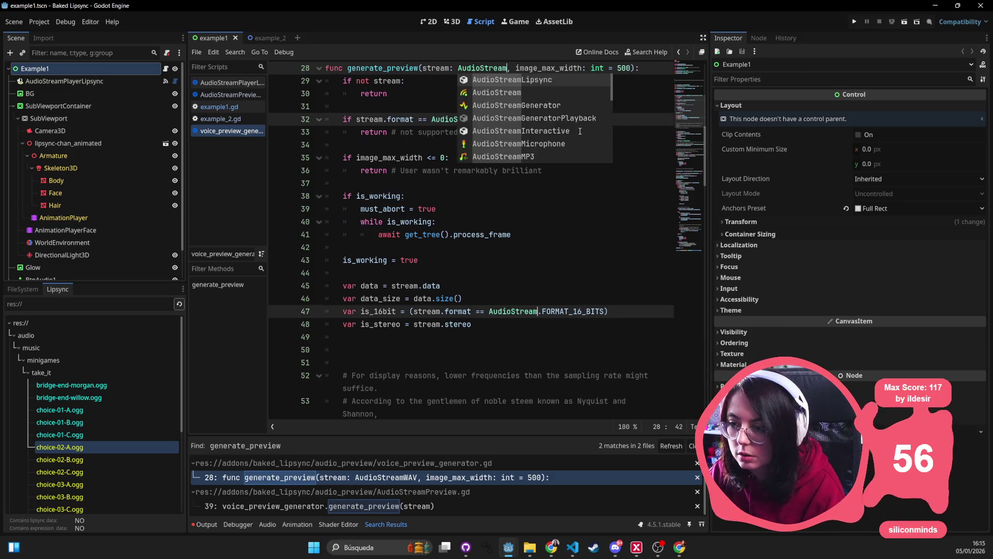
type("G")
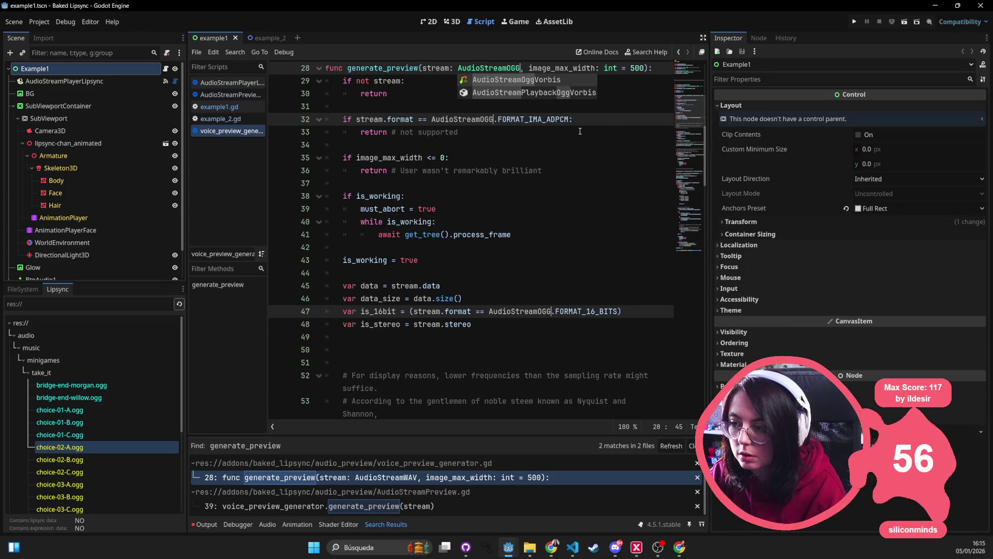
key("Return")
left_click(579, 145)
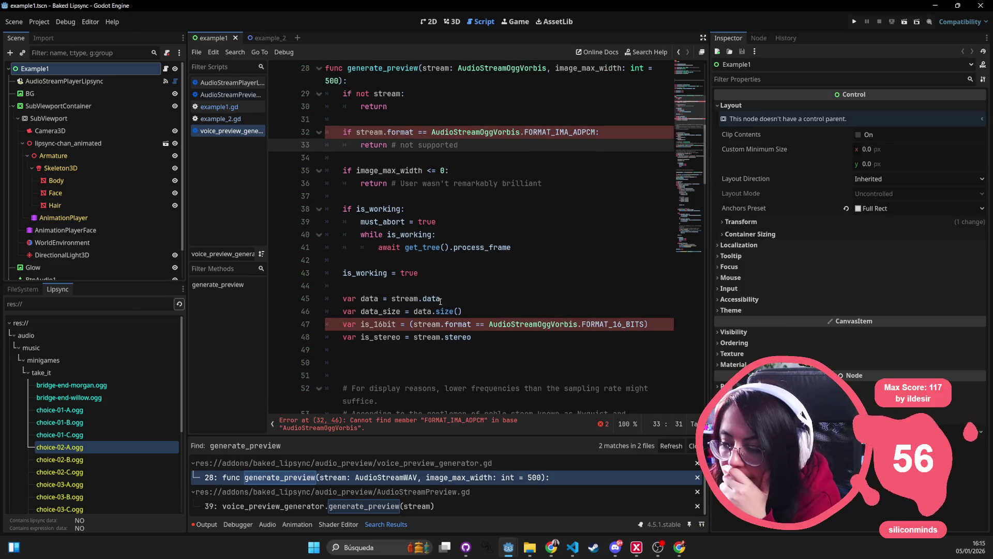
Set is_16bit to false instead of the 16-bit format comparison.
triple_click(531, 324)
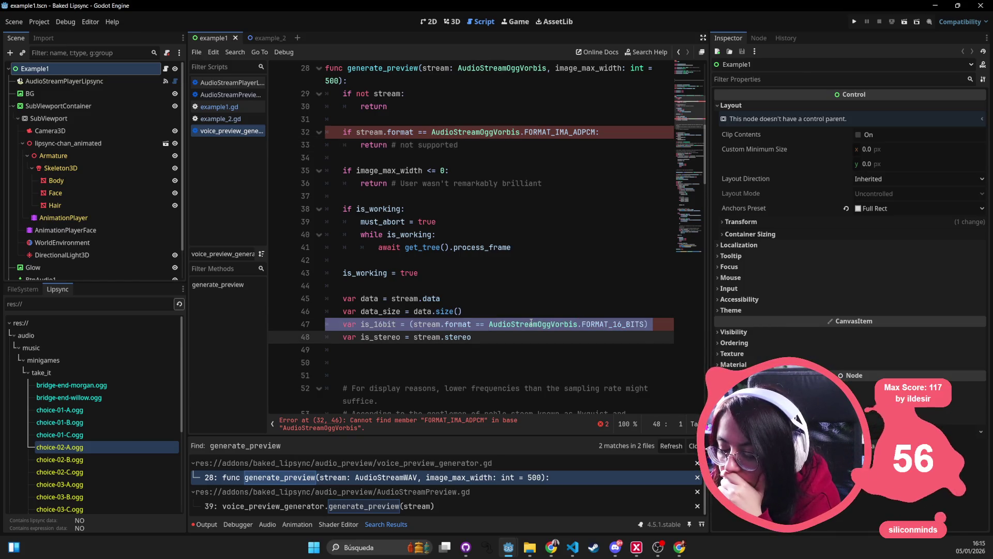
left_click_drag(409, 324, 668, 324)
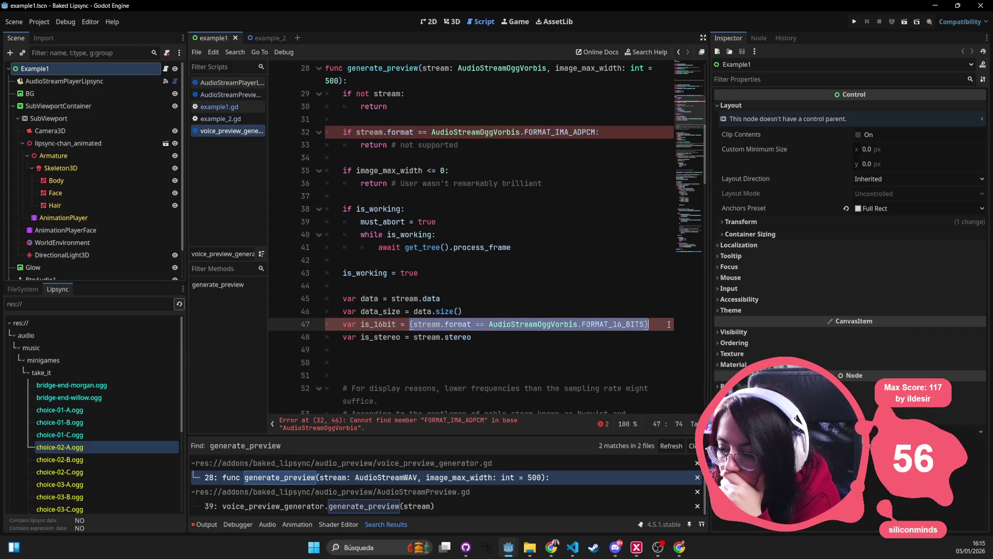
type("false")
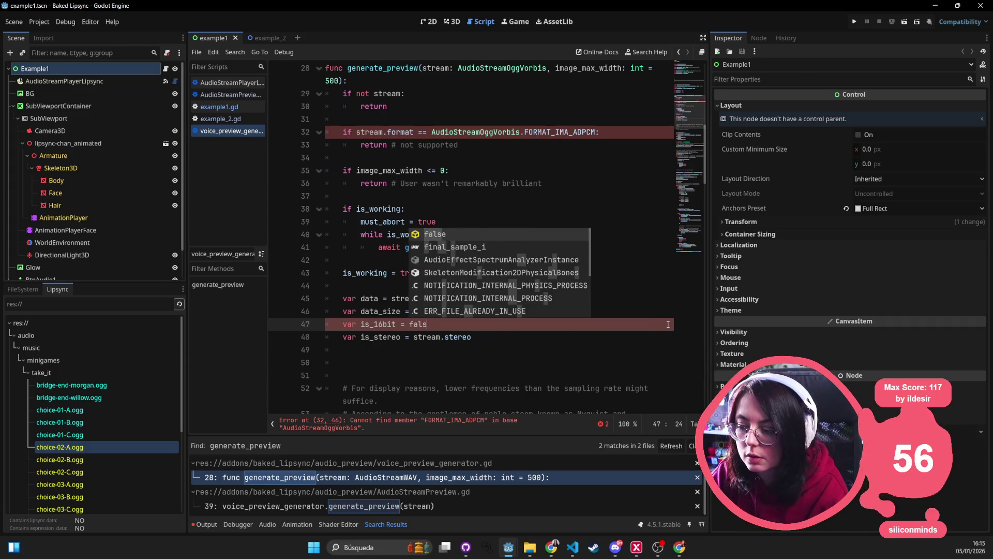
left_click(608, 233)
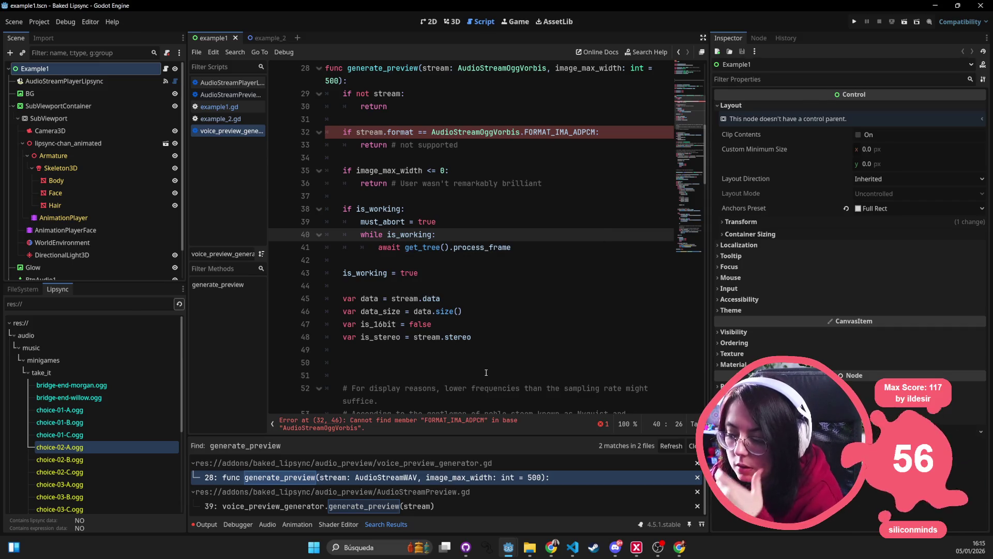
Delete the FORMAT_IMA_ADPCM format check that still raises an error.
left_click(432, 427)
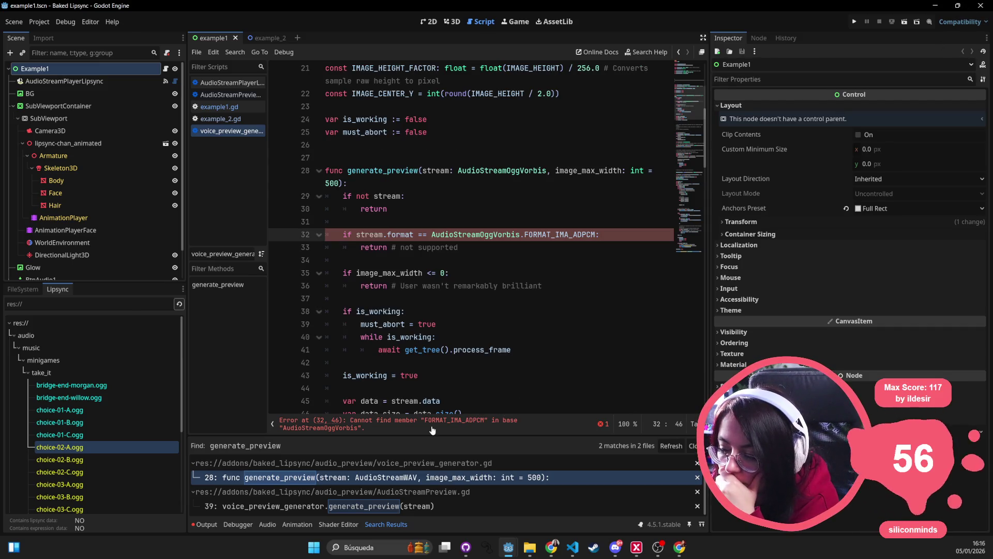
left_click_drag(515, 261, 275, 233)
key("BackSpace")
key("BackSpace")
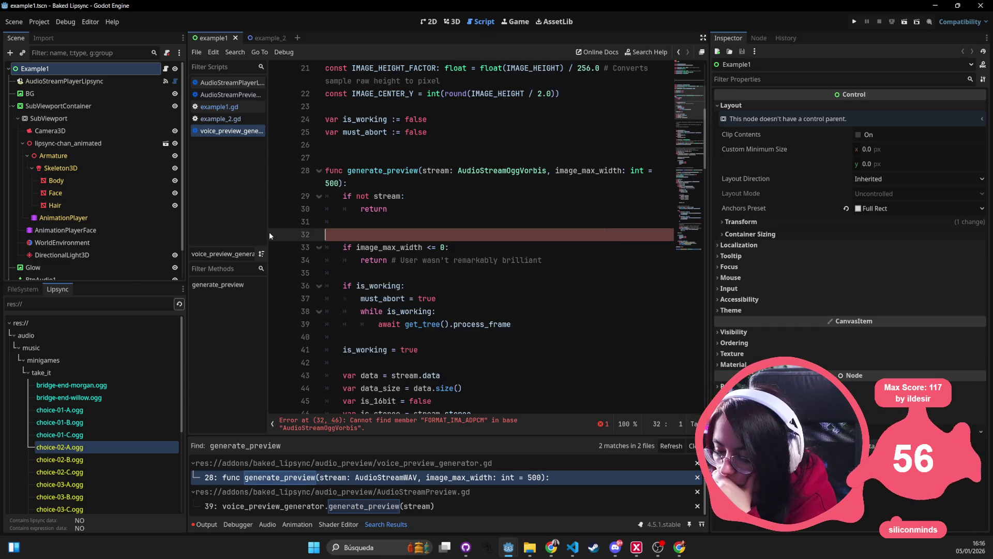
double_click(434, 236)
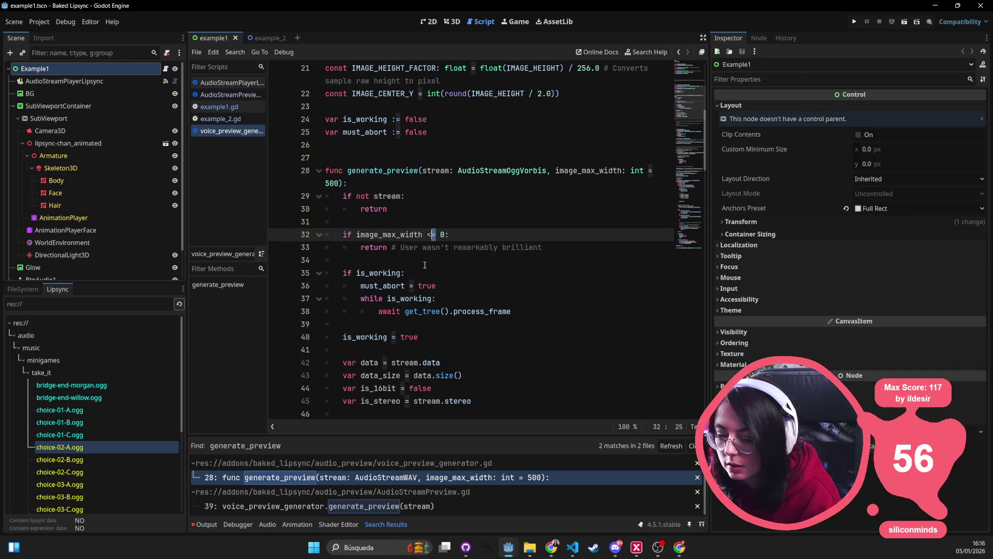
scroll(479, 312, "down", 5)
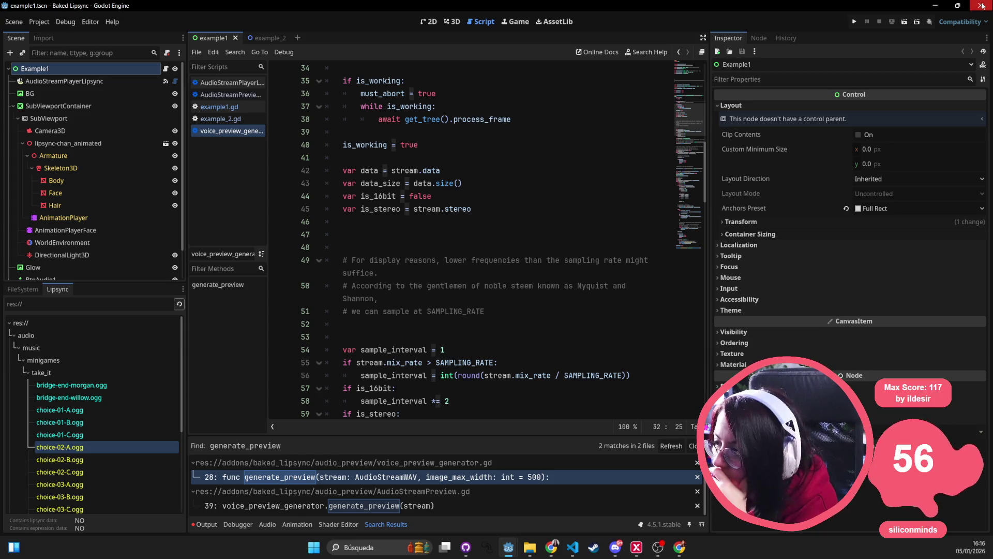
left_click(68, 449)
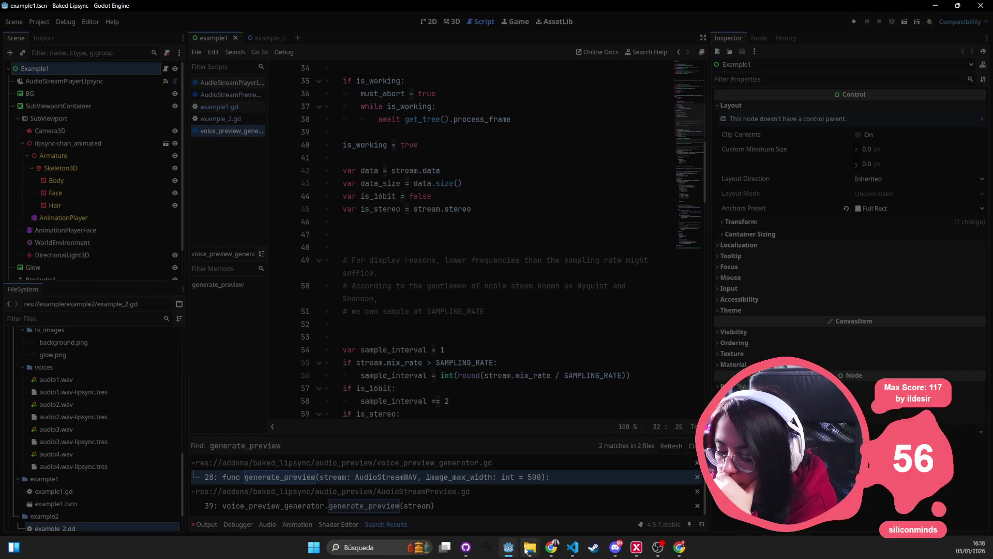
left_click(512, 549)
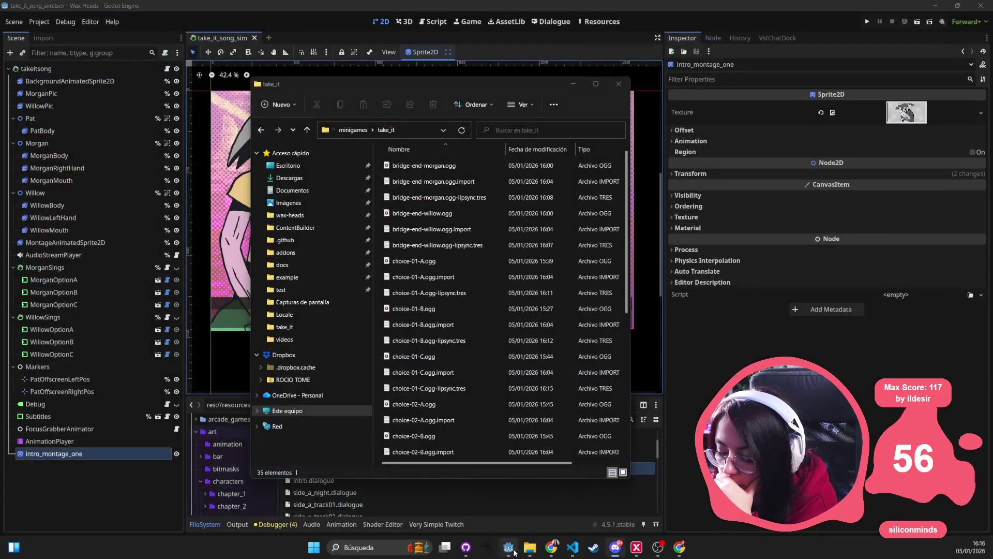
Return to the Baked Lipsync Godot editor via the taskbar jump list.
right_click(514, 550)
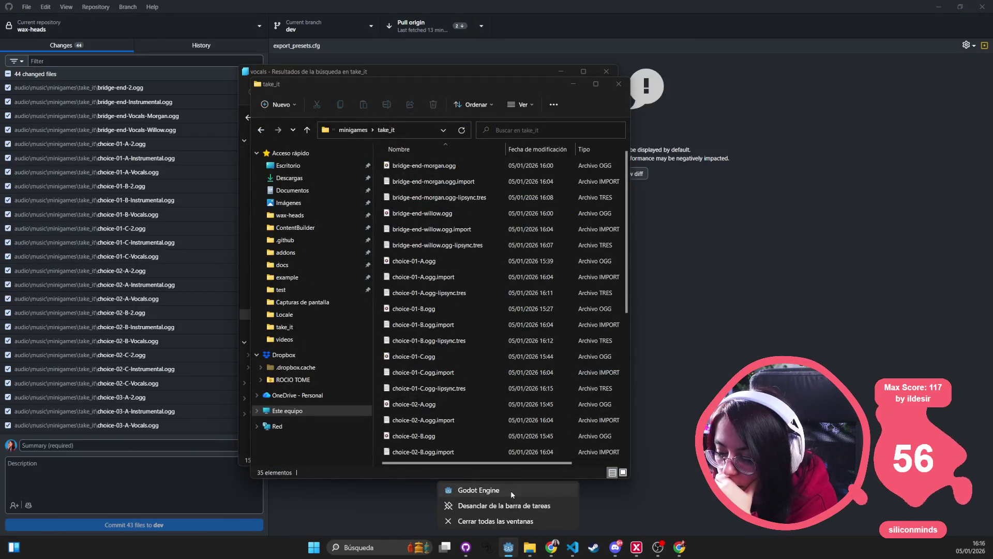
left_click(510, 491)
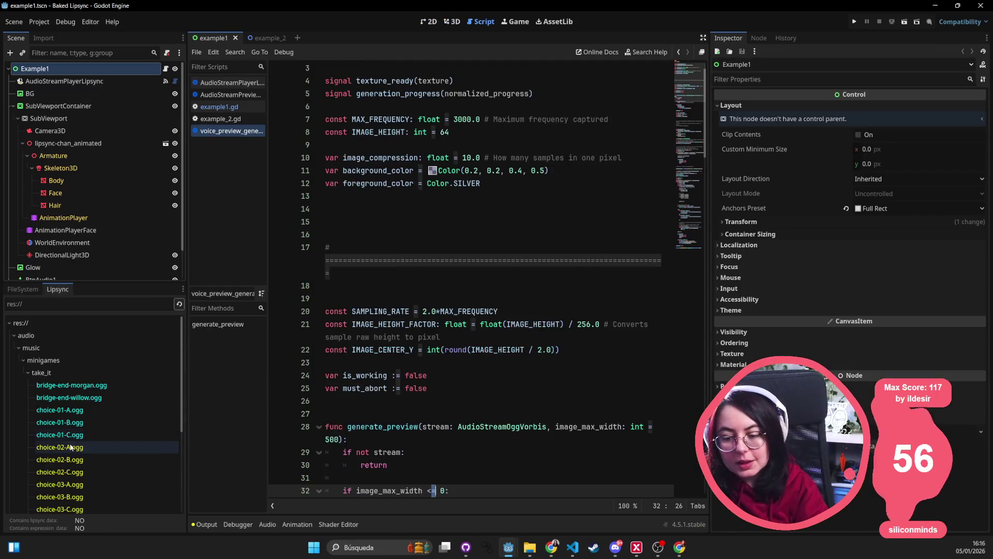
Generate lipsync for choice-02-A.ogg, then reload the Baked Lipsync plugin in Project Settings.
double_click(71, 446)
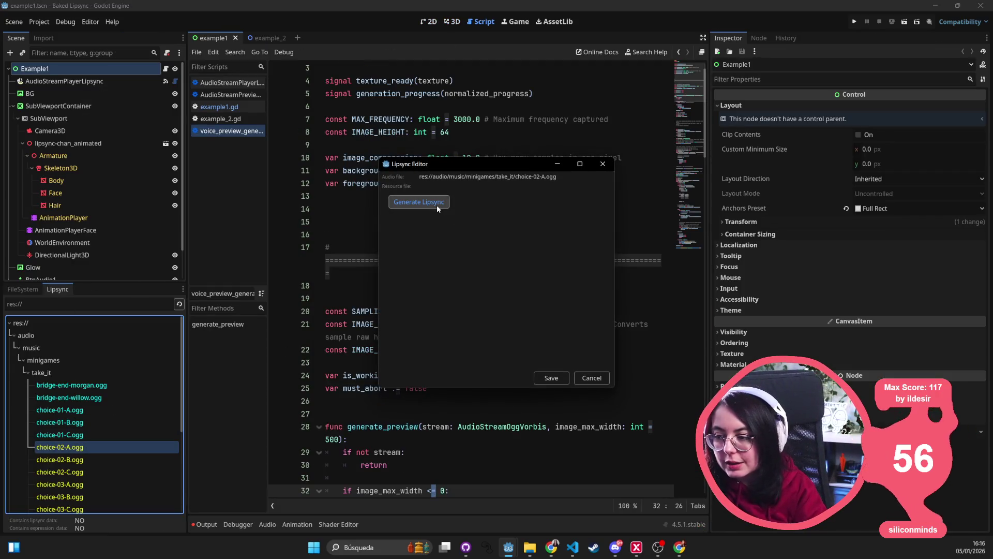
left_click(417, 200)
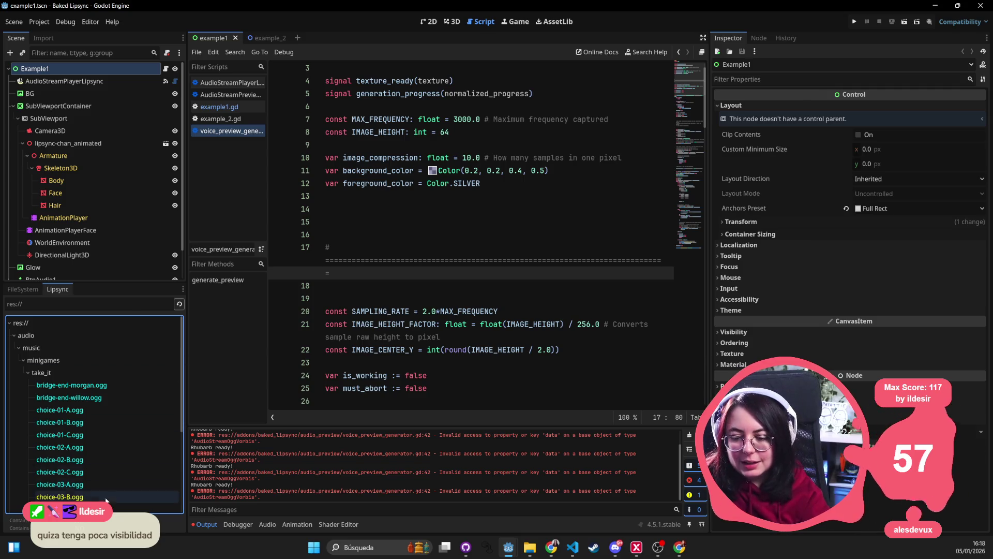
left_click(39, 22)
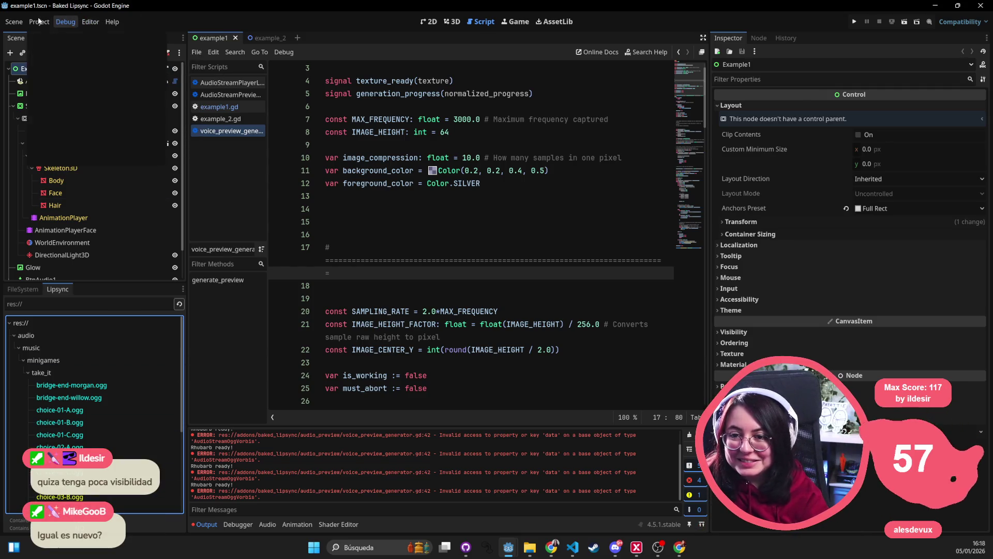
left_click(62, 35)
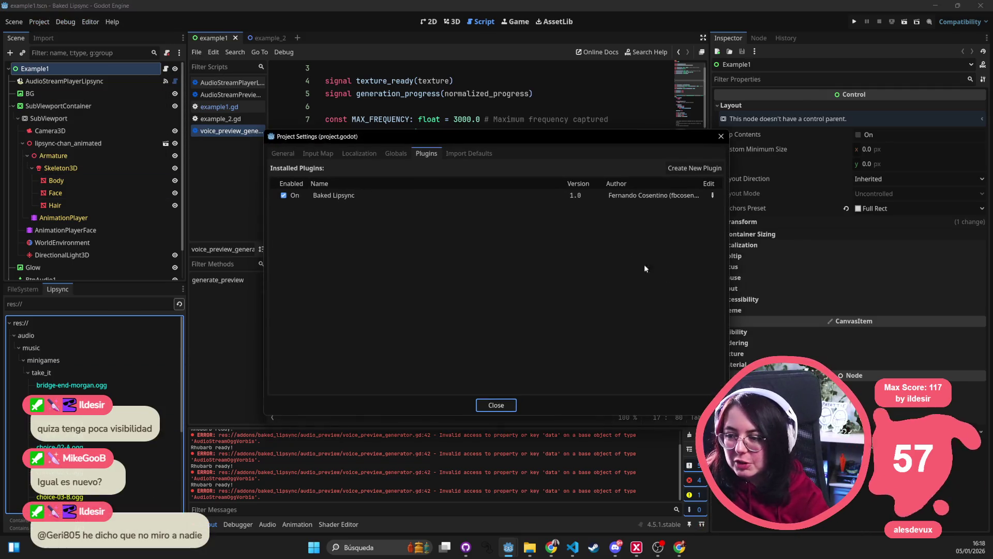
left_click(284, 196)
left_click(283, 196)
left_click(721, 136)
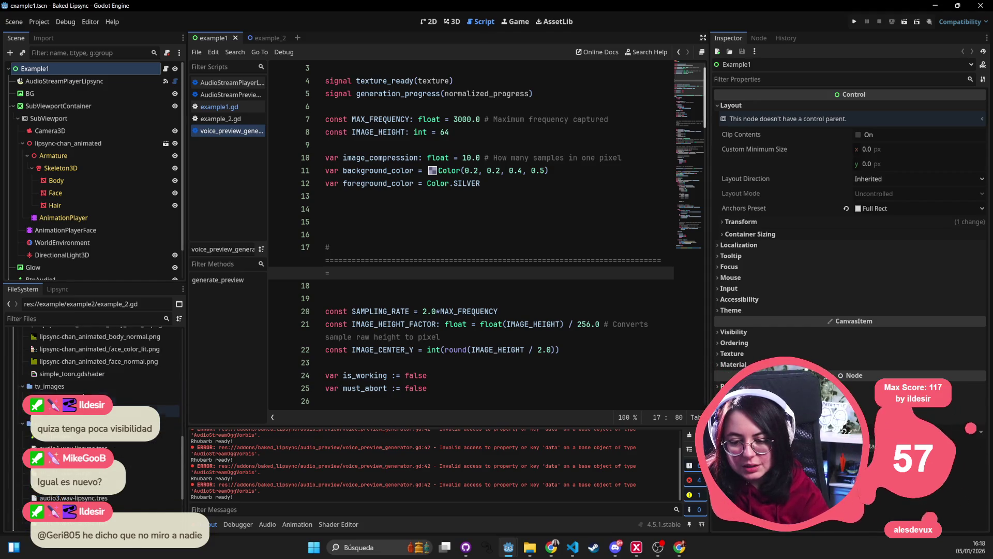
Generate lipsync for choice-03-B.ogg, close the Lipsync Editor, and select another stem.
scroll(109, 441, "down", 3)
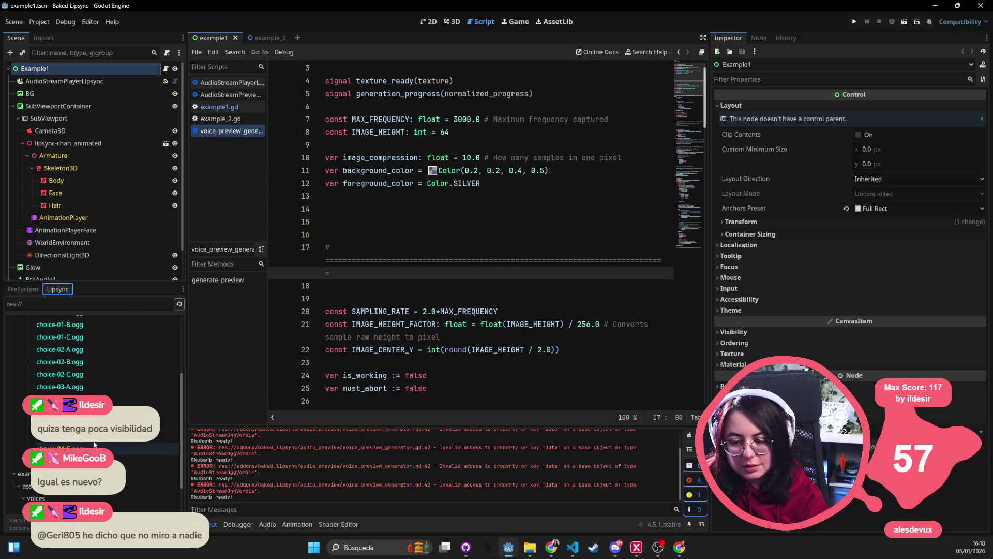
double_click(103, 399)
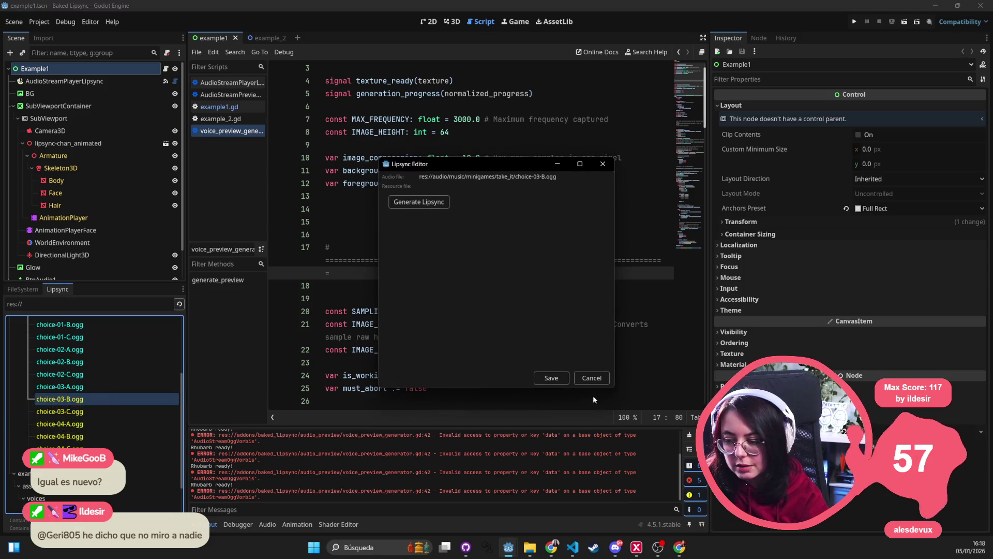
left_click(440, 201)
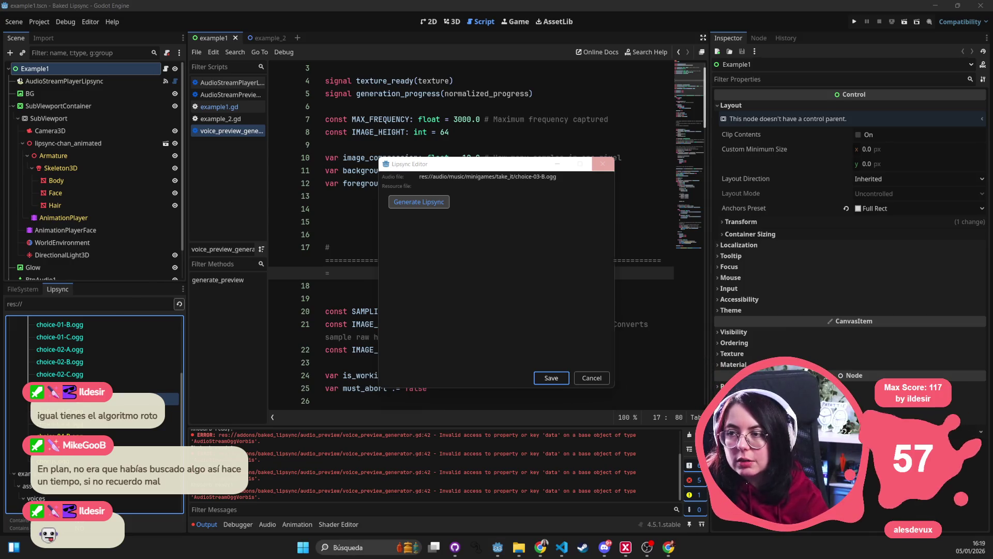
left_click(602, 164)
left_click(410, 209)
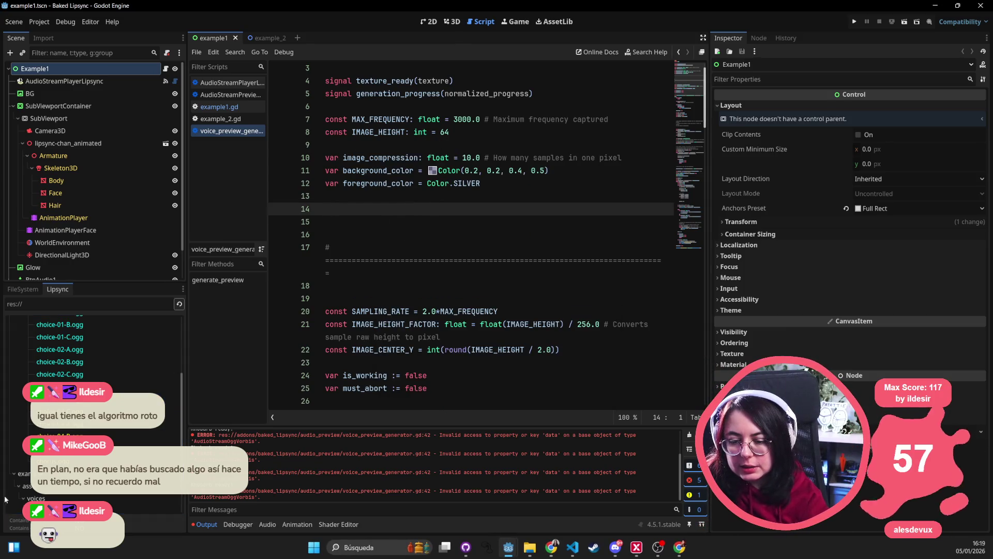
left_click(104, 412)
left_click(39, 21)
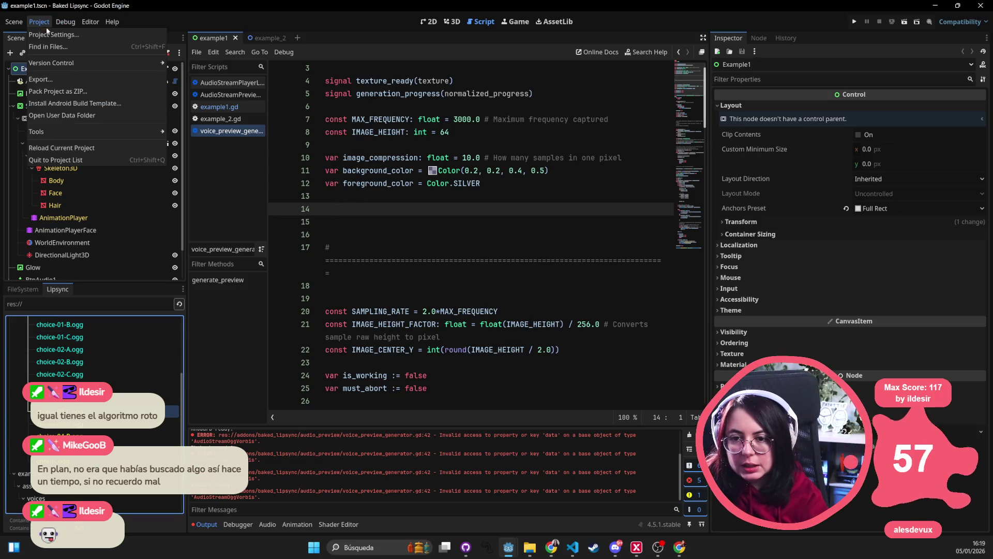
Reload the Baked Lipsync plugin by toggling it off and on in Project Settings > Plugins.
left_click(51, 34)
left_click(283, 195)
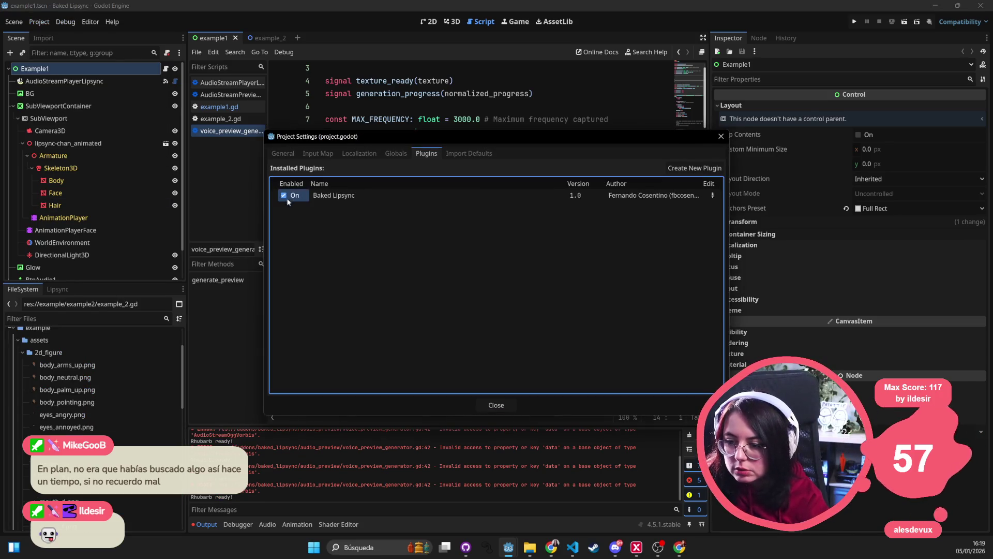
left_click(284, 195)
left_click(721, 136)
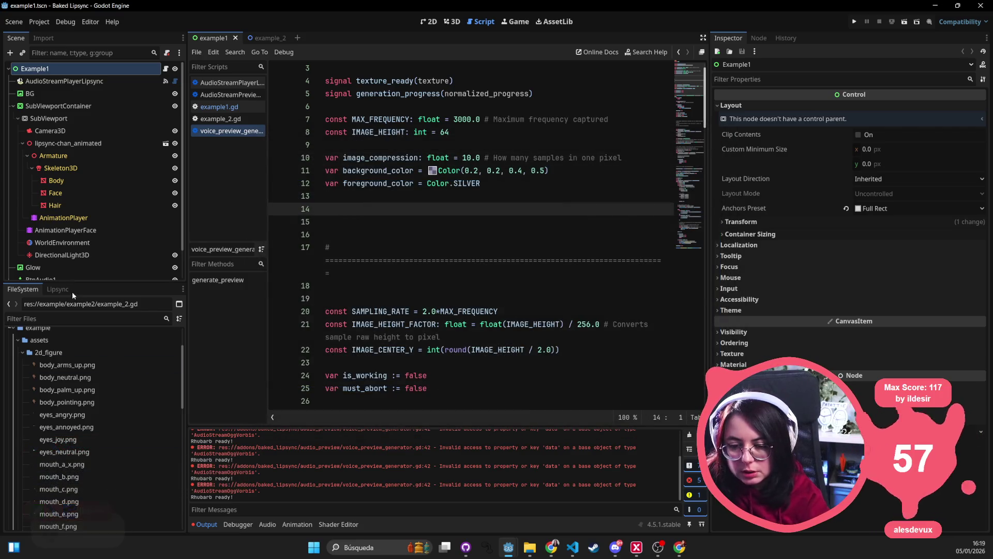
scroll(82, 402, "down", 10)
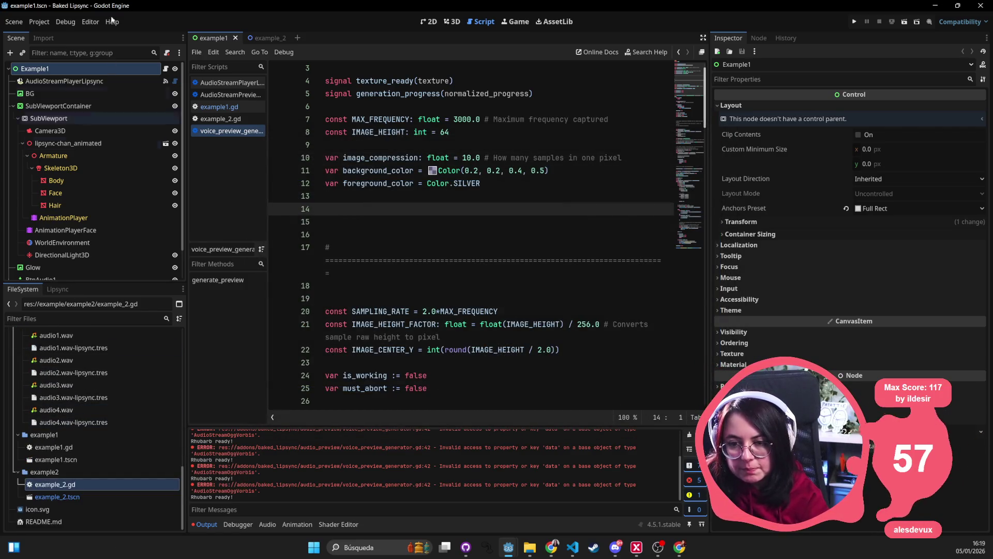
left_click(66, 21)
left_click(48, 25)
left_click(47, 22)
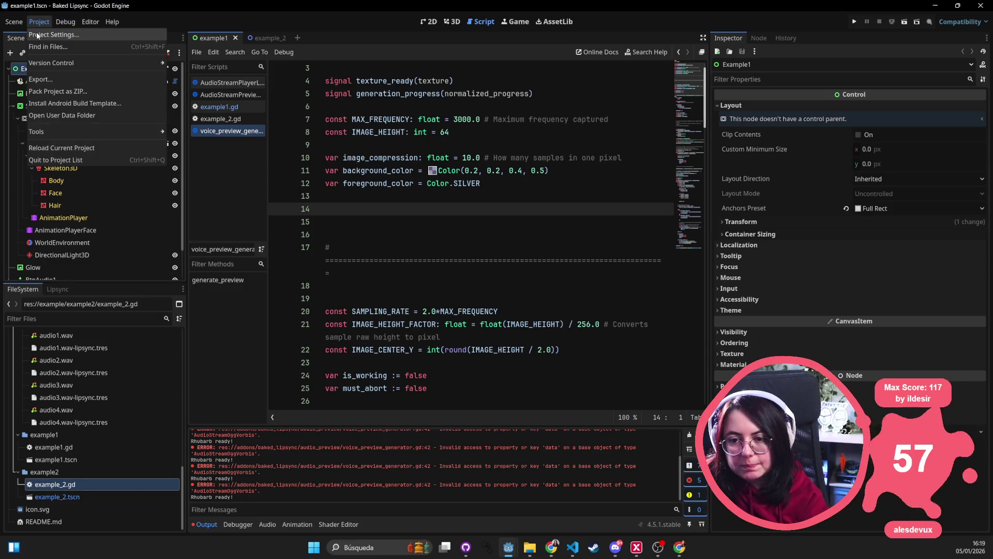
left_click(36, 32)
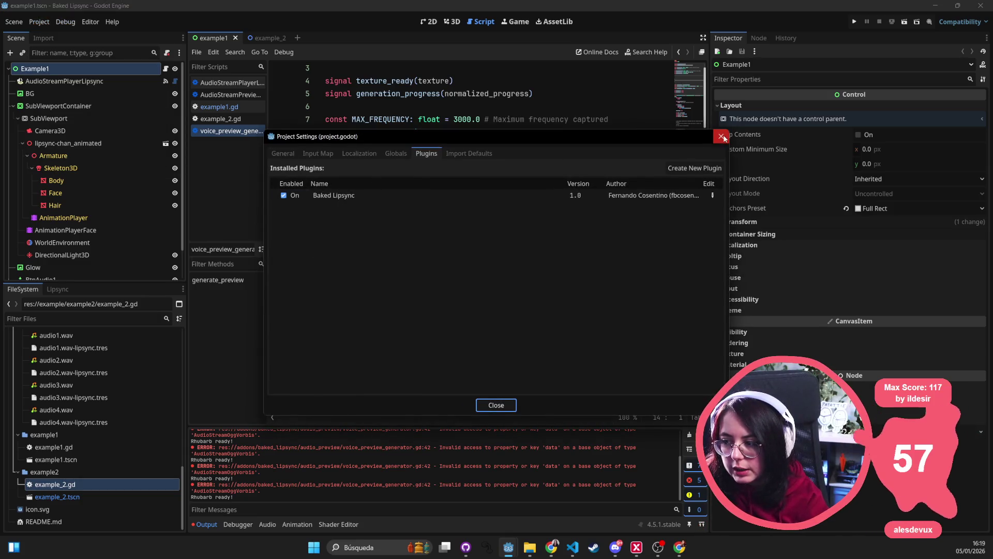
left_click(722, 136)
Bake lipsync for choice-03-C.ogg from the Lipsync dock.
left_click(57, 289)
scroll(77, 462, "down", 2)
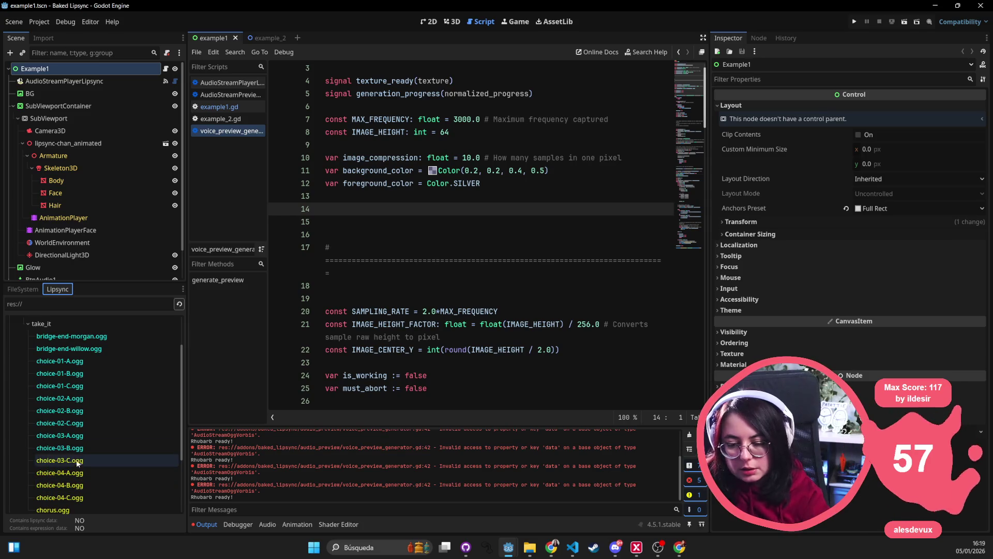
double_click(77, 460)
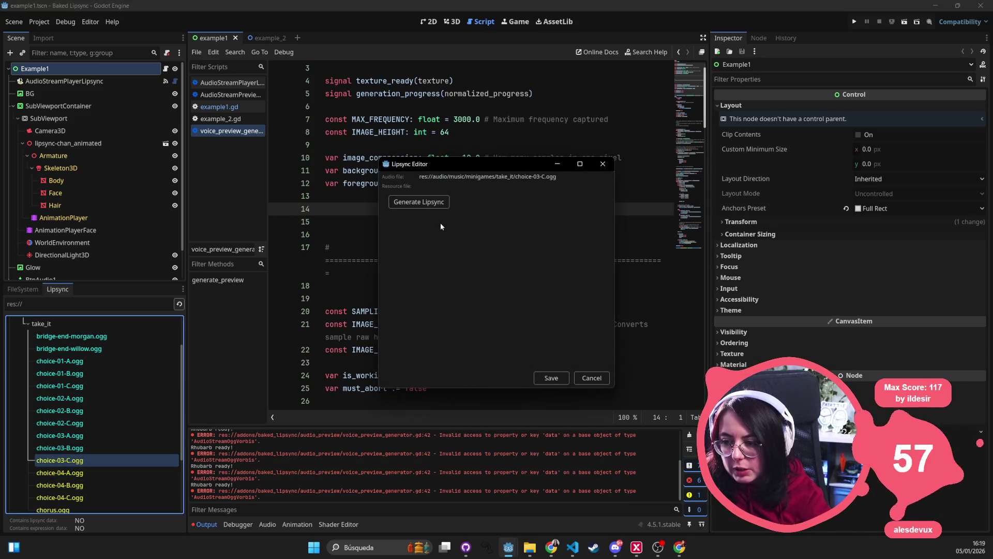
left_click(419, 202)
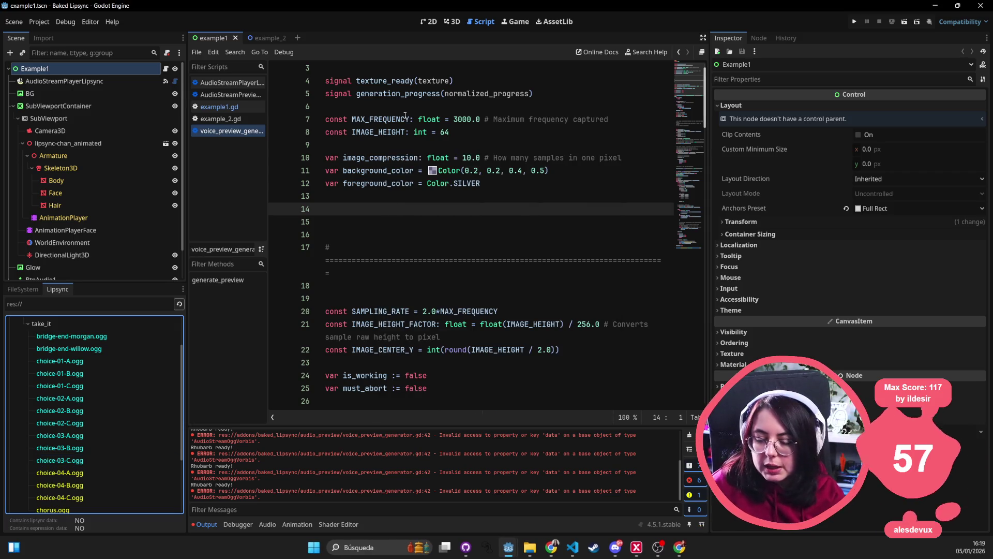
Select choice-04-A.ogg as the next stem and reload the Baked Lipsync plugin.
left_click(60, 472)
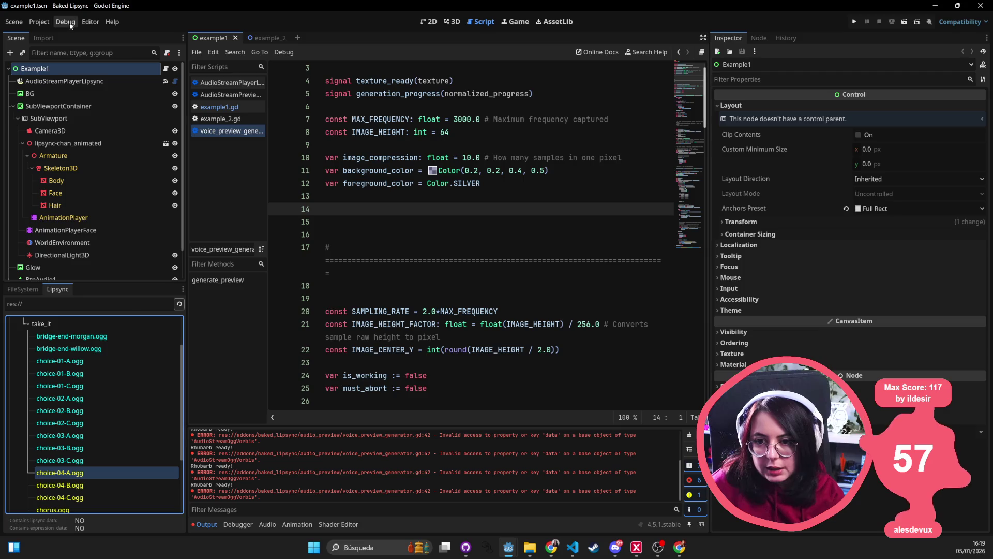
left_click(34, 22)
left_click(52, 34)
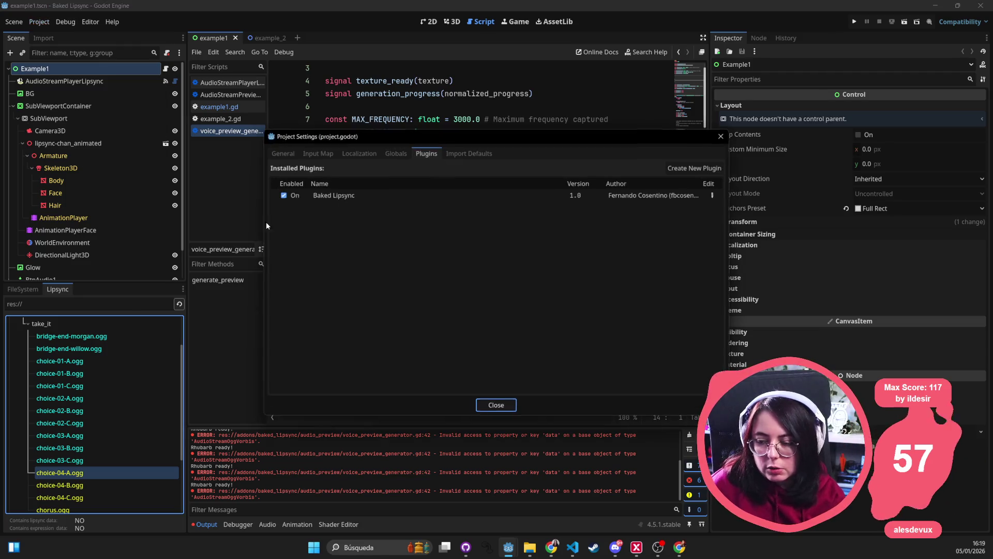
left_click(284, 196)
left_click(721, 136)
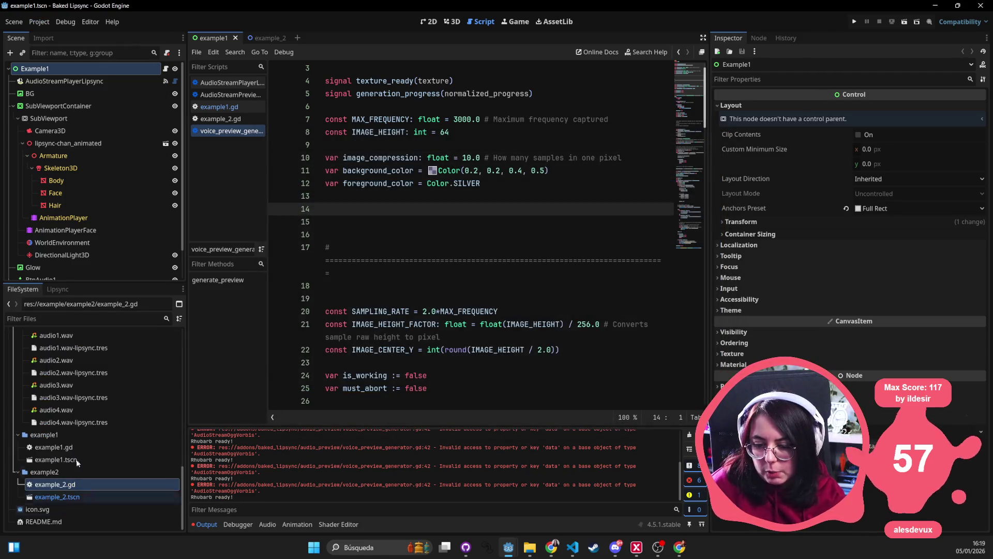
Bake lipsync for choice-04-A.ogg, reopening it once in the Lipsync Editor.
left_click(64, 291)
scroll(92, 440, "down", 3)
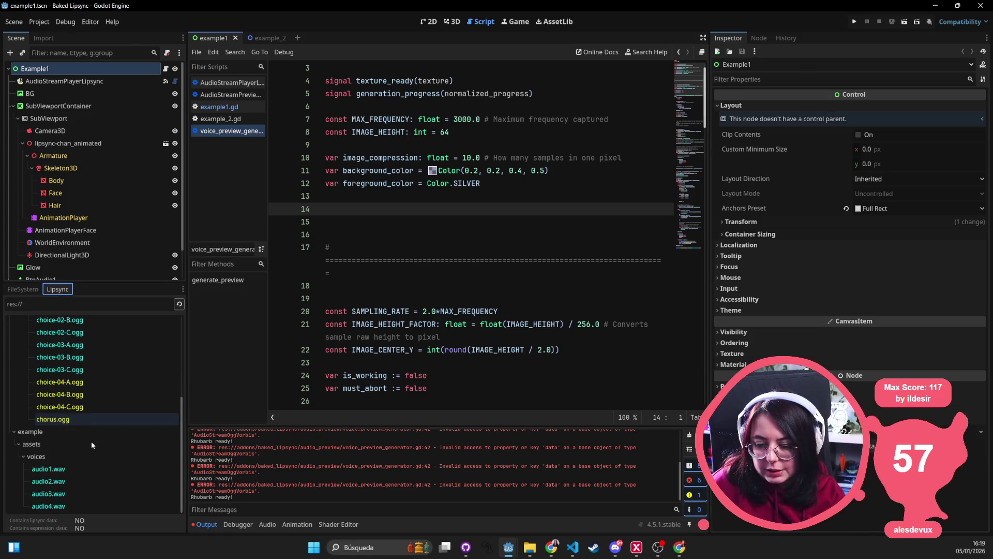
double_click(98, 383)
left_click(552, 377)
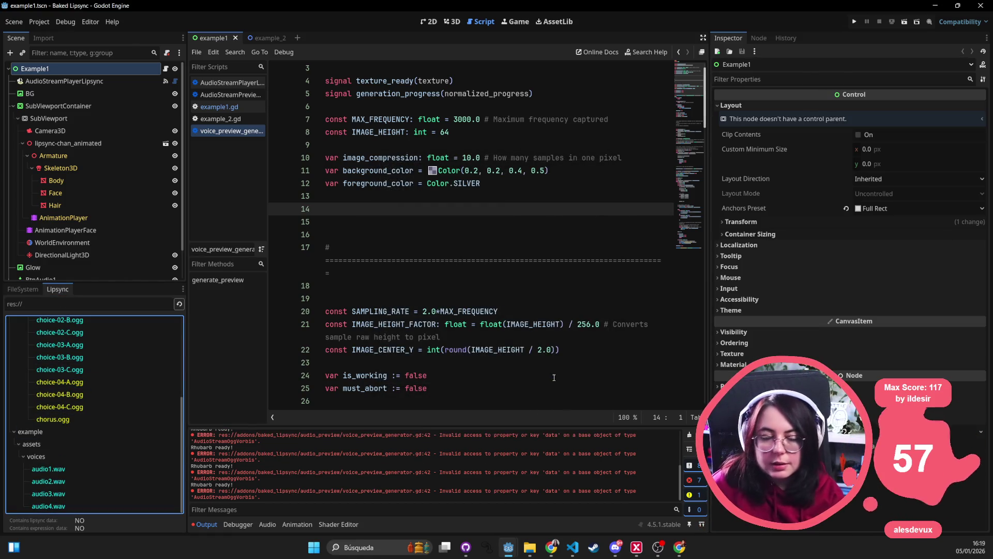
double_click(127, 385)
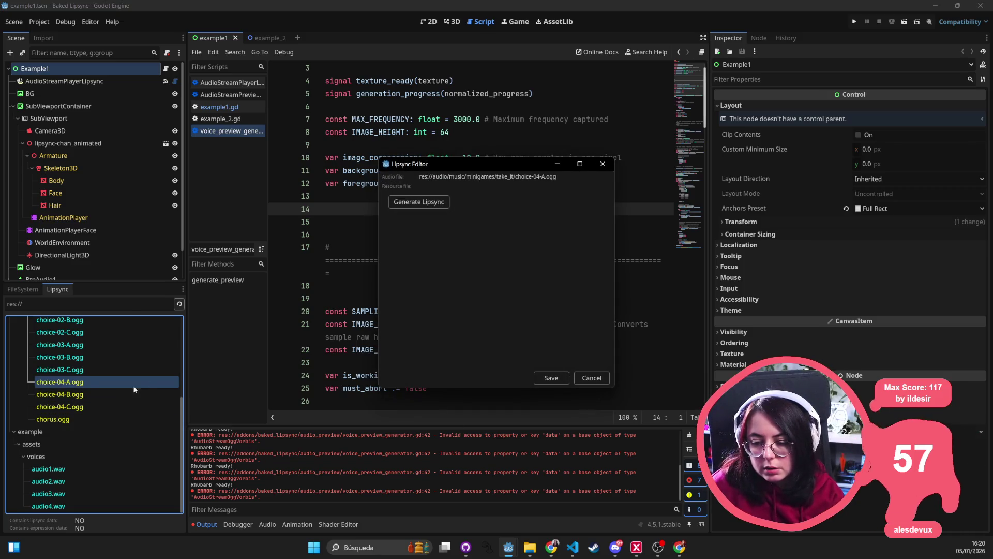
left_click(433, 204)
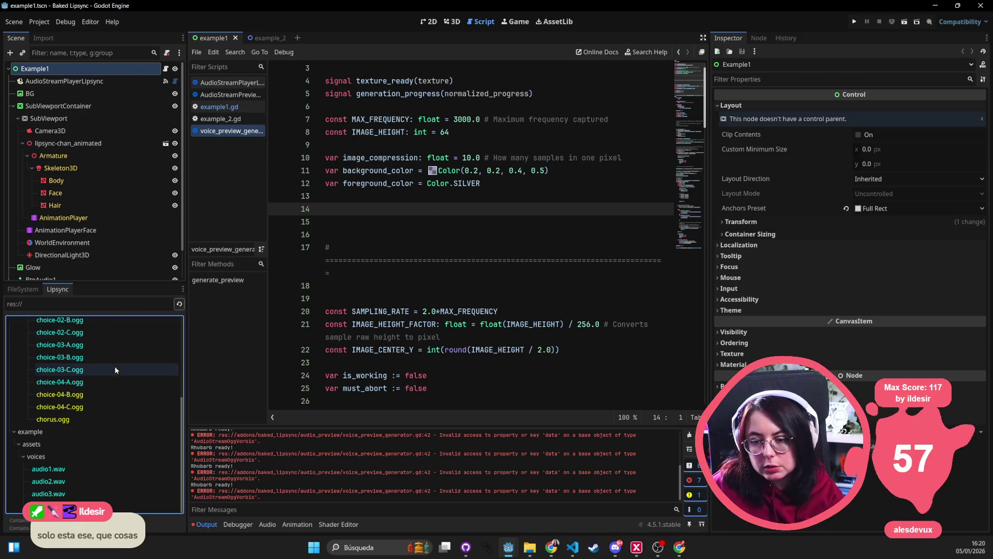
Reload the Baked Lipsync plugin in Project Settings > Plugins.
left_click(64, 25)
left_click(62, 34)
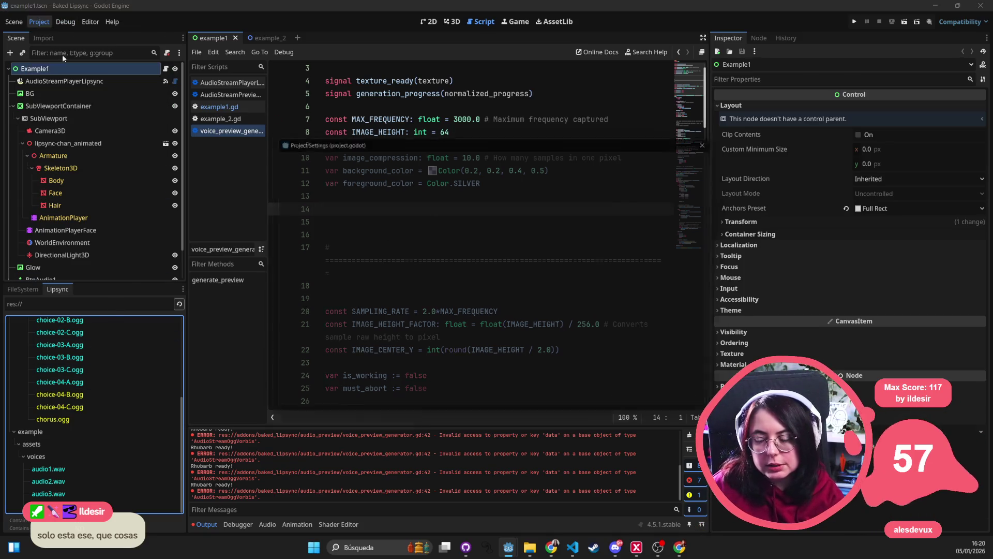
left_click(284, 196)
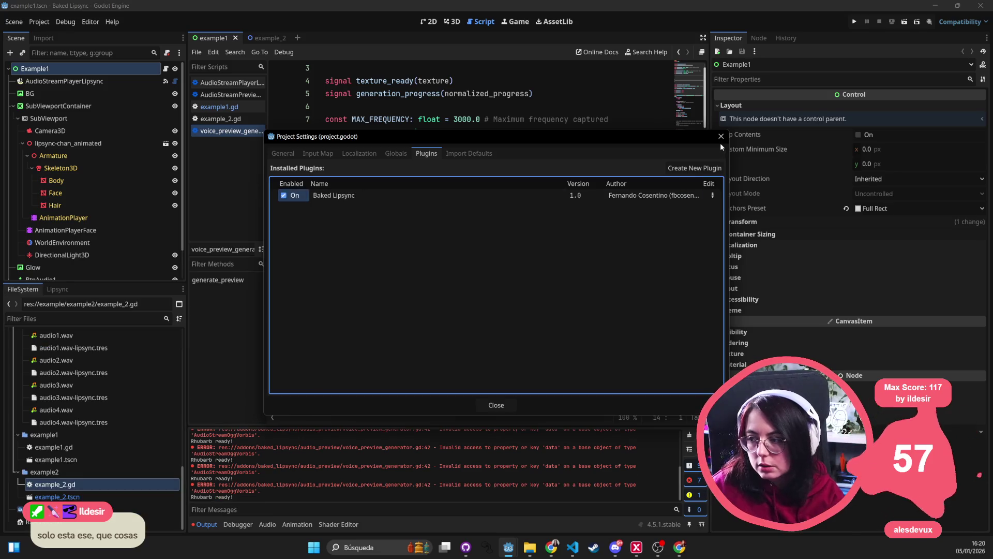
left_click(720, 136)
Bake lipsync for choice-04-B.ogg from the Lipsync dock.
left_click(57, 289)
scroll(86, 440, "down", 2)
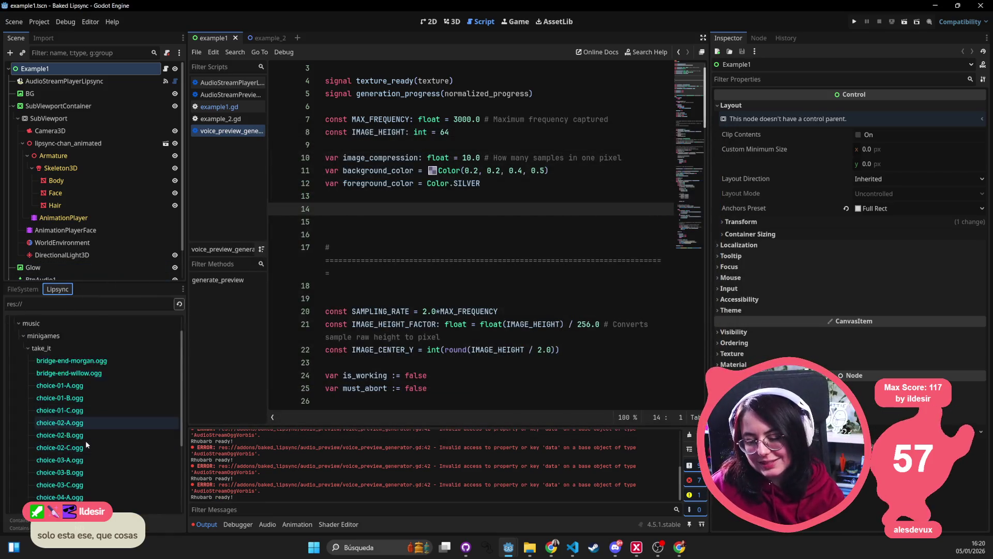
double_click(79, 412)
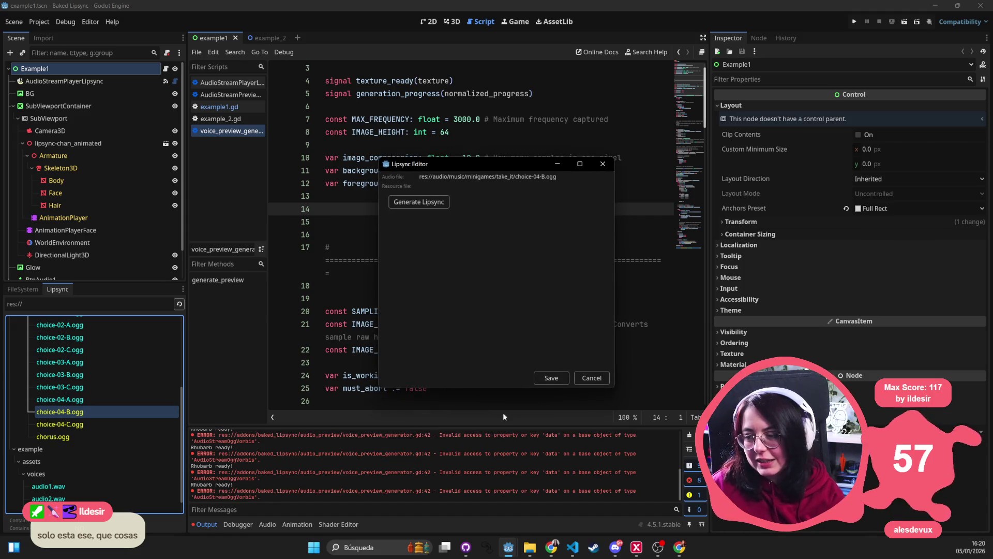
left_click(444, 205)
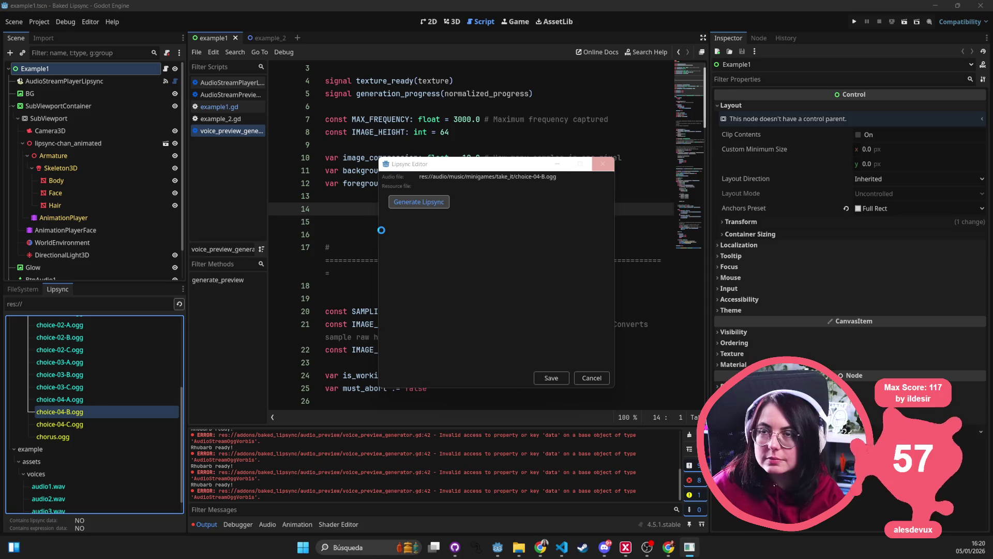
Select choice-04-C.ogg as the next stem and toggle the Baked Lipsync plugin off and on.
left_click(57, 423)
left_click(39, 22)
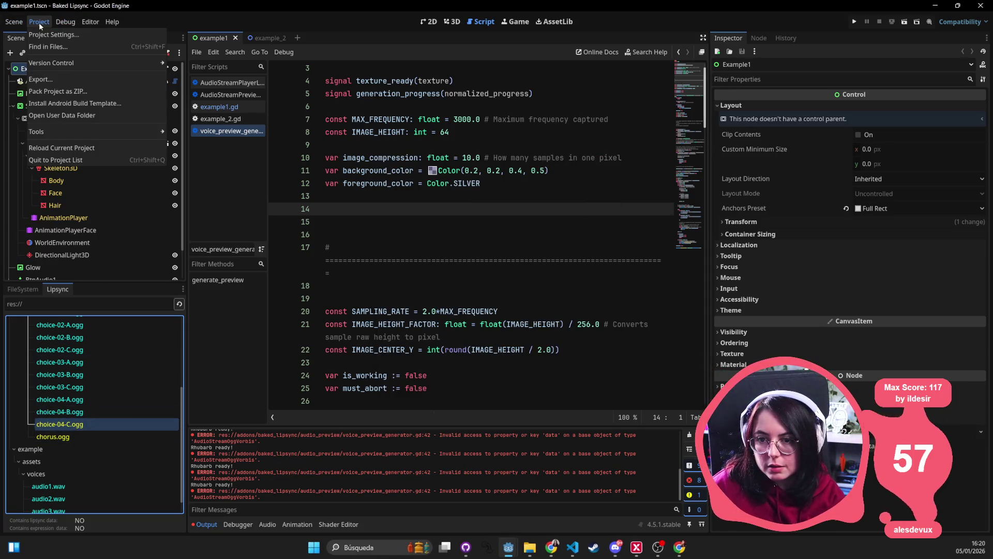
left_click(51, 34)
double_click(284, 196)
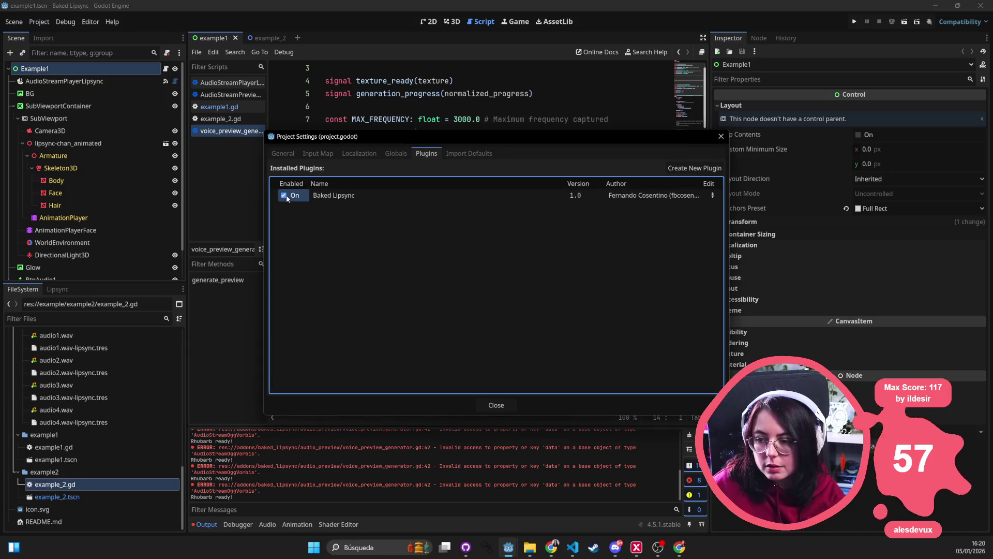
left_click(721, 136)
Open choice-04-C.ogg in the Lipsync Editor and start generating its lipsync.
left_click(71, 288)
scroll(66, 380, "down", 5)
double_click(57, 424)
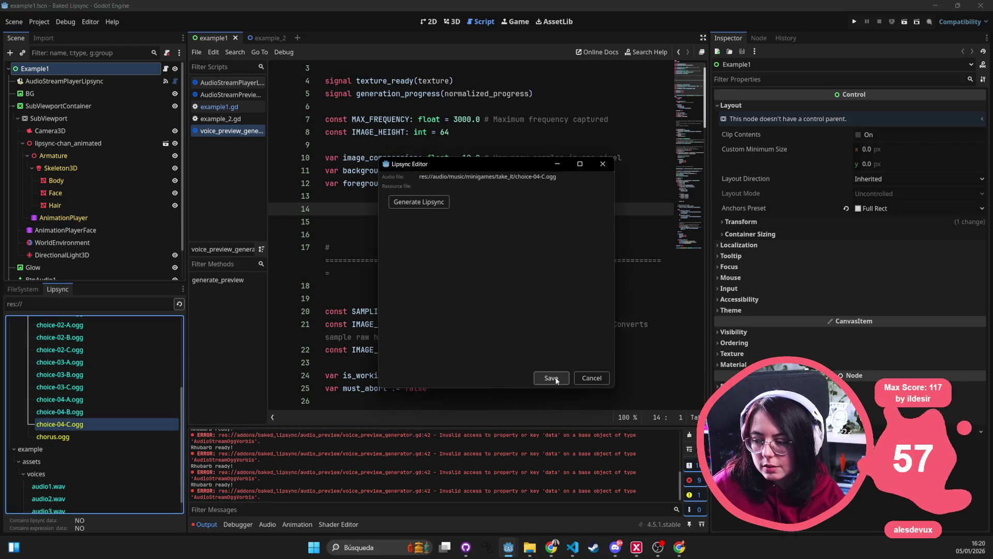
left_click(439, 202)
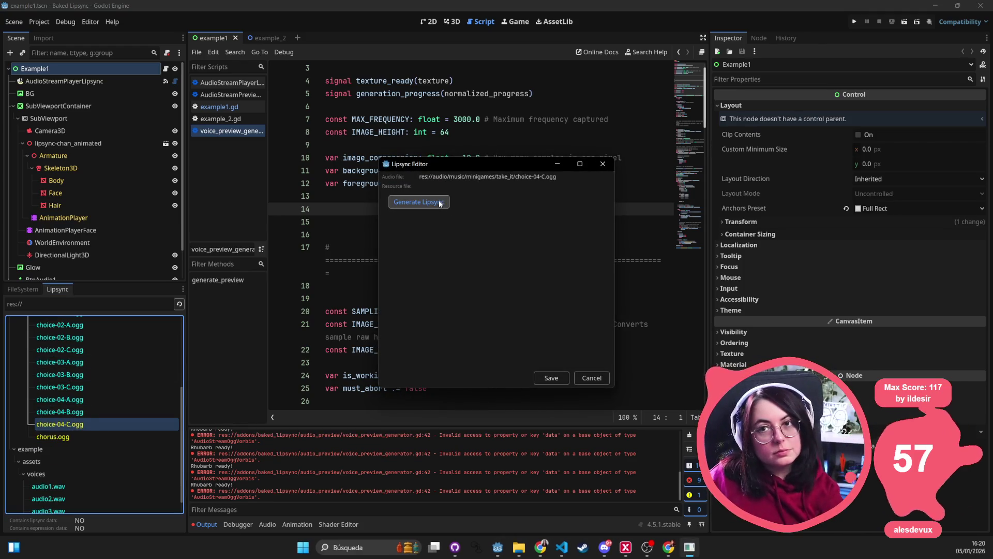
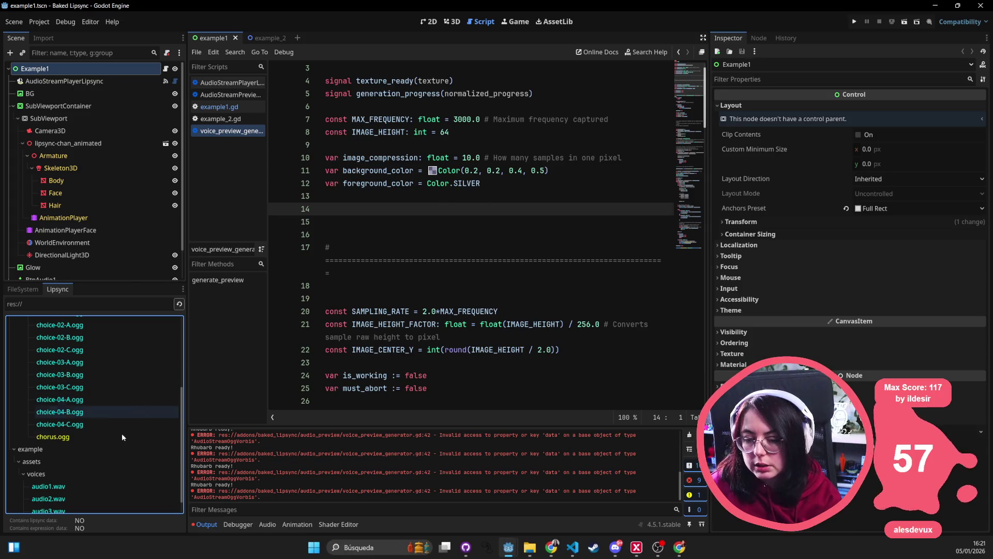
Select chorus.ogg in the Lipsync list, then view and close the Editor Settings.
left_click(100, 441)
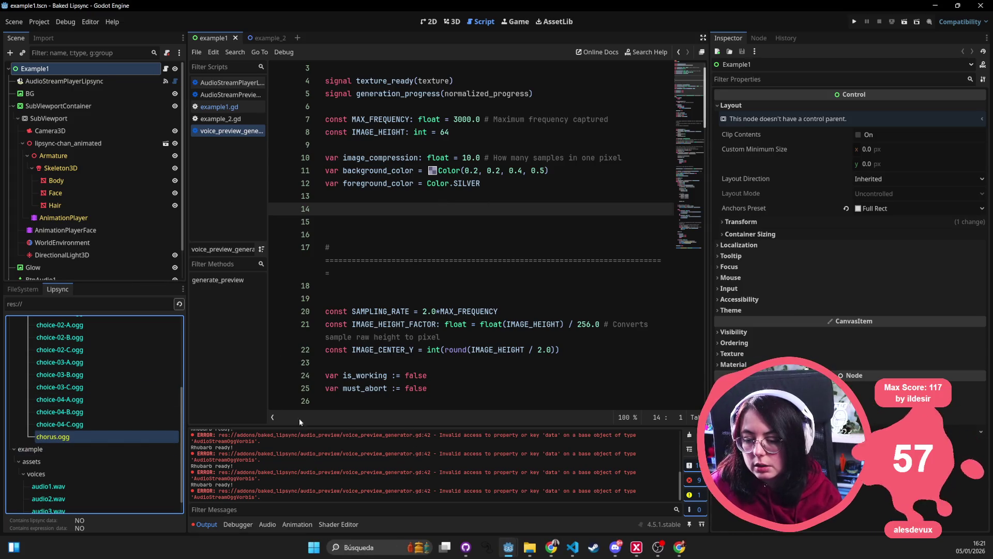
left_click(89, 23)
left_click(65, 22)
left_click(91, 22)
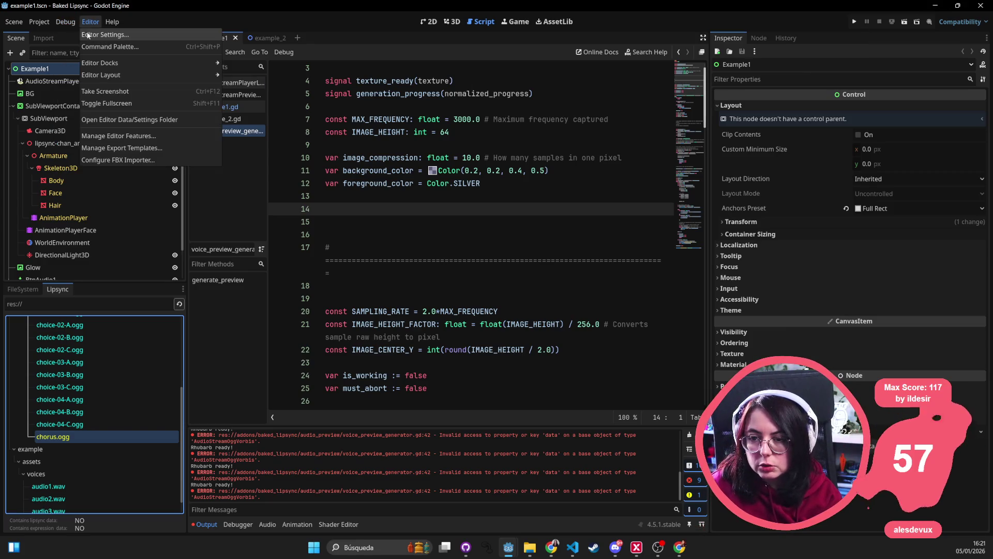
left_click(103, 35)
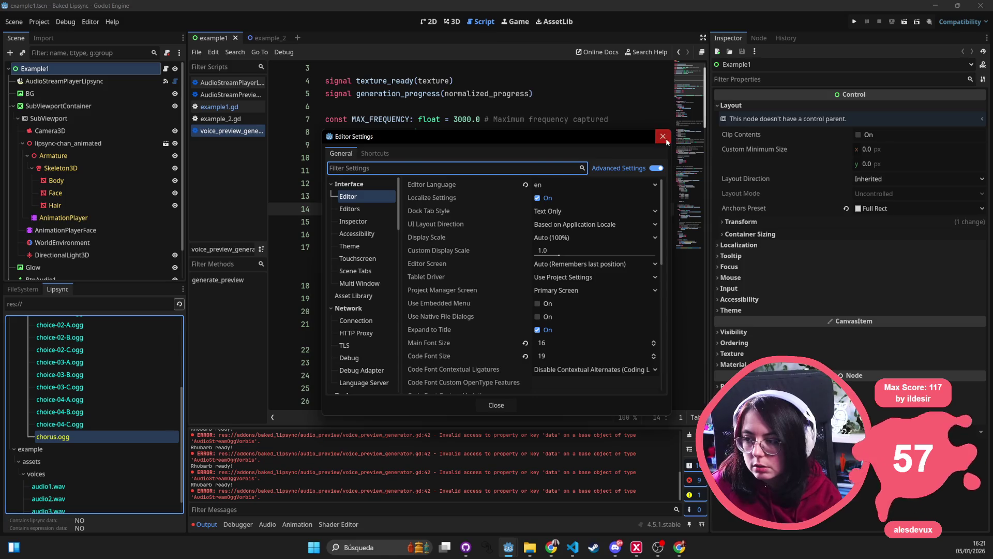
left_click(664, 137)
Reload the Baked Lipsync plugin by disabling and re-enabling it in Project Settings > Plugins.
left_click(39, 21)
left_click(37, 36)
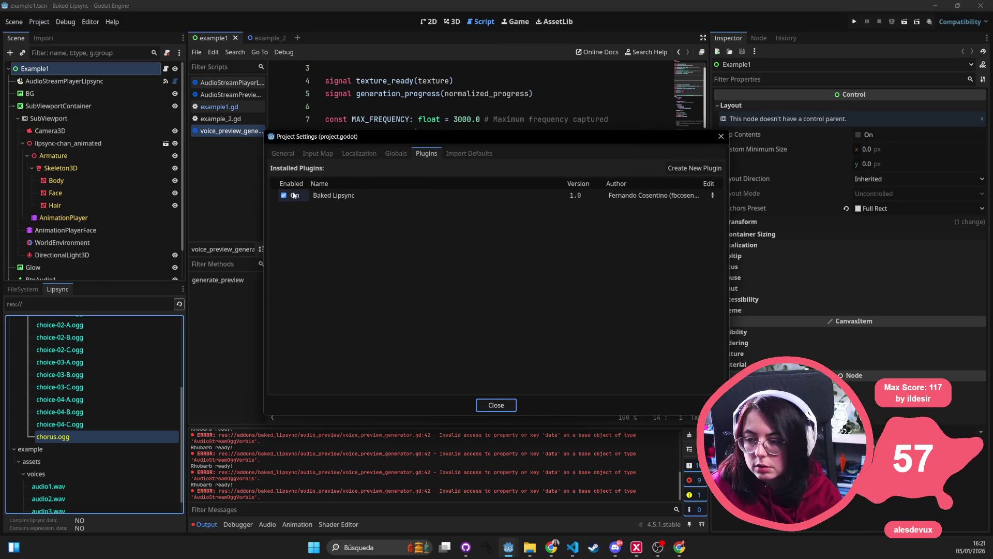
left_click(291, 196)
left_click(290, 197)
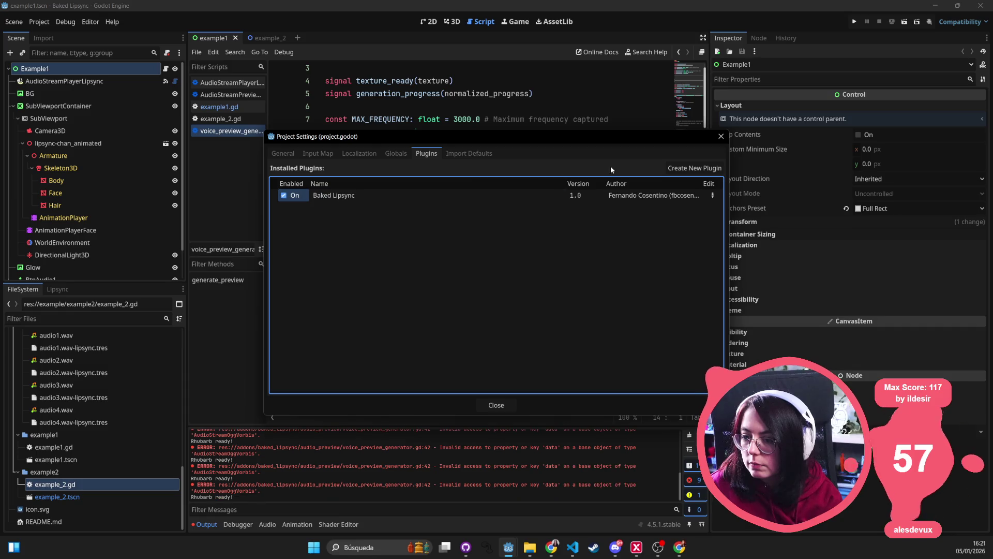
left_click(720, 137)
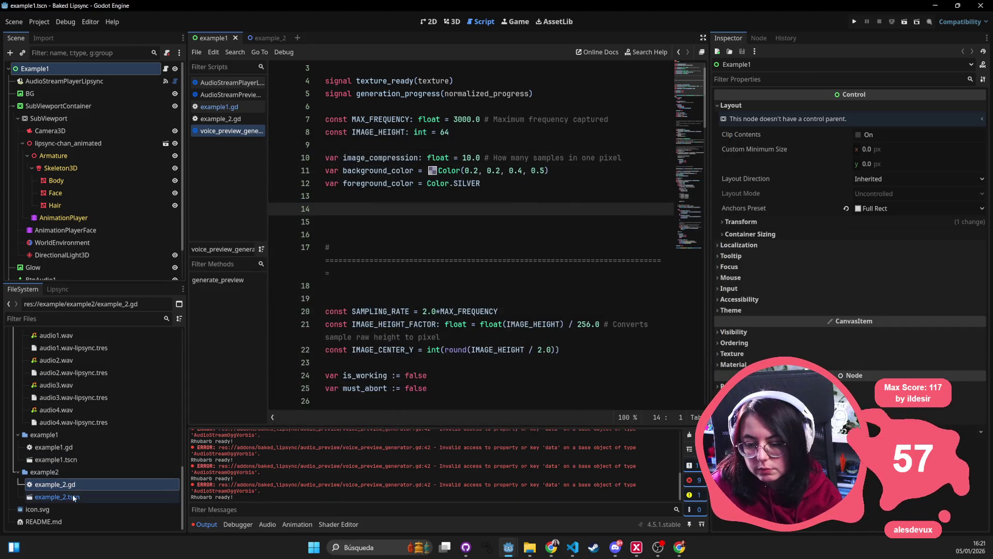
Open the Lipsync Editor for chorus.ogg from the Lipsync dock's audio list.
scroll(79, 408, "up", 4)
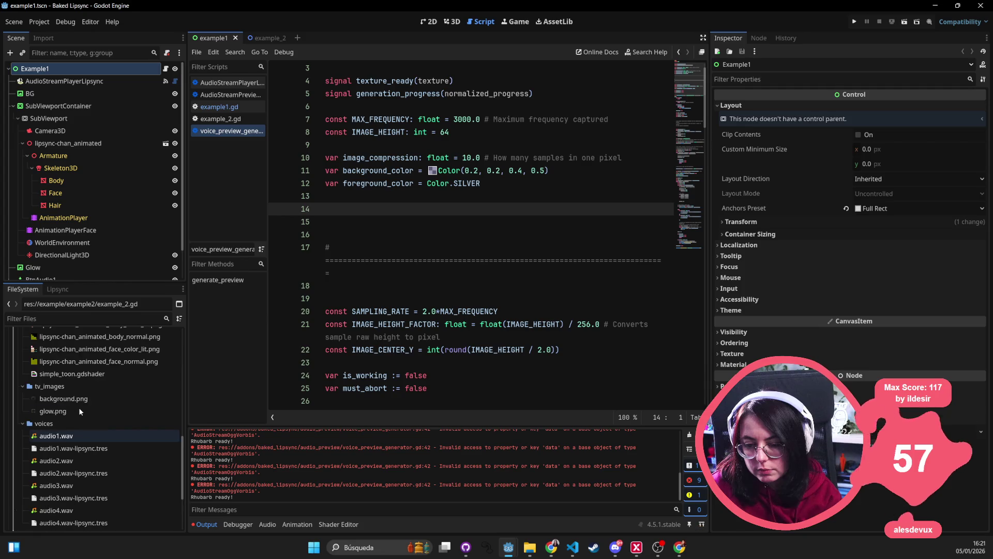
left_click(63, 291)
scroll(82, 414, "down", 2)
double_click(84, 419)
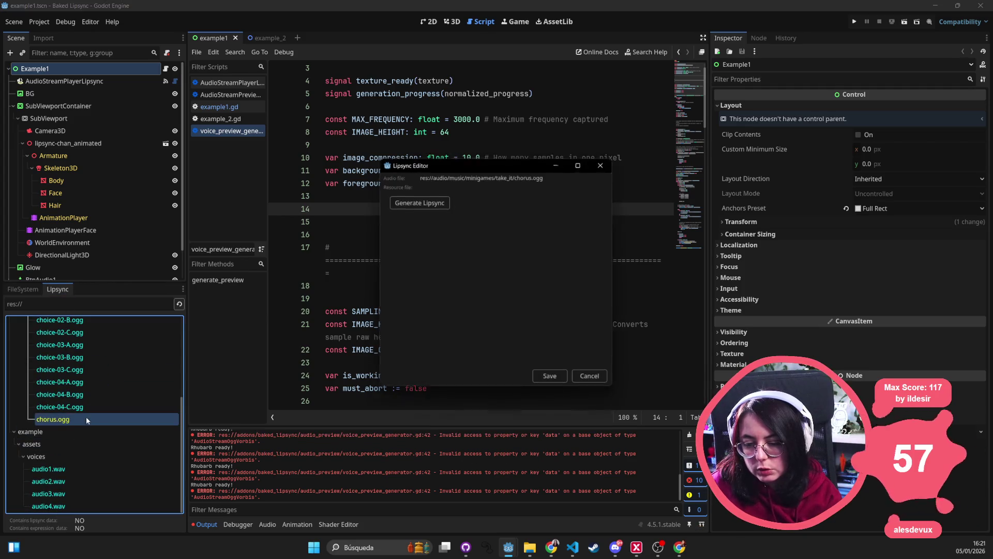
Run Generate Lipsync on chorus.ogg and let the editor close when it finishes.
left_click(437, 205)
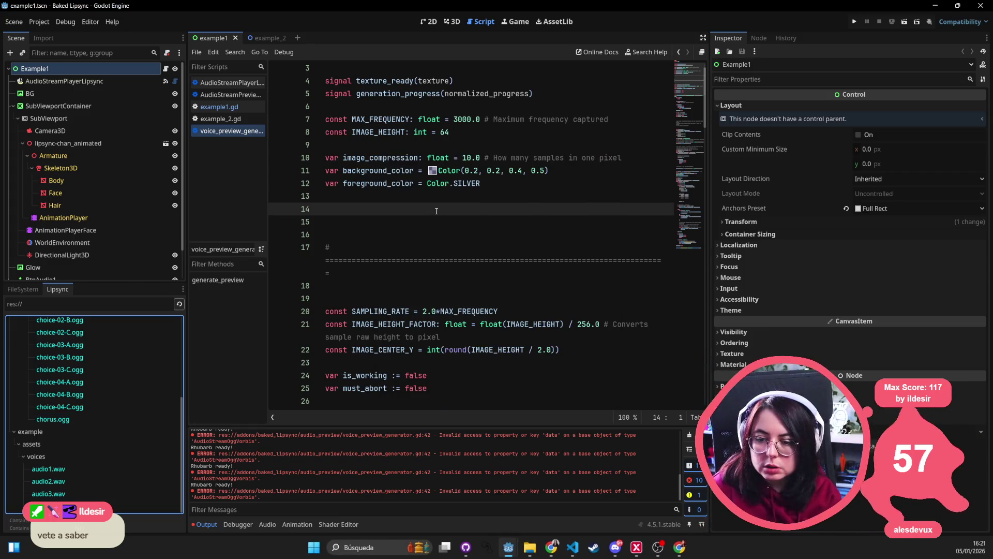
Switch to the 2D view, pan to the dialogue buttons, and close the example1 scene.
left_click(427, 21)
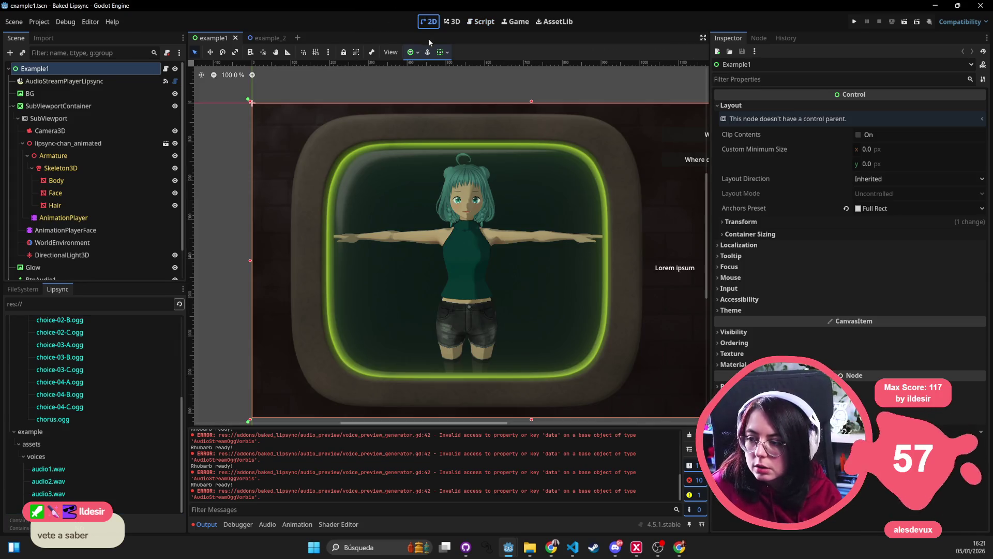
left_click_drag(468, 246, 331, 233)
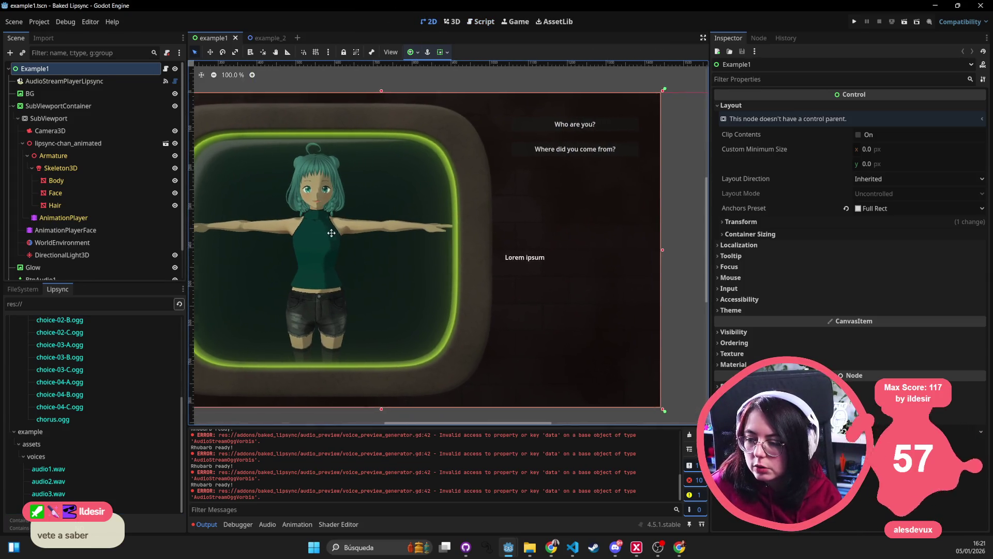
left_click(235, 37)
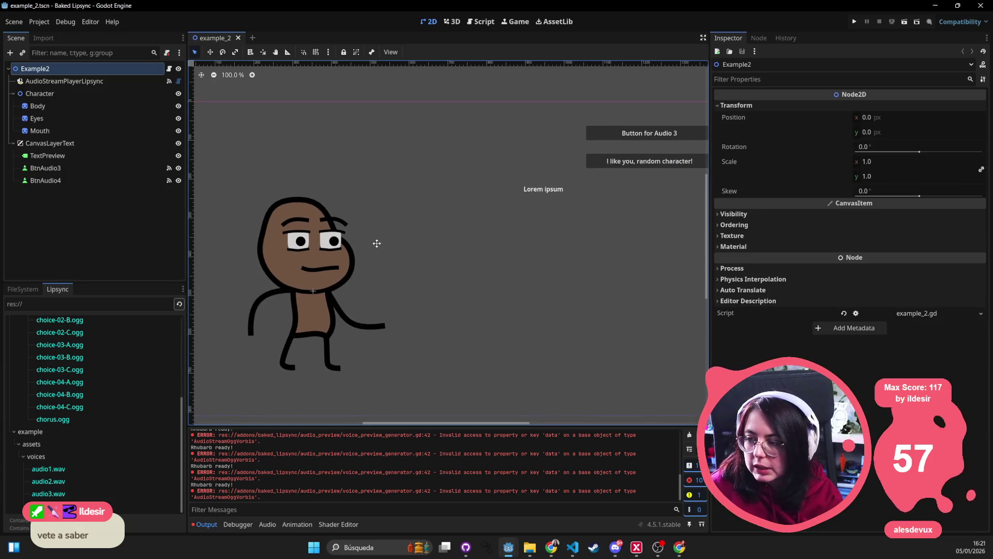
Inspect the Body, Eyes and AudioStreamPlayerLipsync nodes, keeping playback type as Default.
left_click(76, 104)
left_click(70, 117)
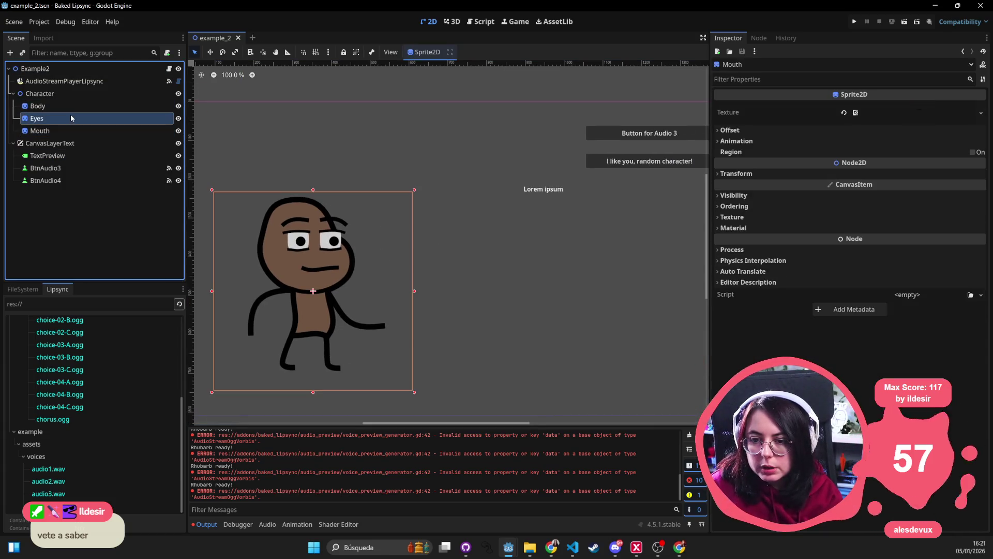
left_click(70, 81)
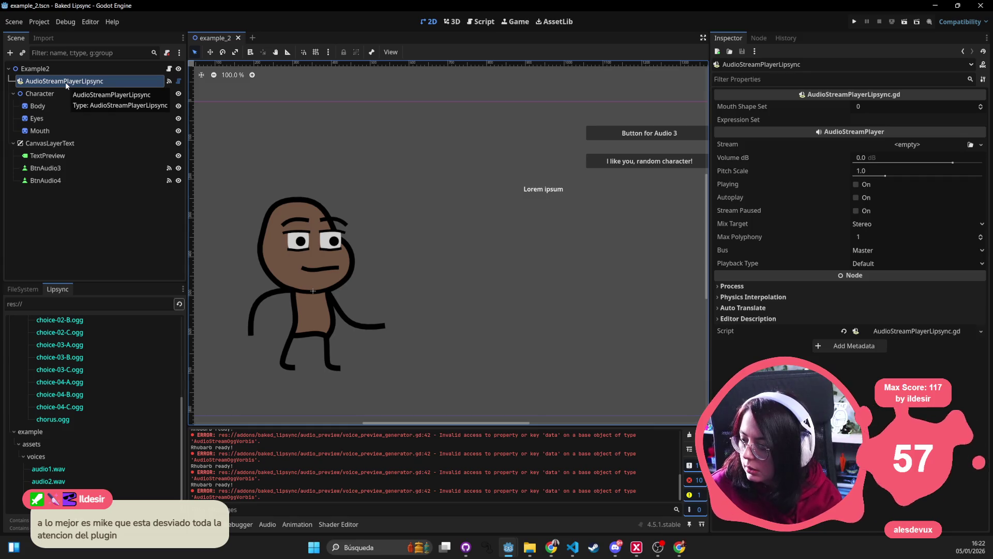
left_click(867, 251)
left_click(874, 263)
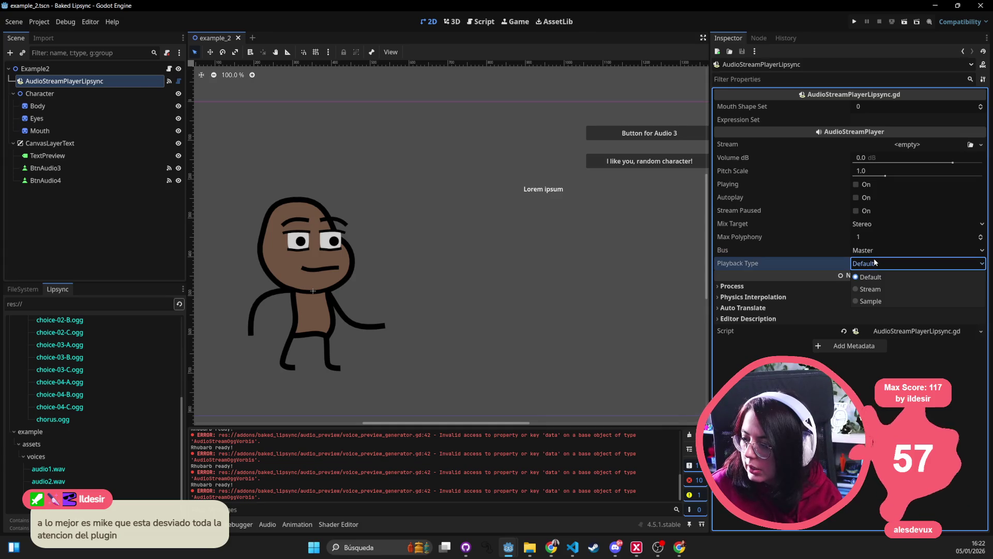
left_click(870, 277)
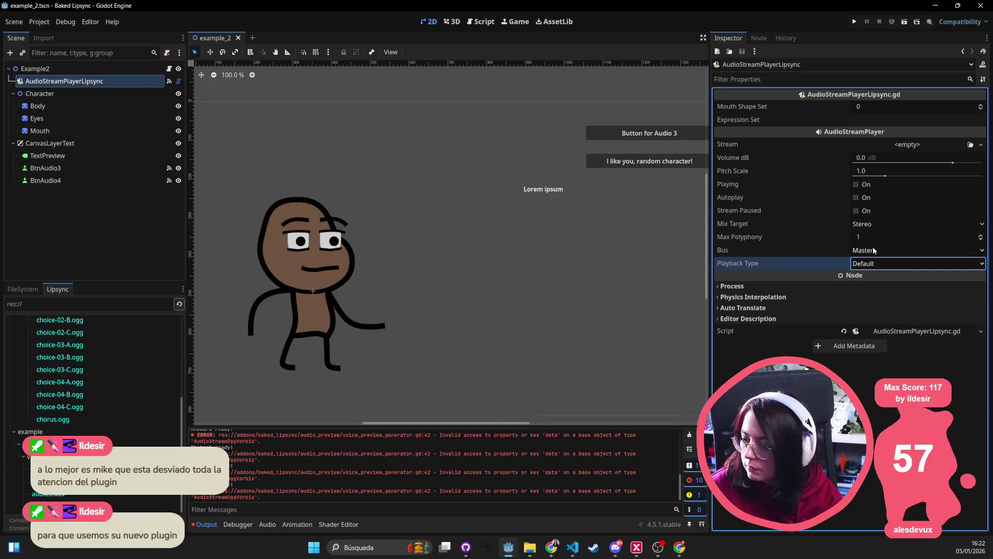
Reselect AudioStreamPlayerLipsync and open its attached script, AudioStreamPlayerLipsync.gd.
left_click(80, 68)
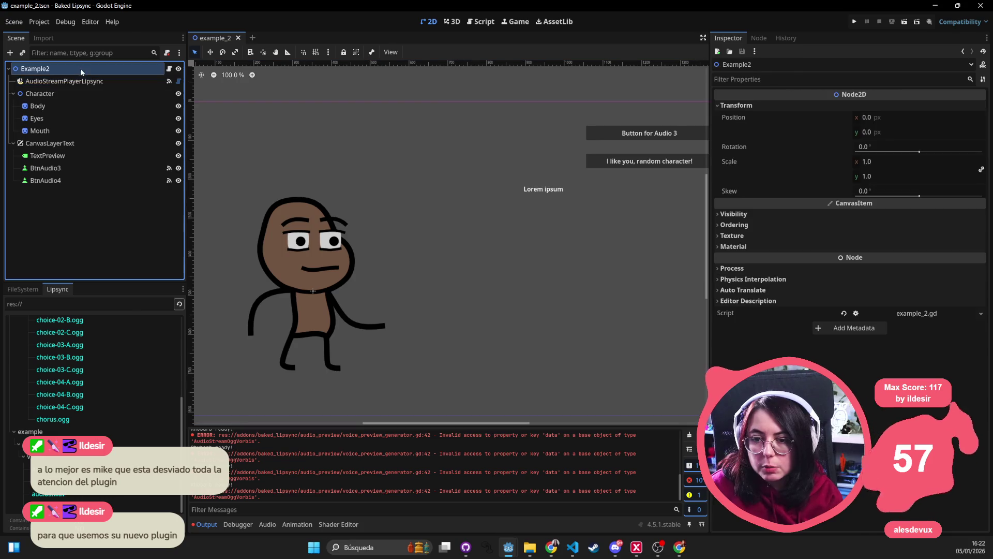
left_click(84, 79)
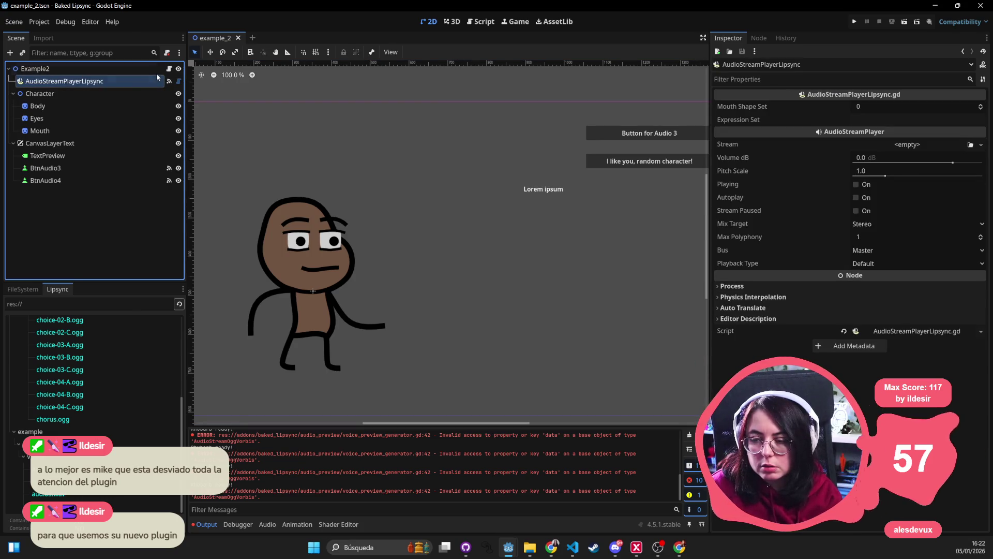
left_click(179, 82)
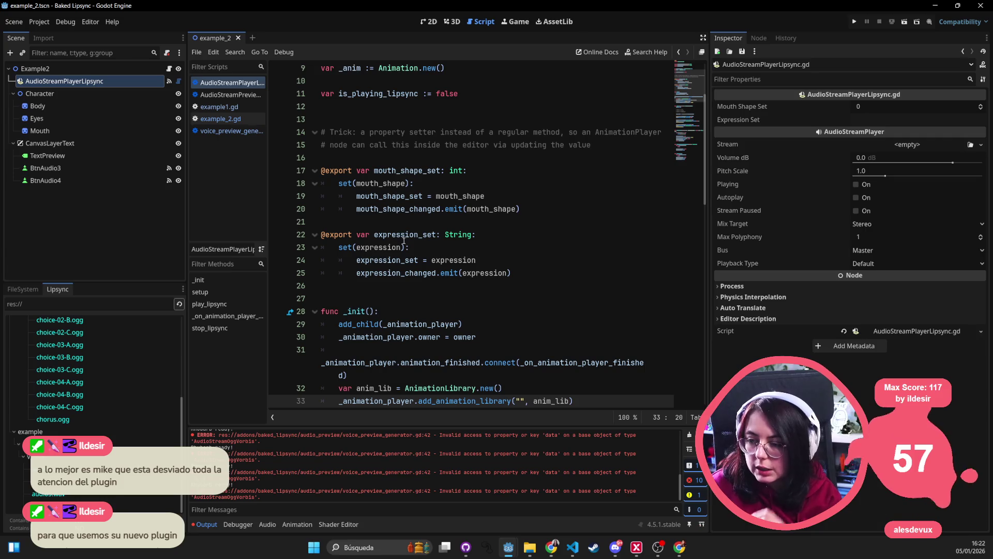
double_click(405, 208)
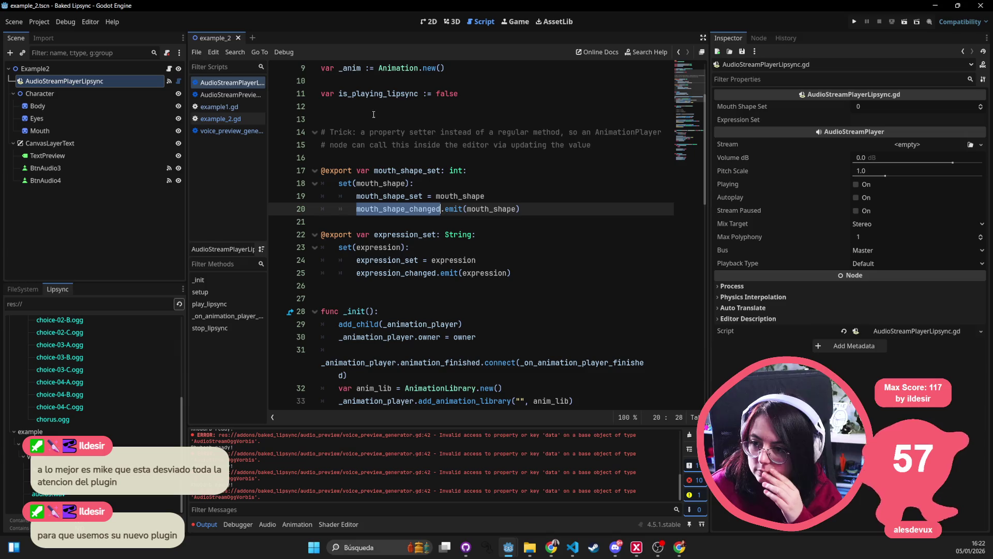
scroll(385, 183, "up", 3)
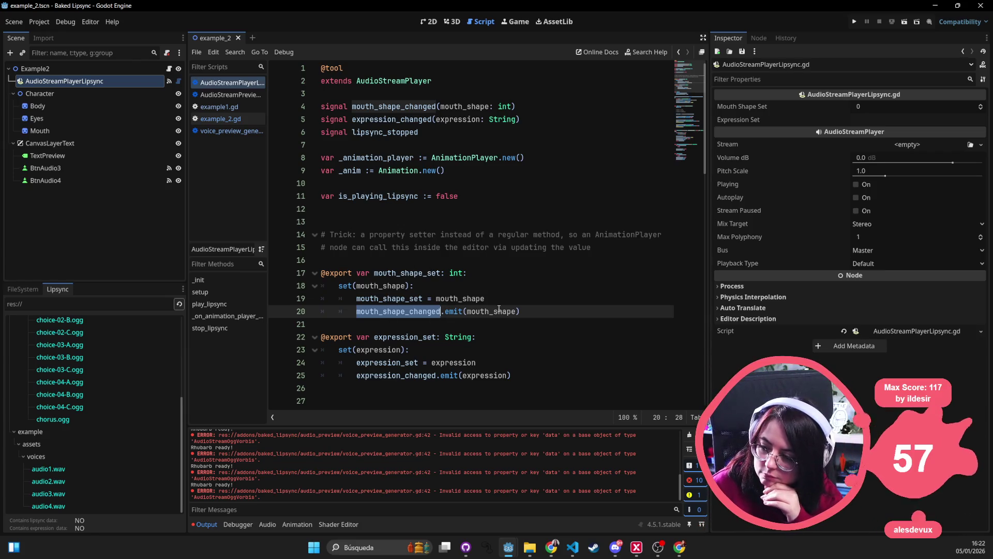
scroll(499, 309, "down", 2)
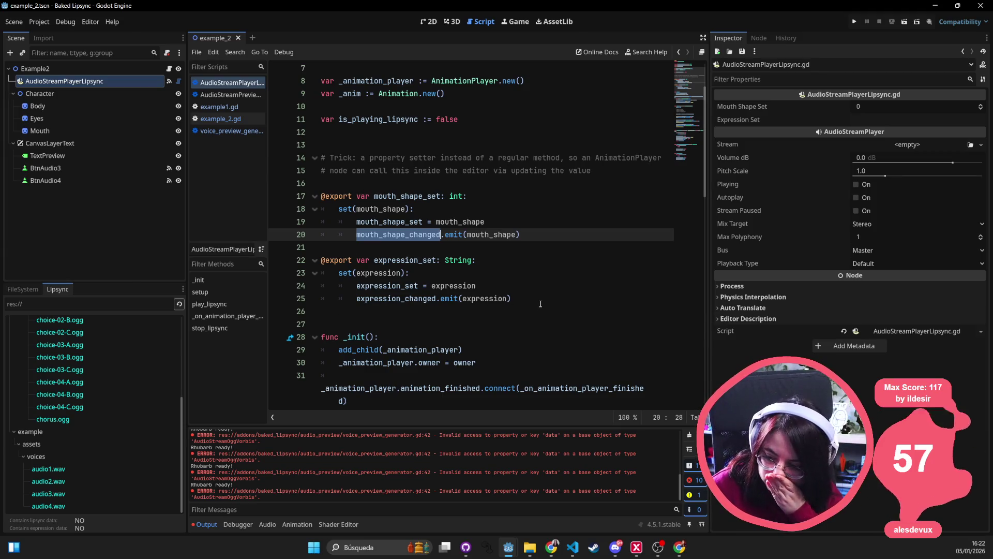
scroll(540, 301, "down", 1)
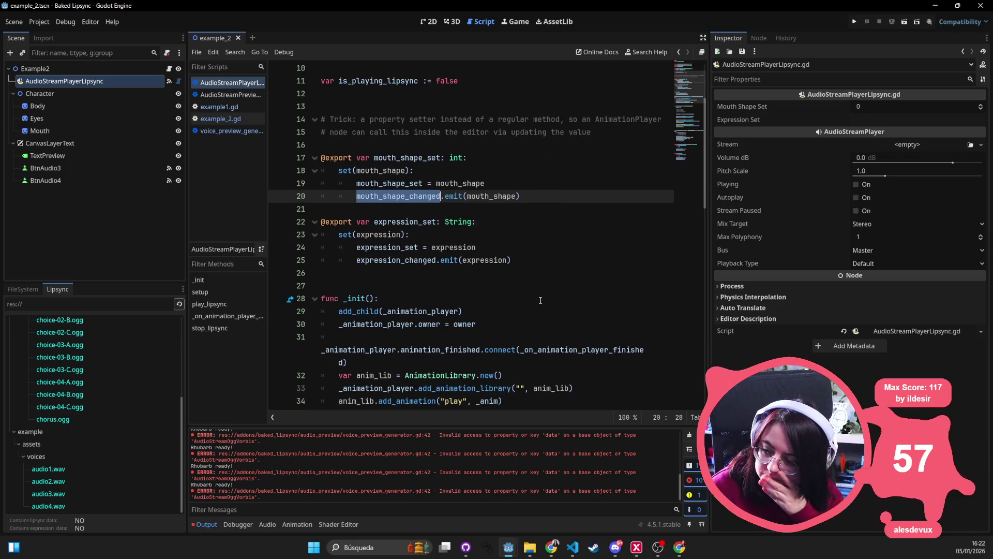
scroll(496, 300, "down", 1)
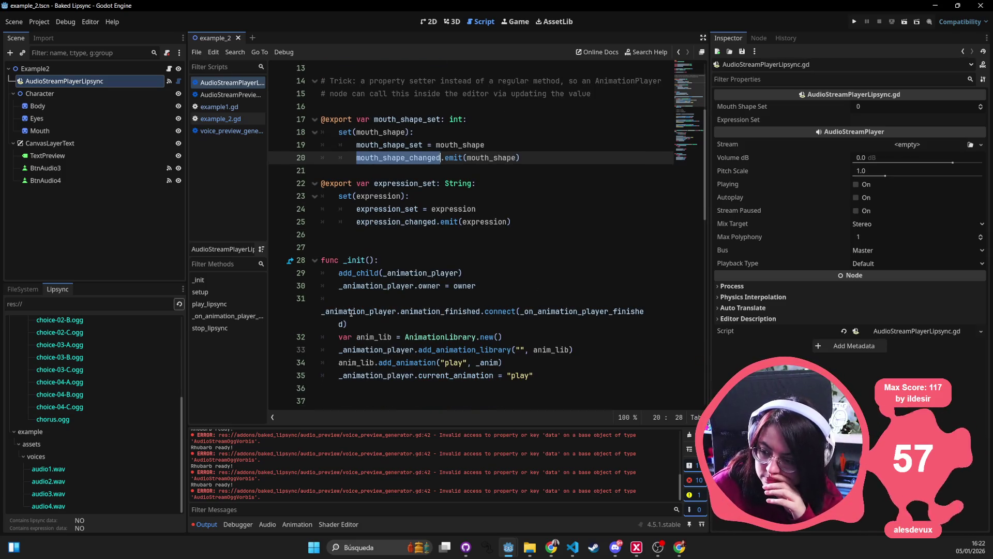
scroll(463, 283, "down", 2)
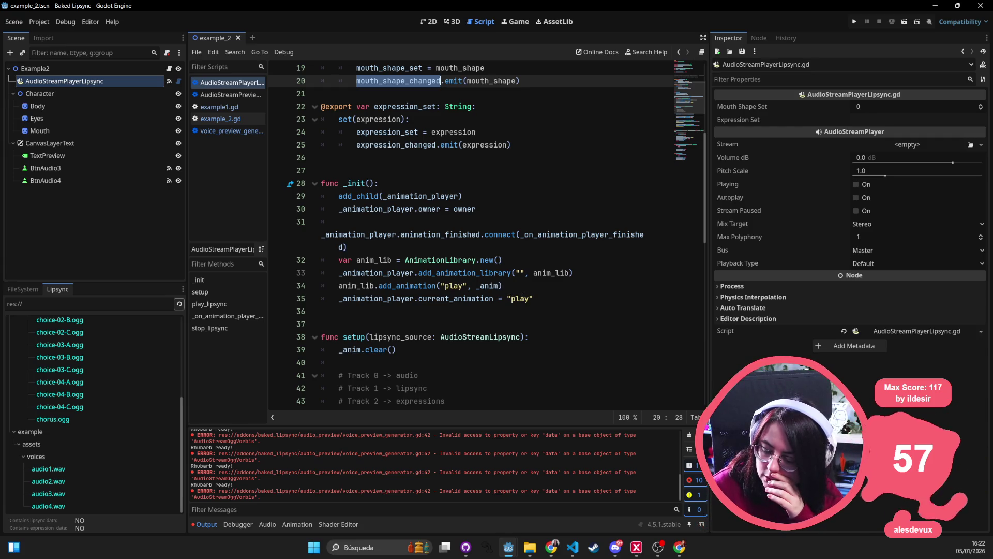
scroll(425, 294, "down", 2)
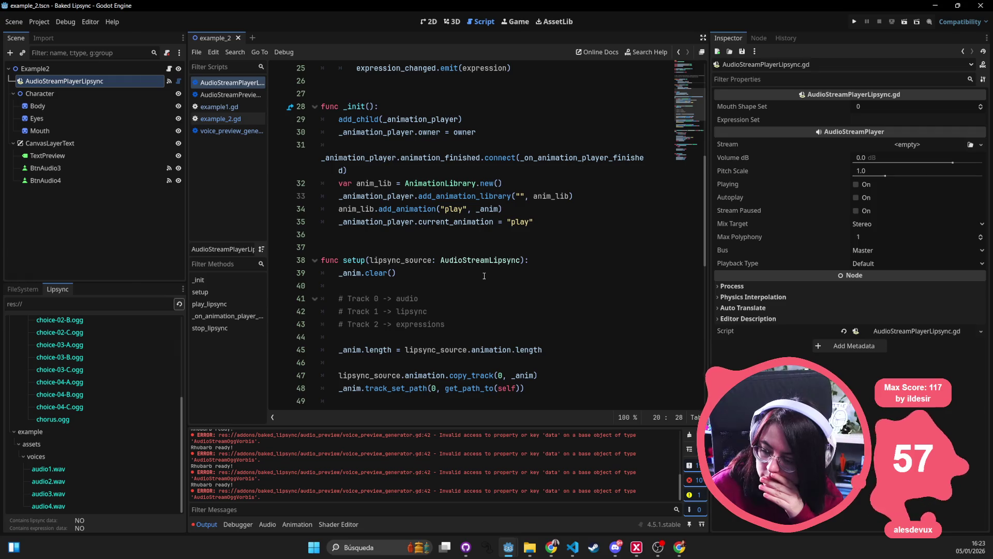
scroll(484, 276, "down", 1)
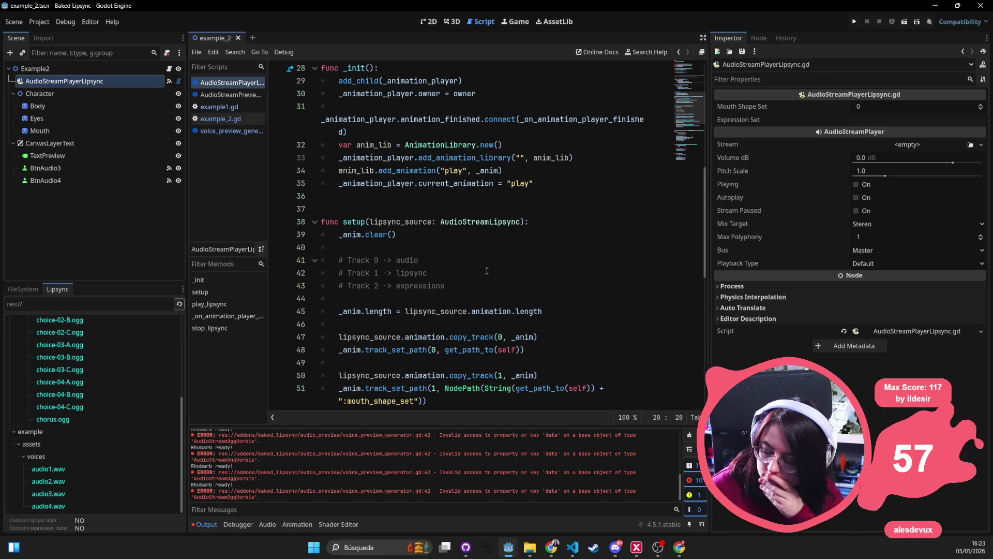
scroll(487, 271, "down", 1)
scroll(487, 270, "down", 1)
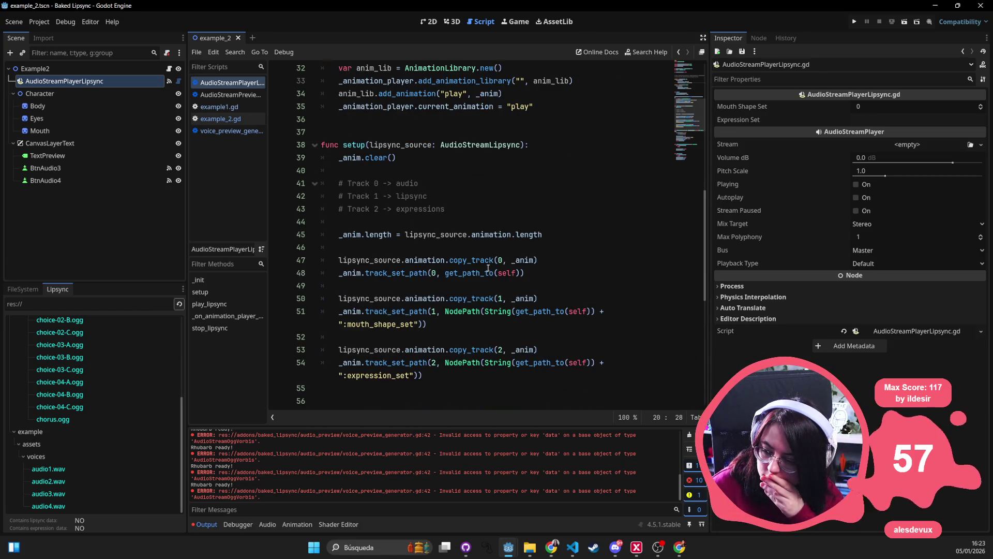
scroll(489, 267, "down", 2)
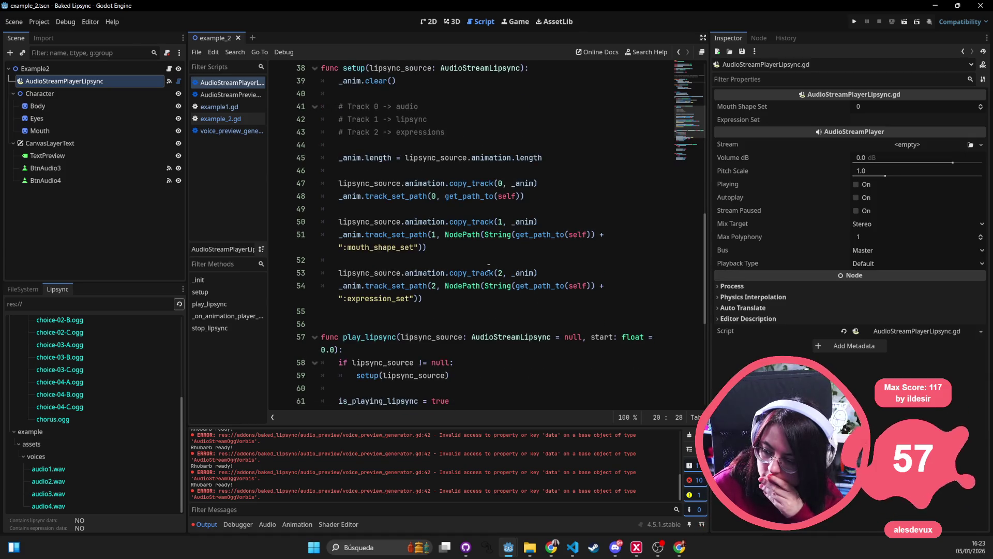
scroll(490, 265, "down", 1)
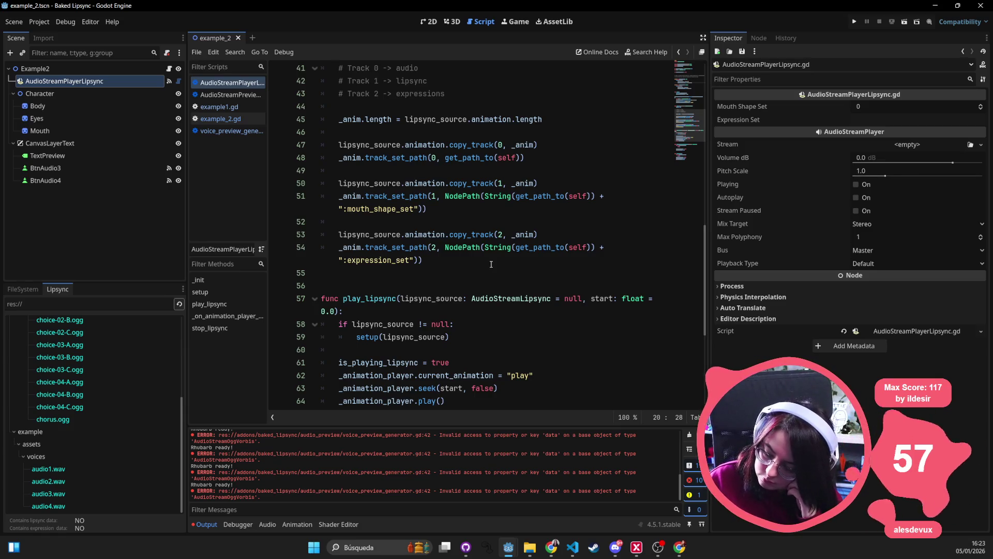
scroll(491, 264, "down", 1)
scroll(491, 264, "down", 1)
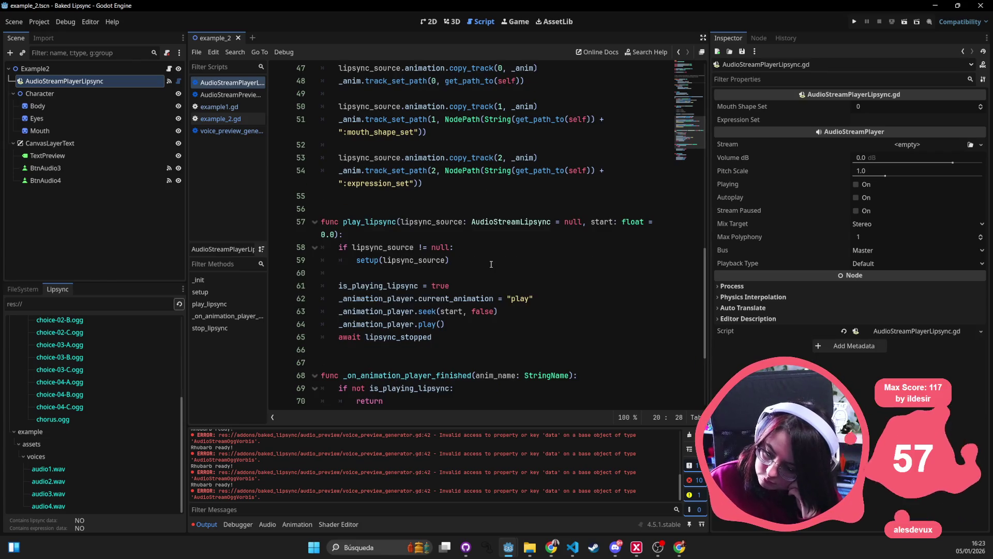
scroll(491, 265, "down", 1)
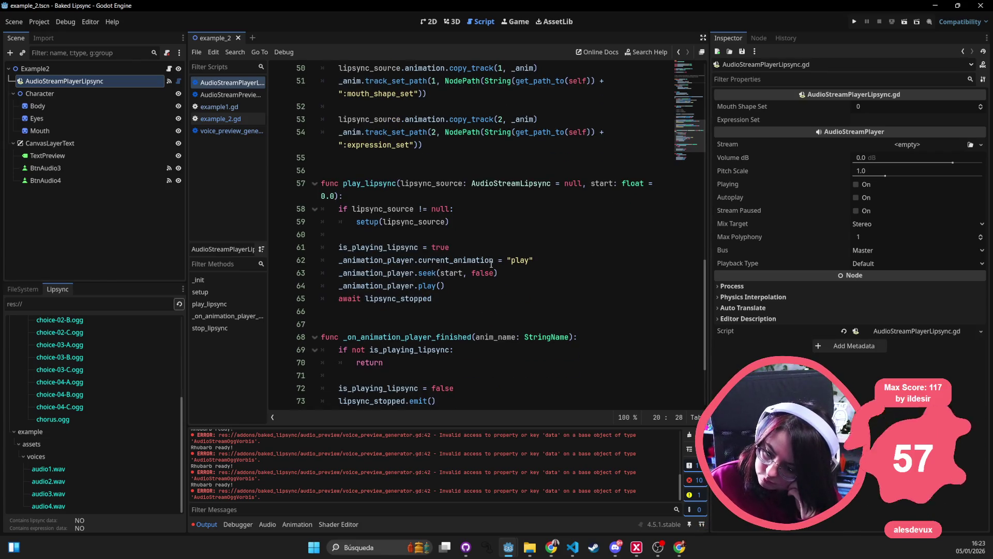
scroll(491, 264, "down", 1)
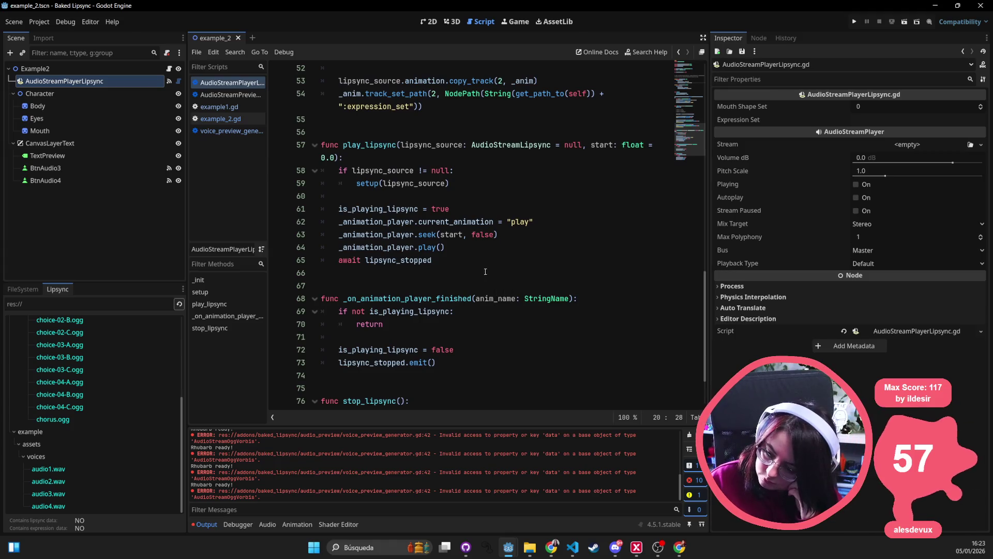
scroll(475, 278, "down", 1)
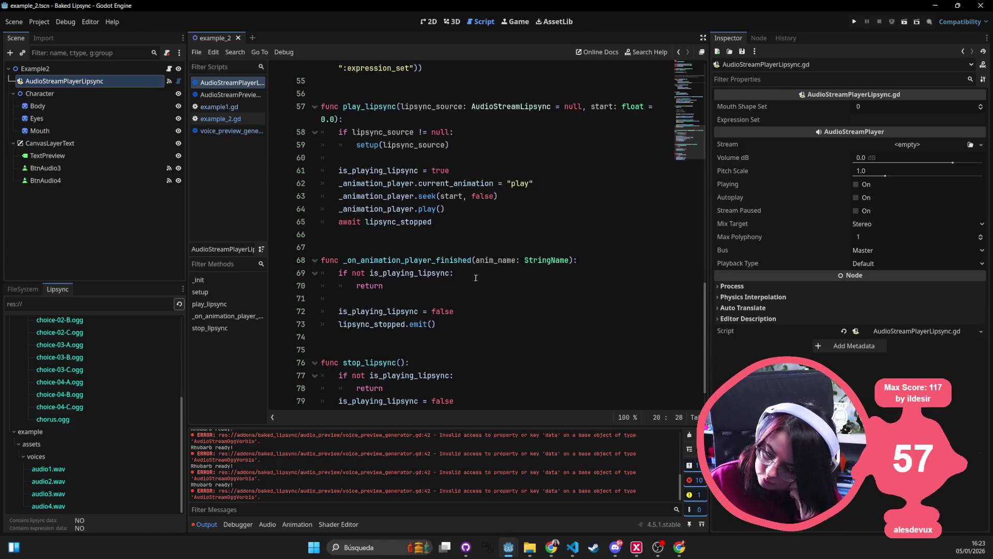
scroll(475, 277, "down", 1)
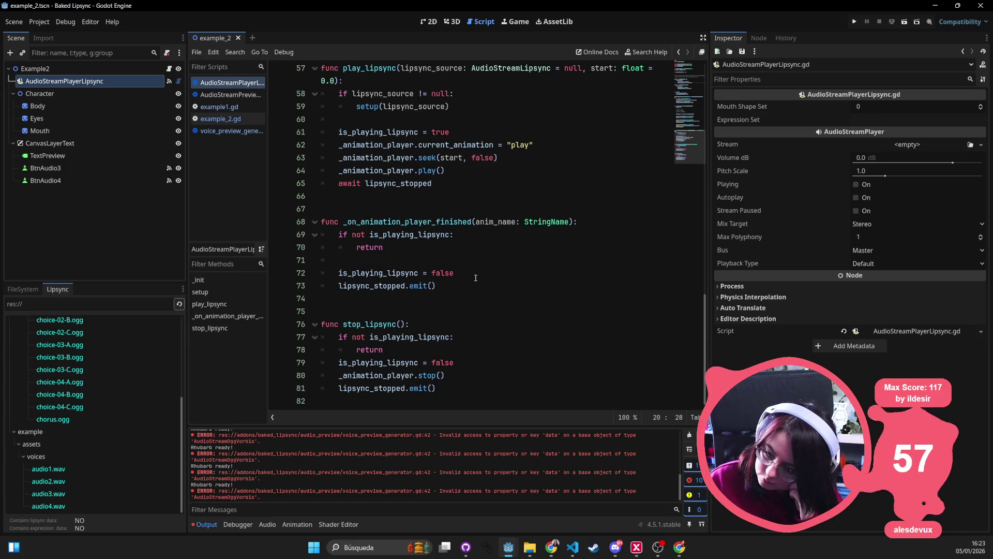
scroll(476, 278, "up", 14)
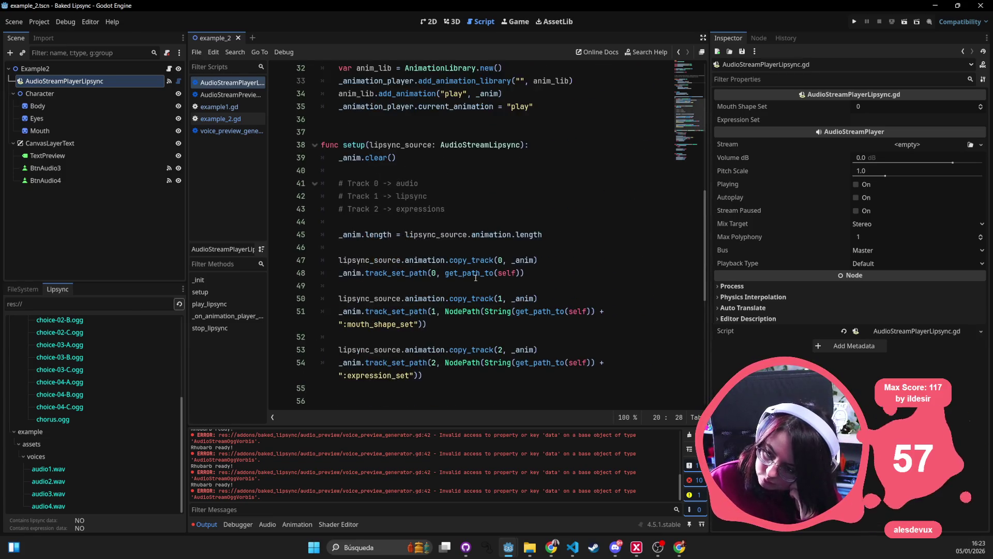
scroll(475, 278, "up", 4)
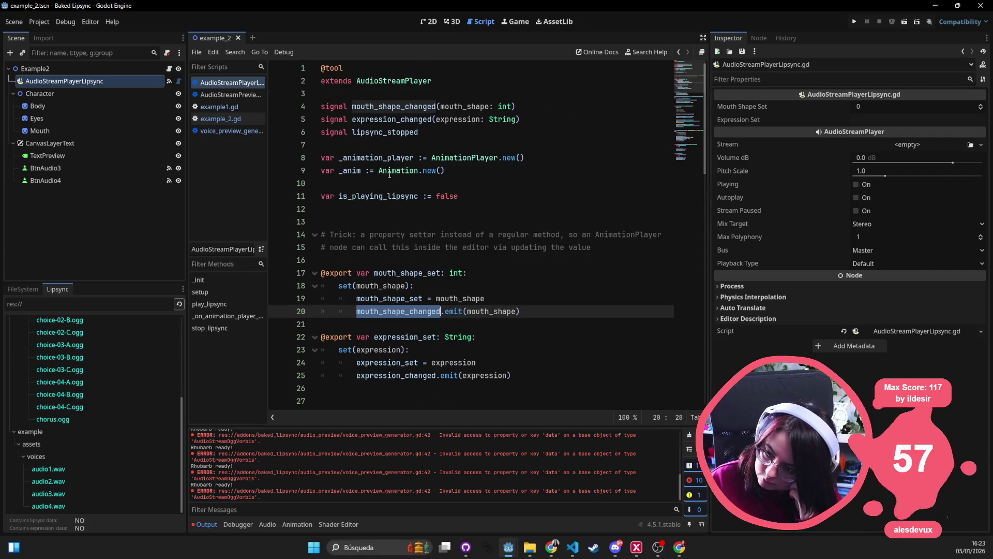
scroll(35, 409, "up", 5)
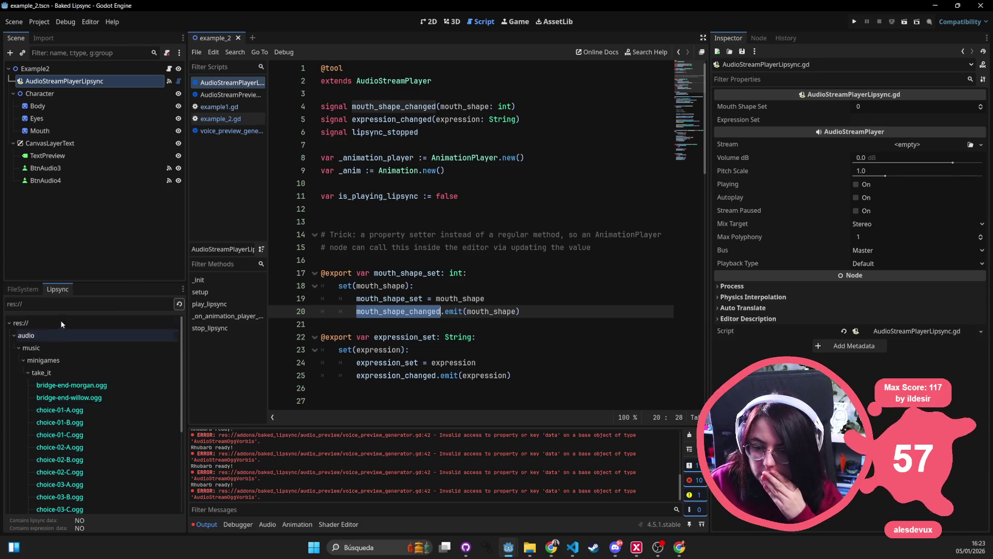
Expand addons/baked_lipsync in FileSystem and browse its audio_preview, editor_panel and images folders.
left_click(26, 289)
scroll(60, 365, "up", 6)
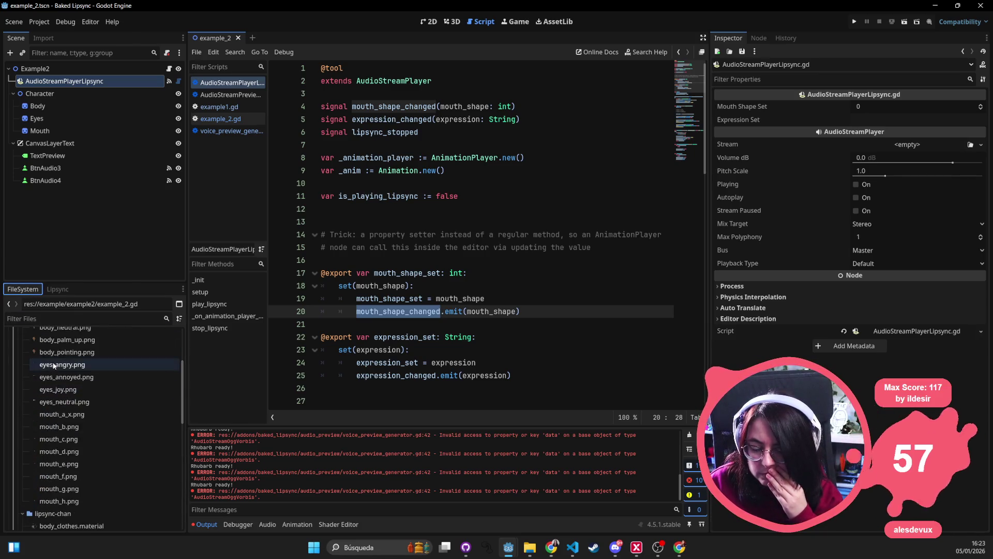
left_click(14, 359)
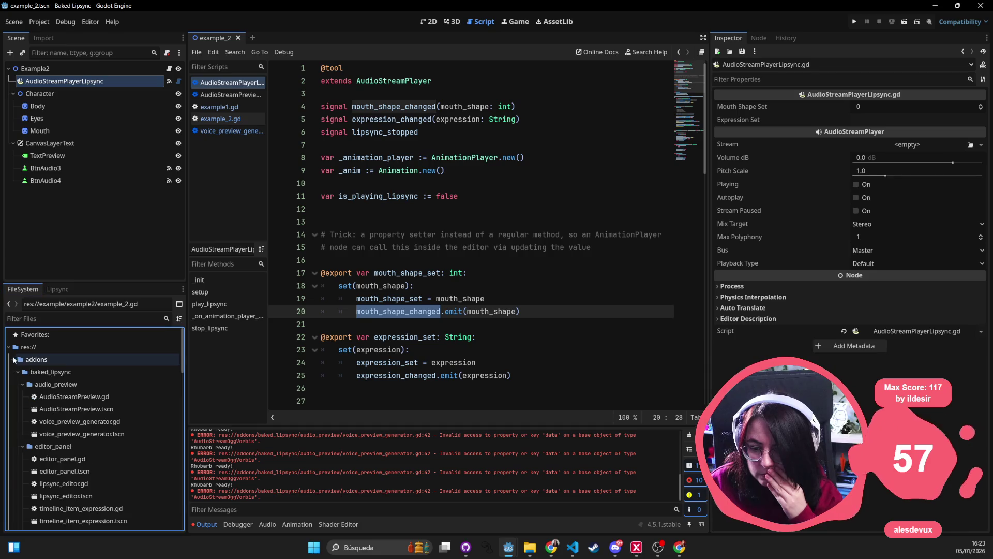
left_click(75, 385)
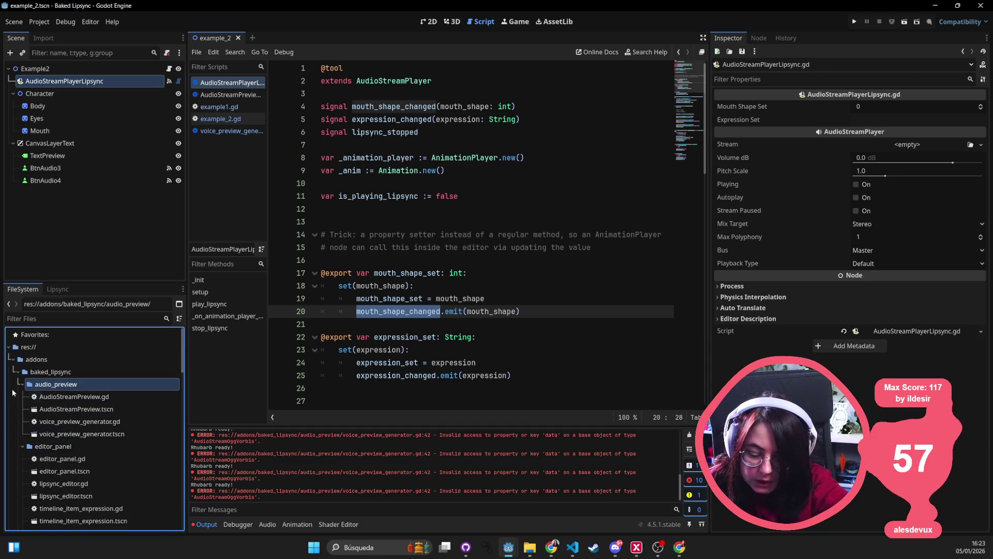
left_click(18, 385)
left_click(23, 396)
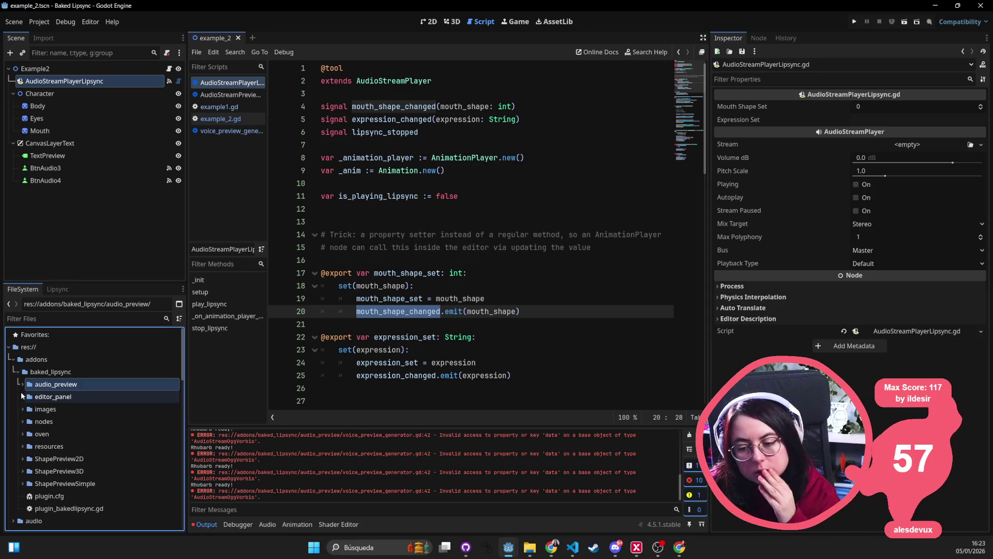
left_click(25, 409)
left_click(48, 422)
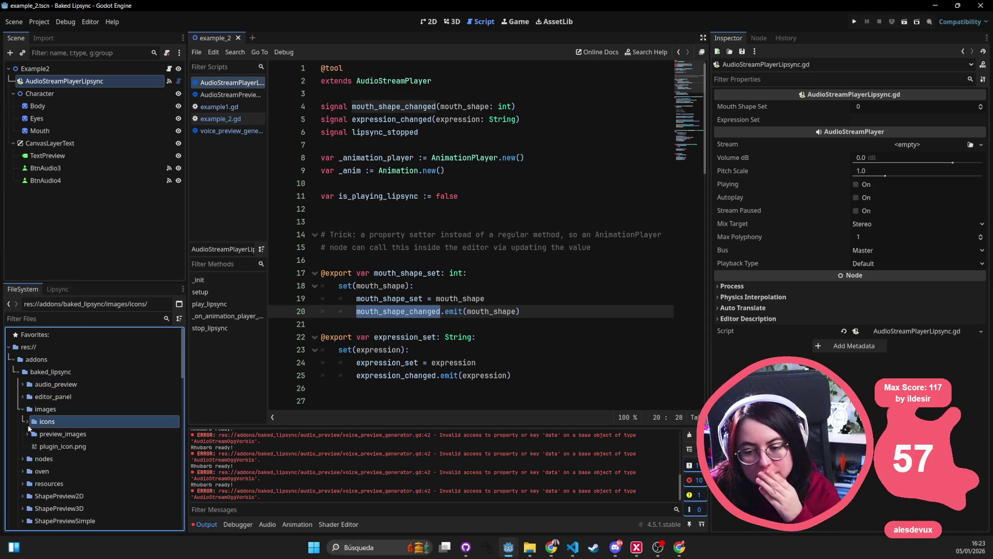
Expand the nodes and oven folders and open rhubarb_runner.gd in the script editor.
left_click(23, 459)
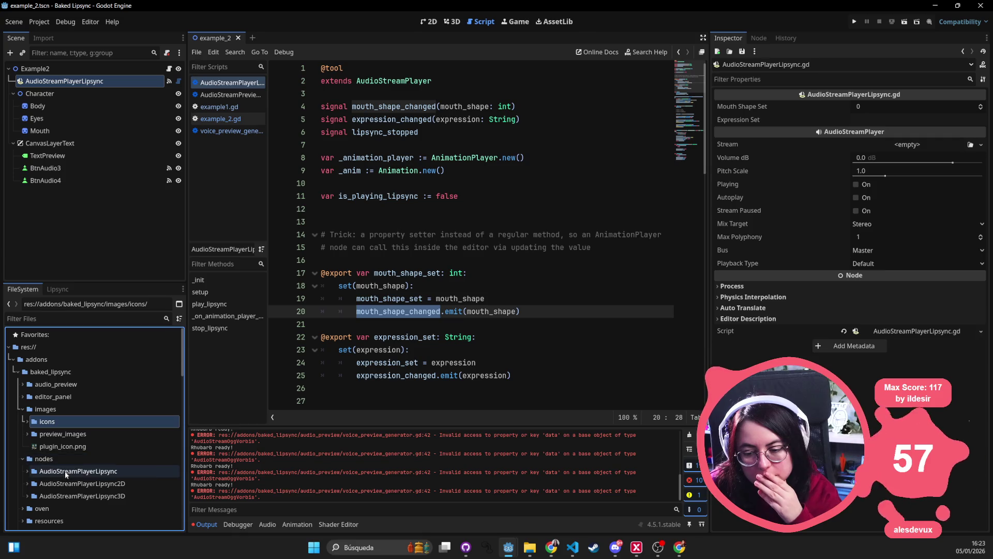
left_click(69, 471)
left_click(72, 483)
left_click(27, 483)
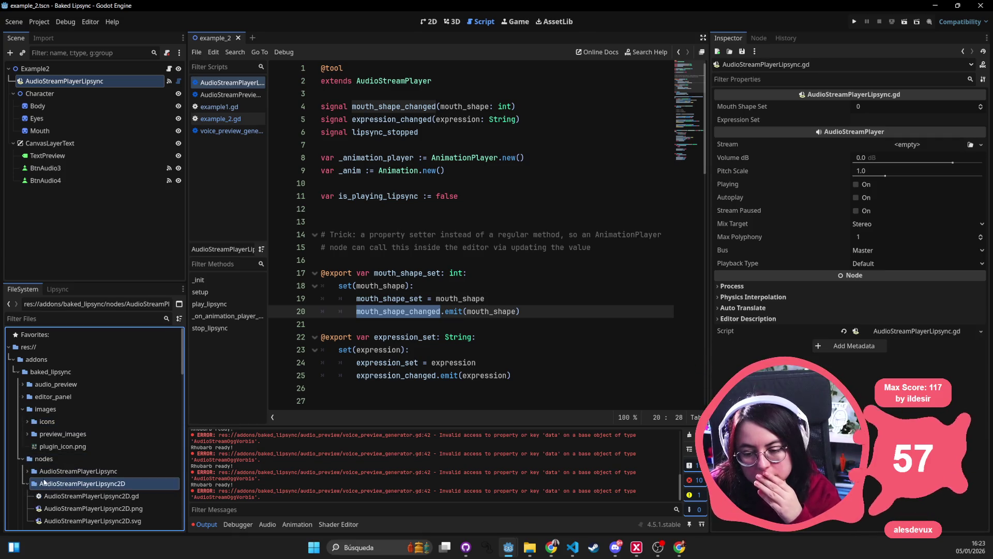
scroll(52, 467, "down", 2)
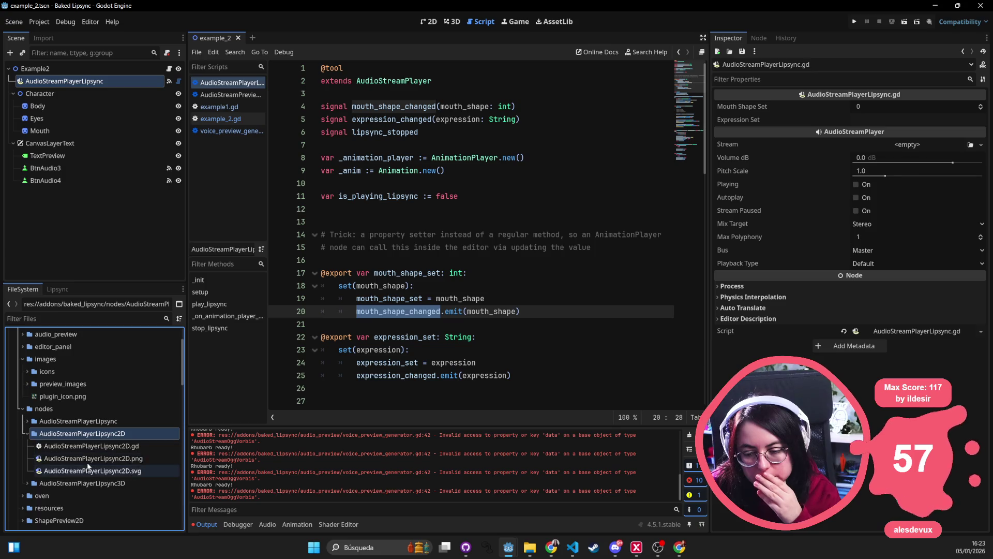
scroll(86, 462, "down", 2)
left_click(23, 446)
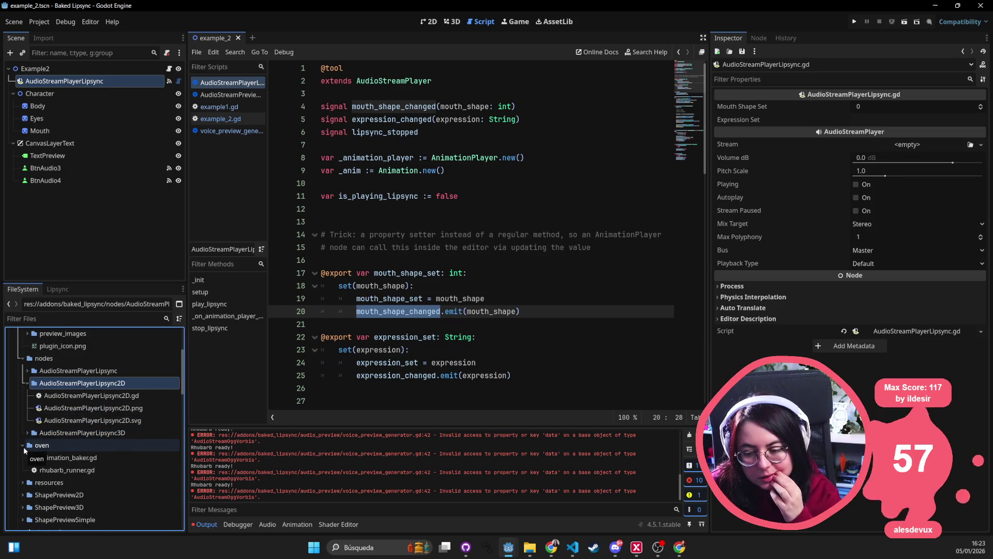
double_click(58, 473)
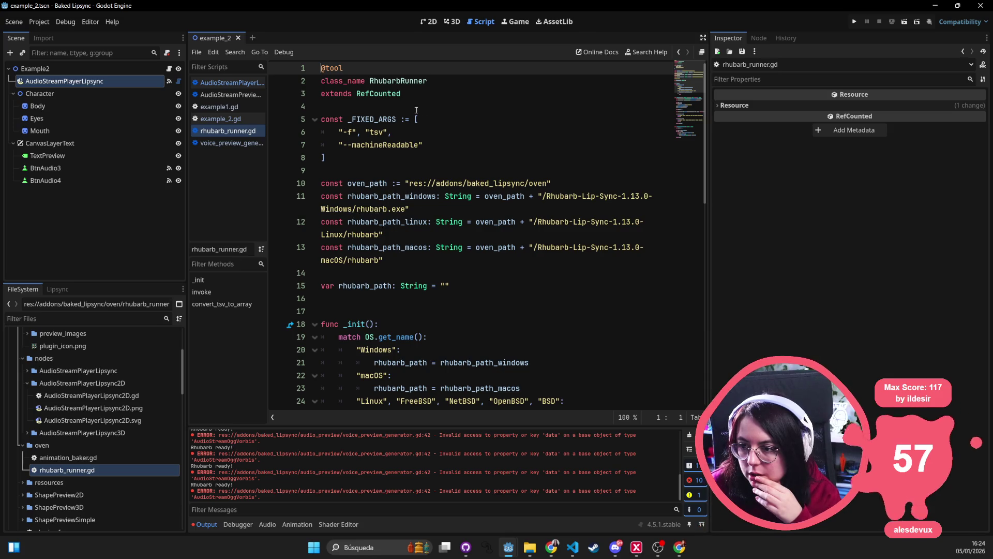
scroll(425, 197, "down", 4)
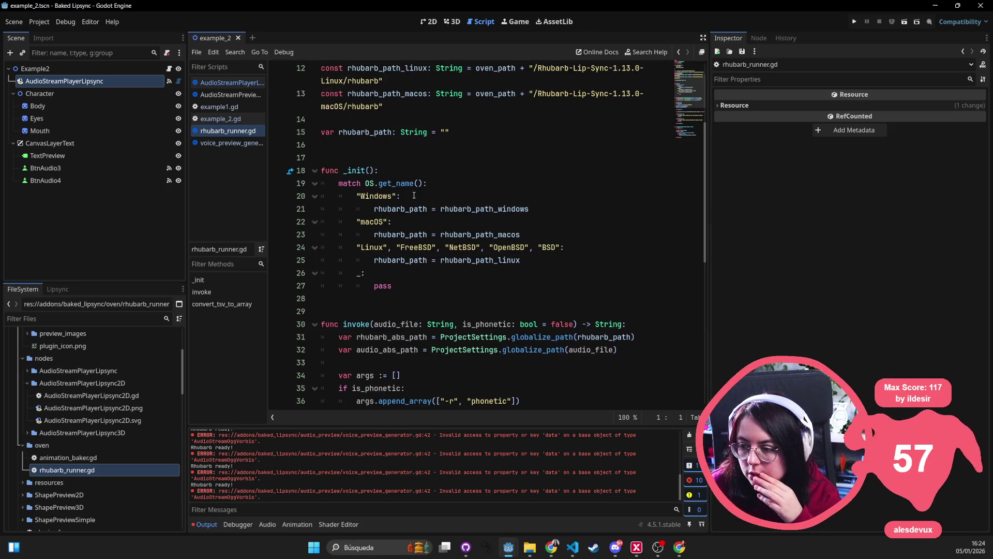
scroll(403, 219, "down", 5)
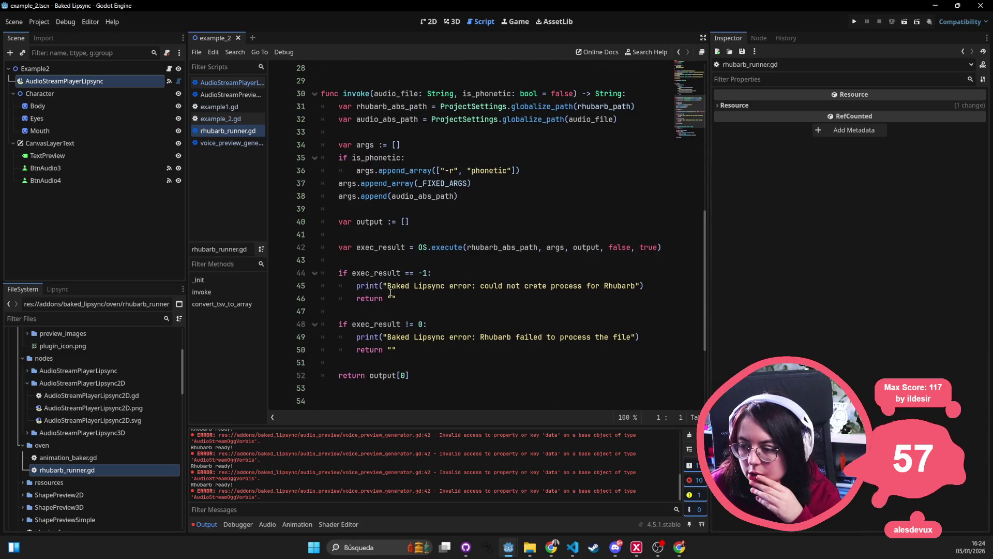
scroll(544, 282, "down", 4)
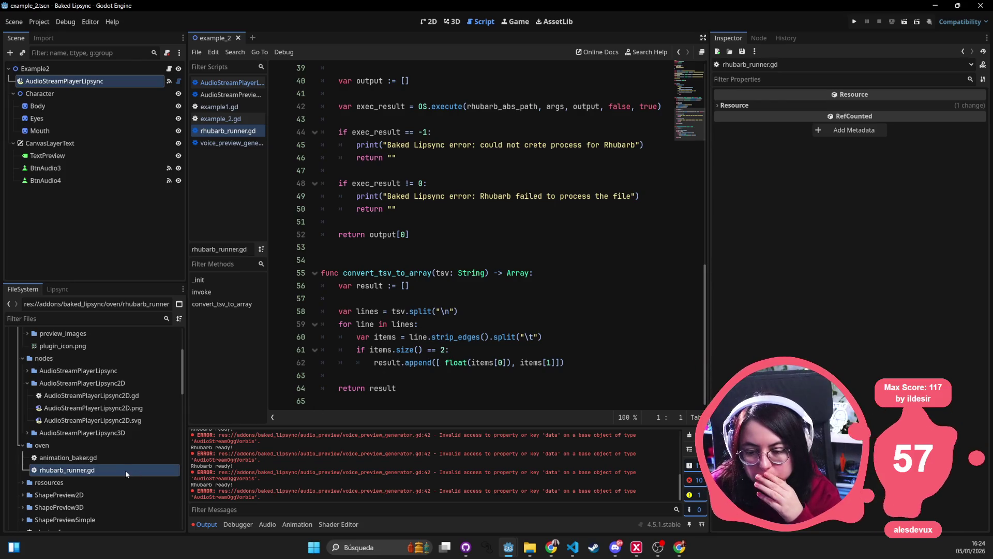
scroll(125, 470, "down", 2)
left_click(44, 473)
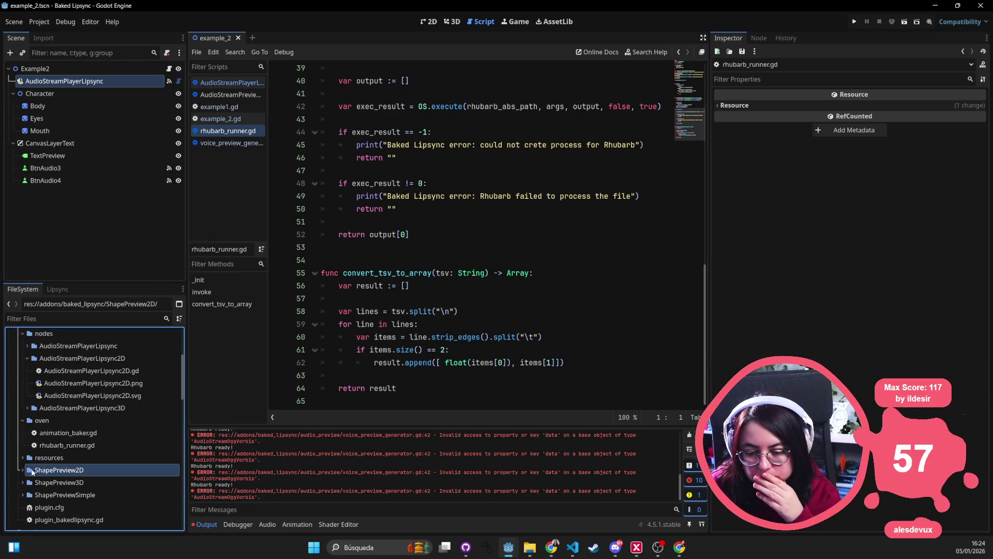
scroll(46, 471, "down", 2)
scroll(47, 467, "down", 4)
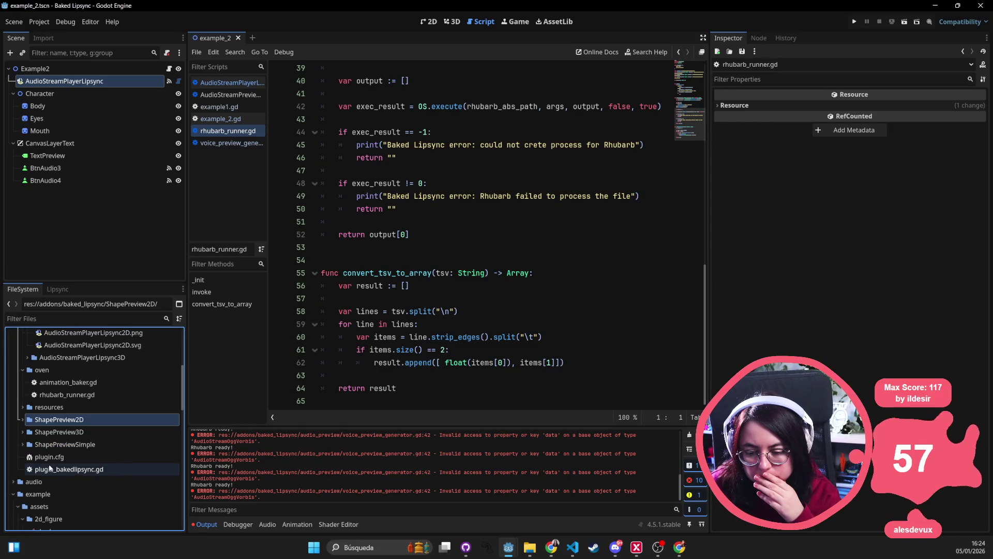
scroll(51, 468, "down", 8)
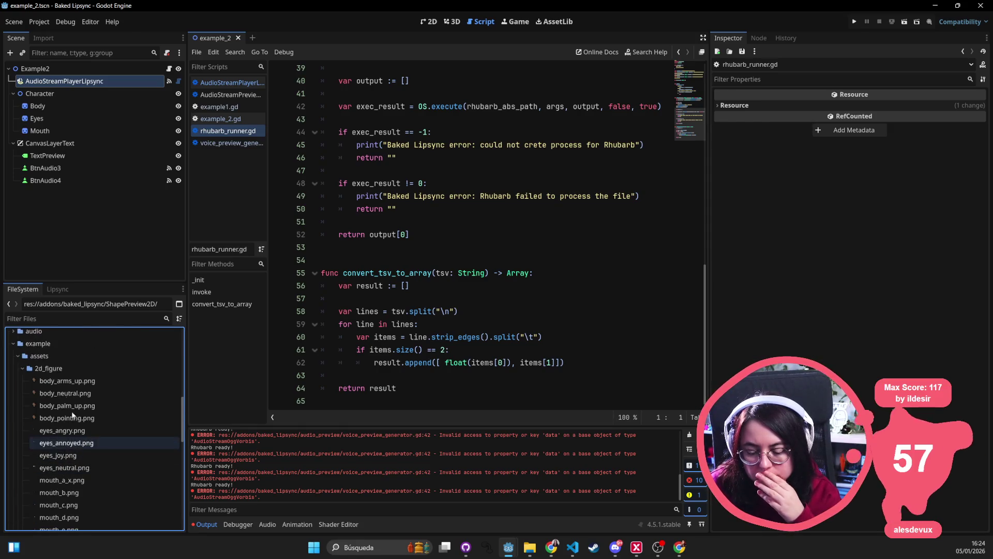
left_click(58, 289)
Check bridge-end-morgan.ogg in the Lipsync list, then select example/assets/voices/audio1.wav-lipsync.tres.
left_click(80, 385)
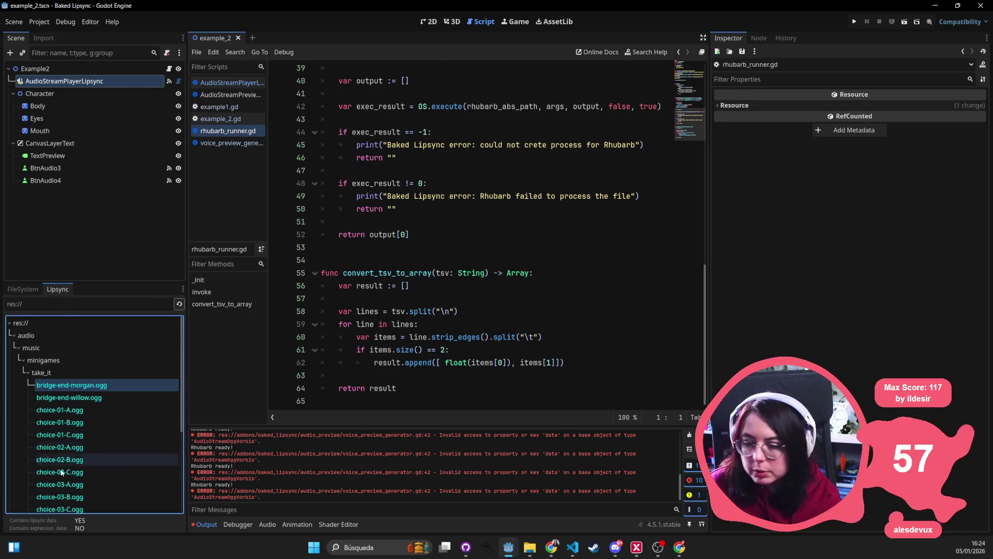
left_click(29, 292)
scroll(70, 405, "up", 10)
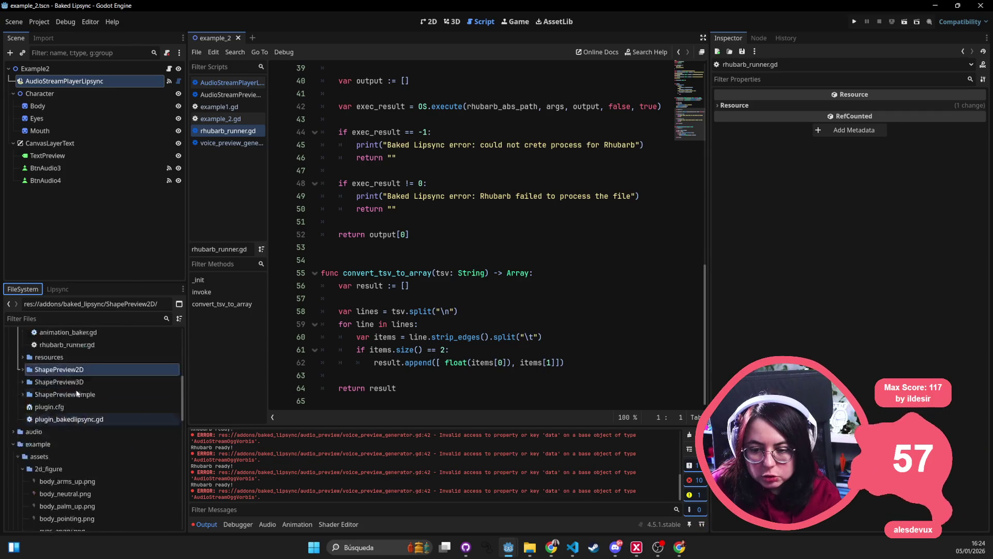
scroll(111, 390, "down", 1)
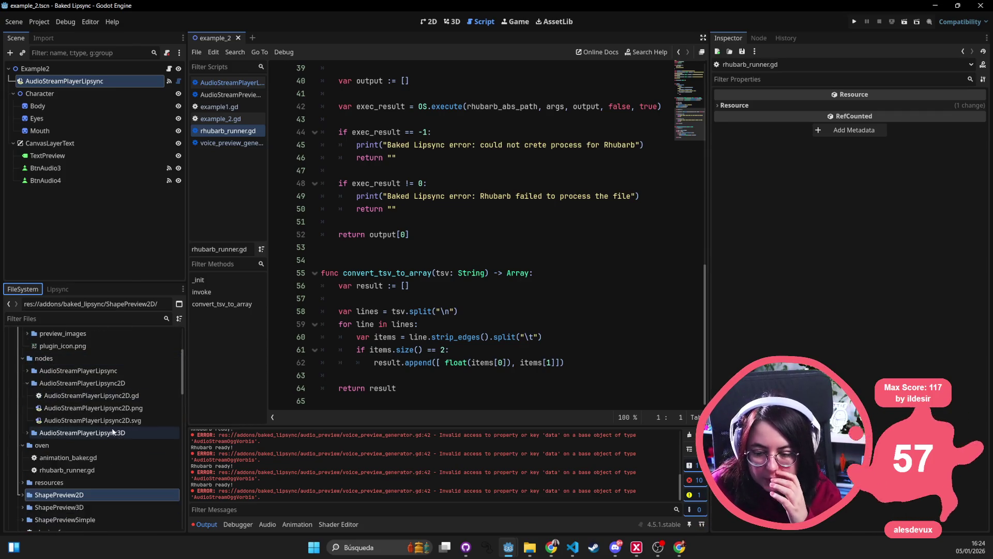
scroll(89, 439, "down", 6)
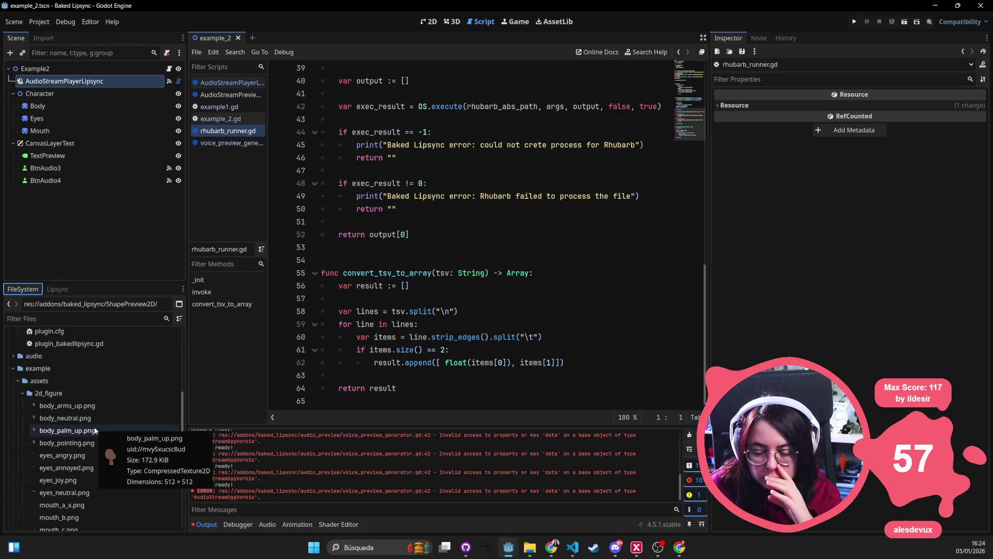
scroll(95, 414, "down", 9)
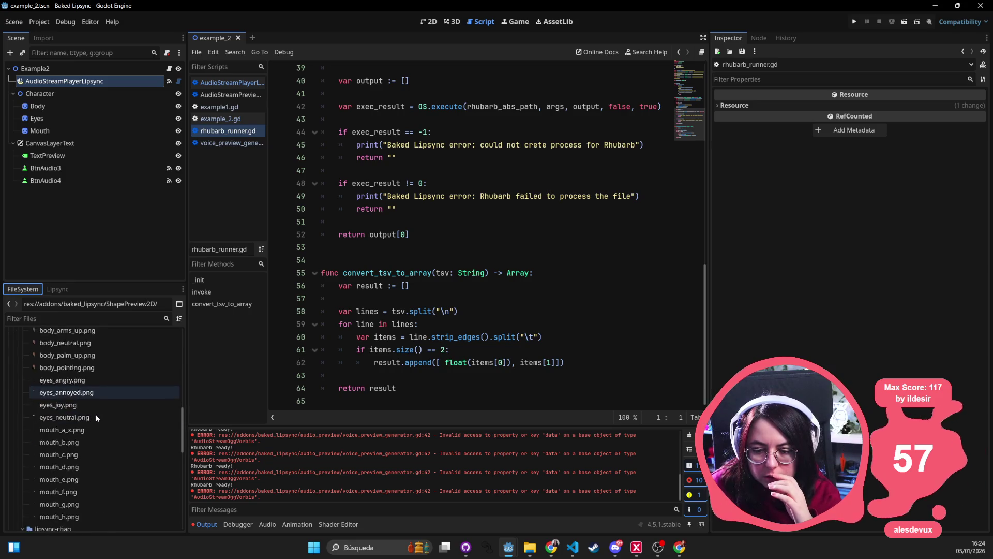
scroll(97, 432, "down", 4)
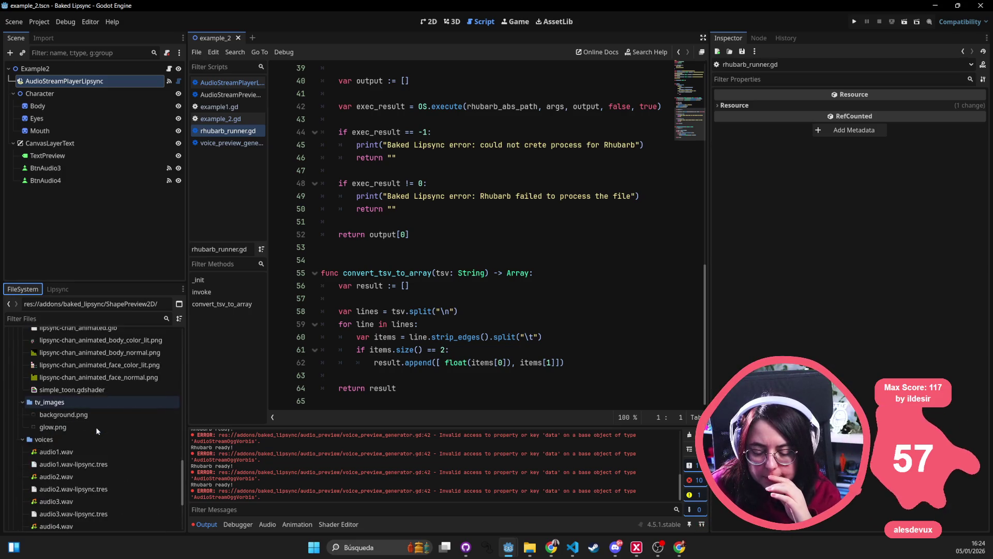
scroll(96, 431, "down", 2)
left_click(68, 414)
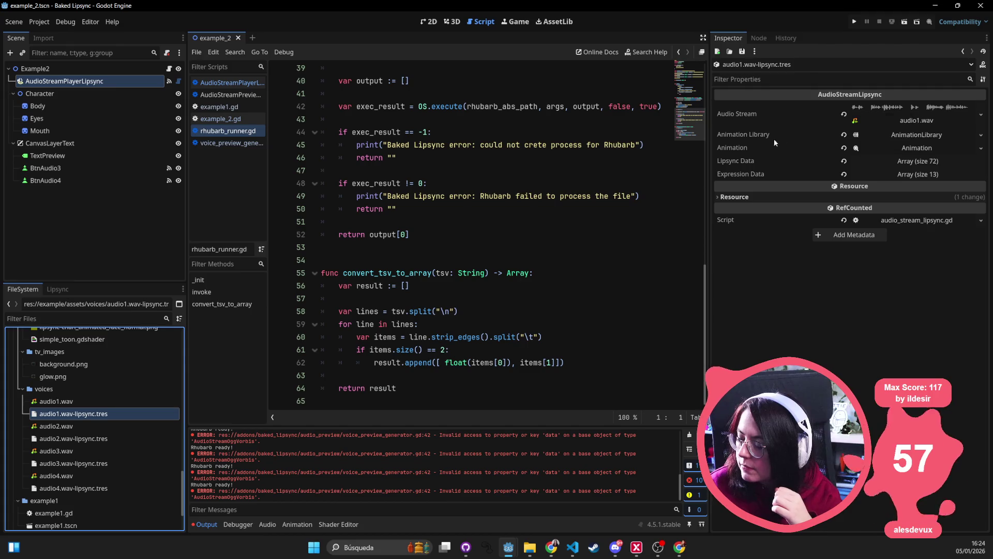
Widen the Inspector and expand the embedded Animation: 14.23 s length, 0.033 step, loop None.
left_click_drag(709, 119, 445, 130)
left_click(879, 116)
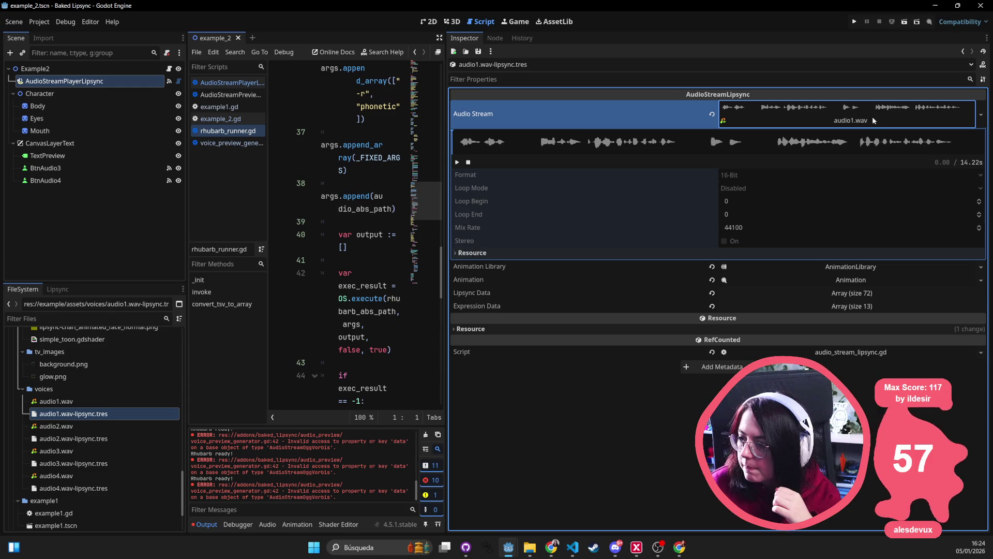
left_click(867, 129)
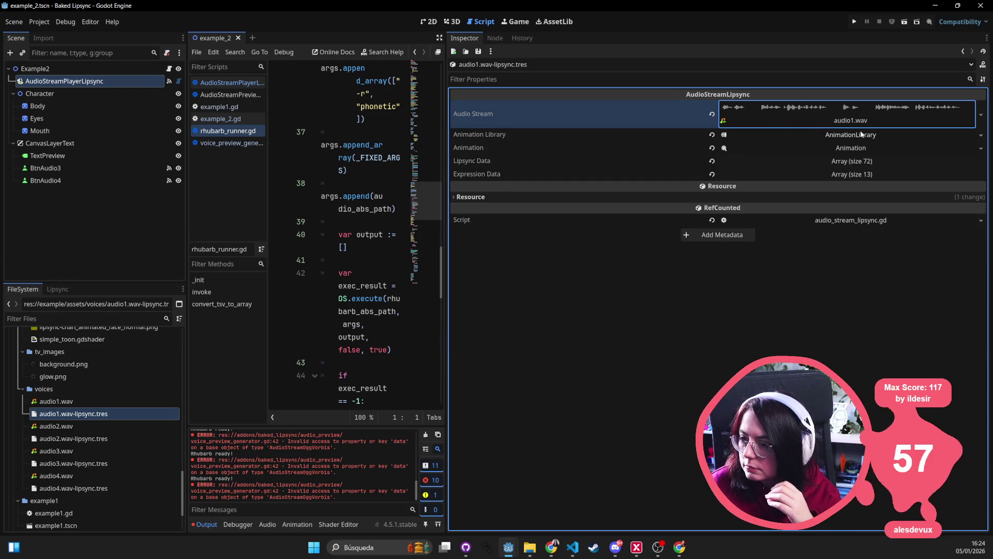
left_click(864, 134)
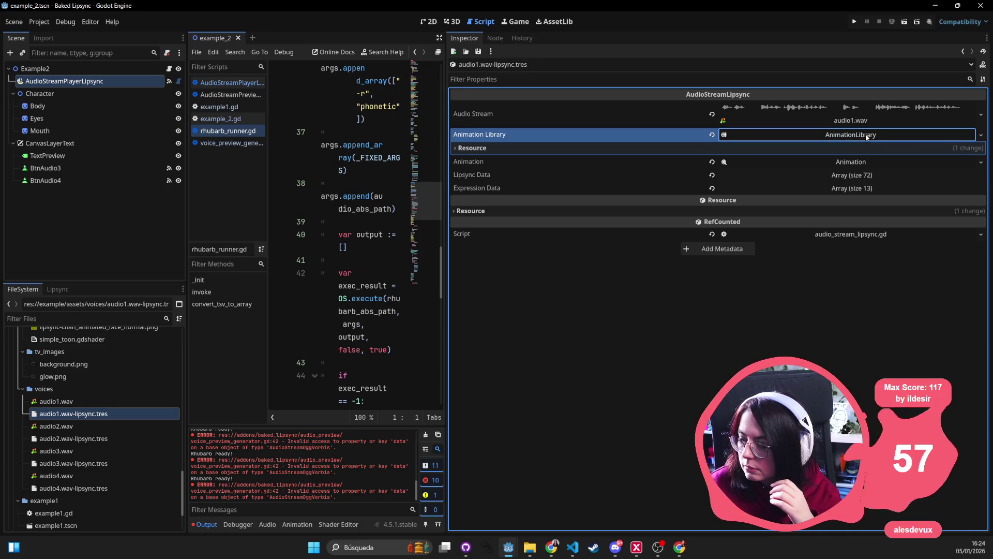
left_click(867, 136)
left_click(829, 148)
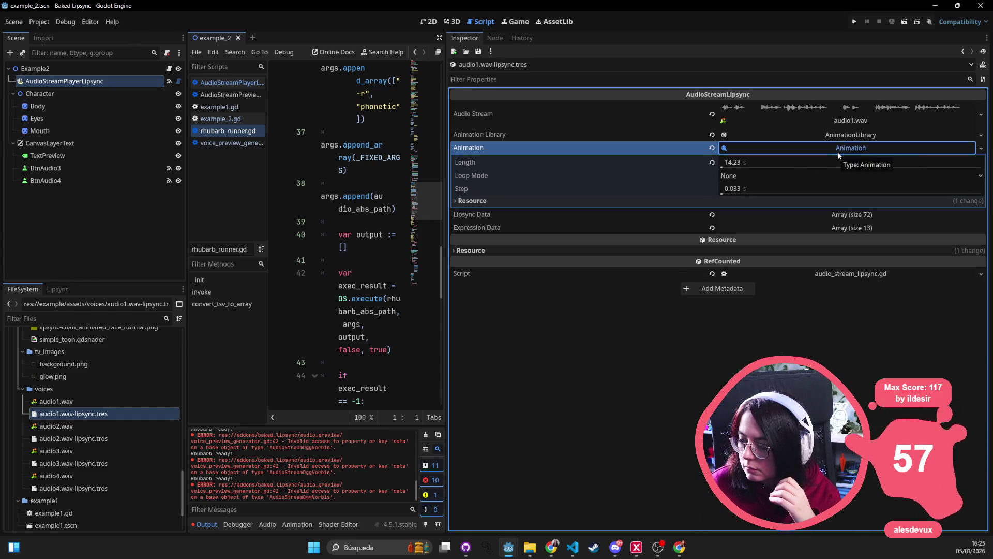
Expand the Lipsync Data (72) and Expression Data (13) arrays, then rewiden the script editor.
left_click(852, 216)
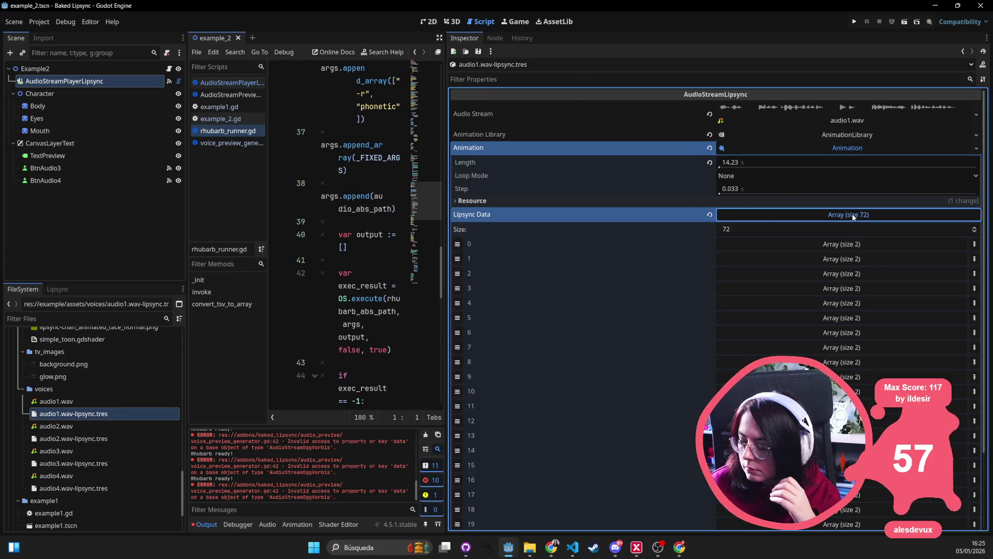
left_click(852, 213)
left_click(839, 226)
left_click(839, 226)
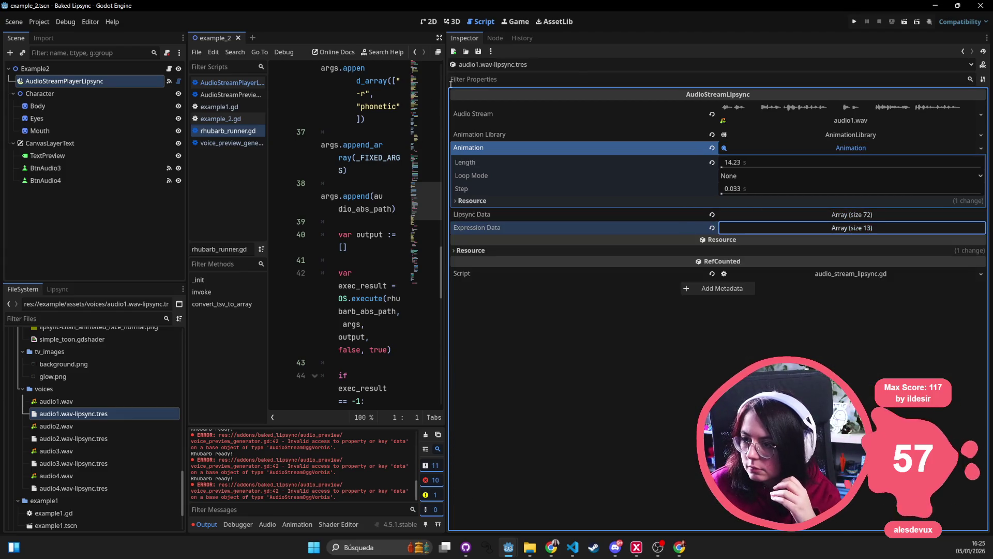
left_click_drag(446, 85, 635, 85)
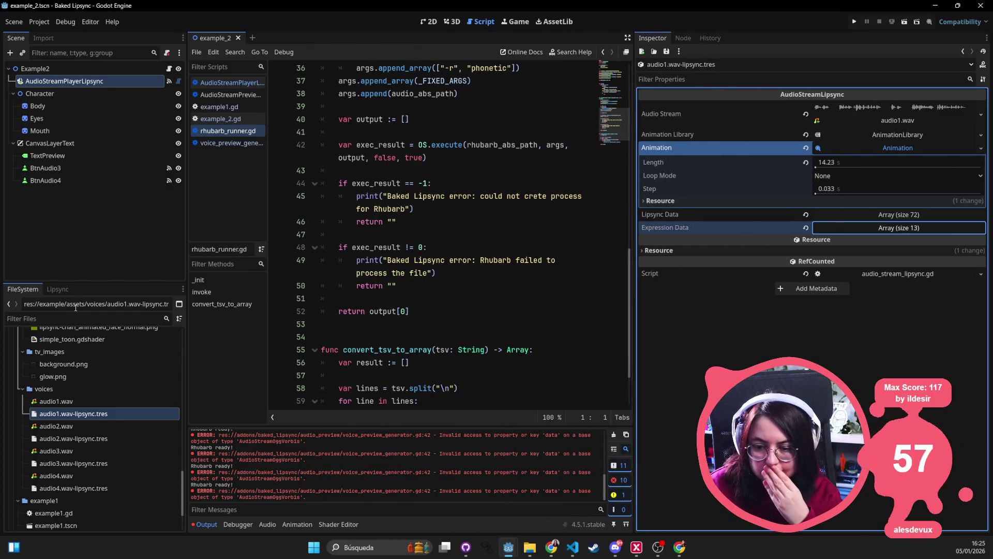
Show the Lipsync panel's audio list and inspect the BtnAudio3 and TextPreview nodes.
left_click(58, 289)
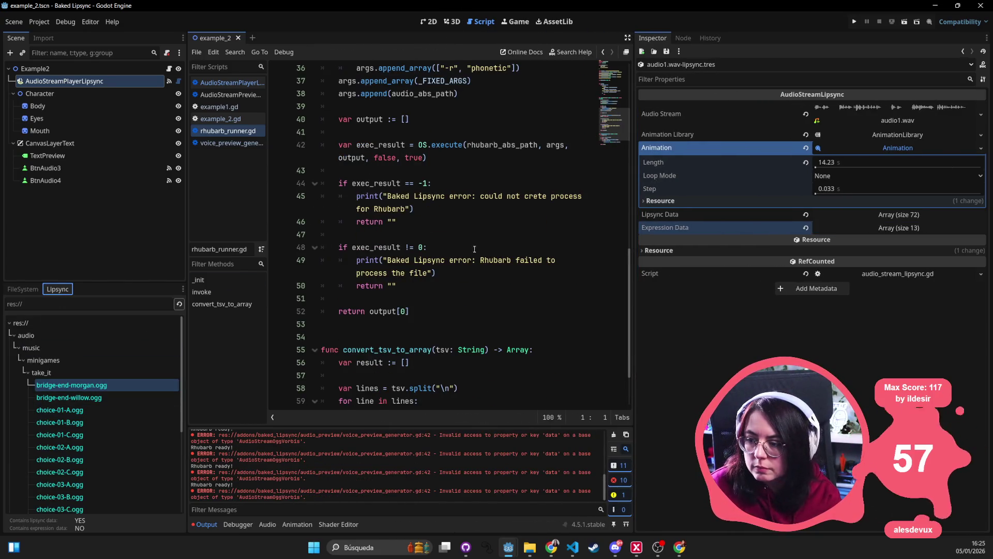
scroll(475, 248, "up", 2)
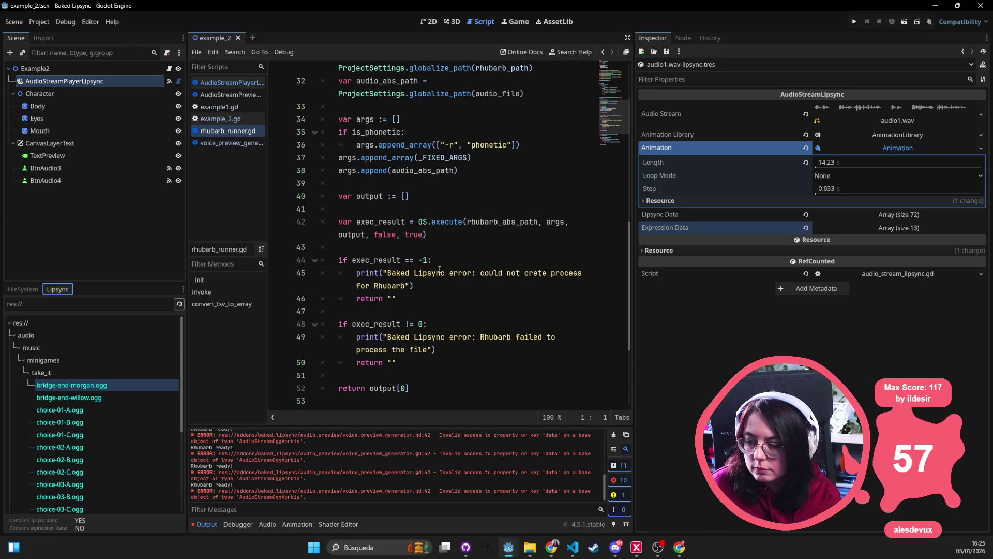
scroll(440, 269, "up", 4)
left_click(440, 208)
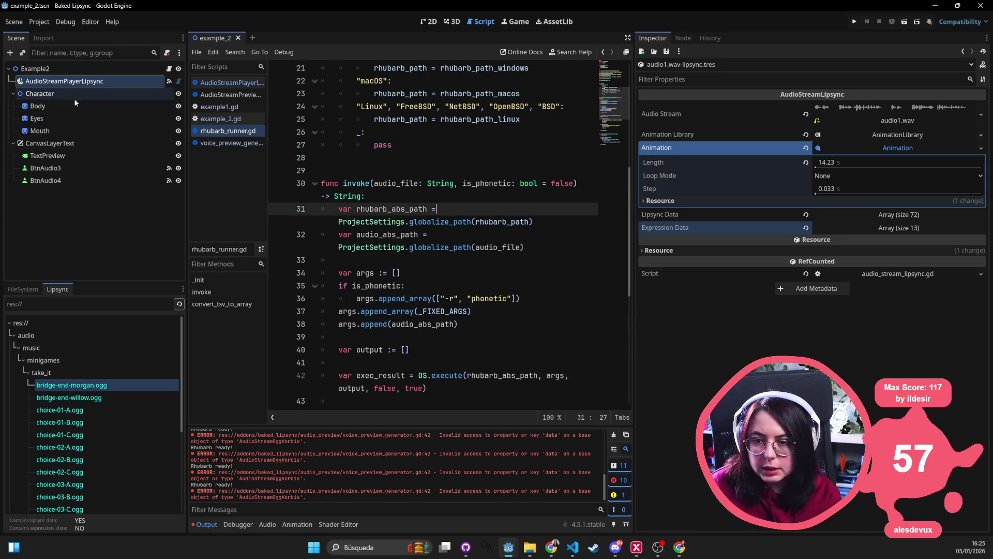
left_click(77, 168)
left_click(73, 155)
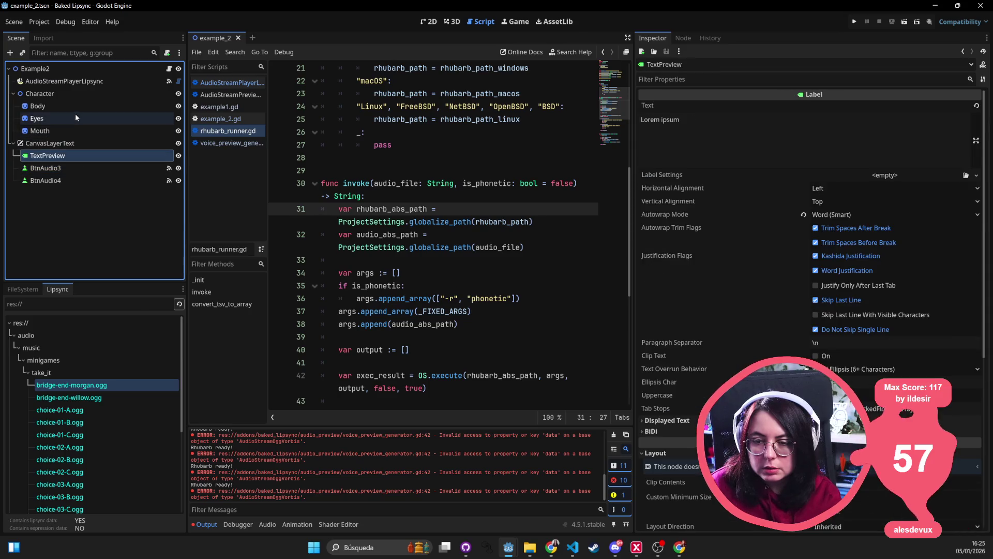
Inspect the Body, Mouth, Character, AudioStreamPlayerLipsync and Example2 nodes, leaving Mouth Shape Set unchanged.
left_click(75, 106)
left_click(57, 131)
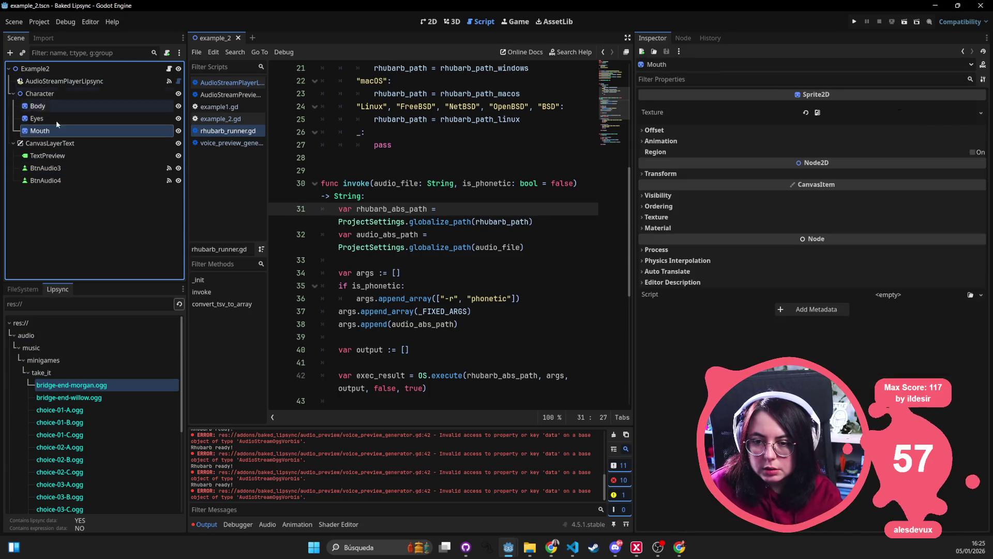
left_click(50, 105)
left_click(57, 94)
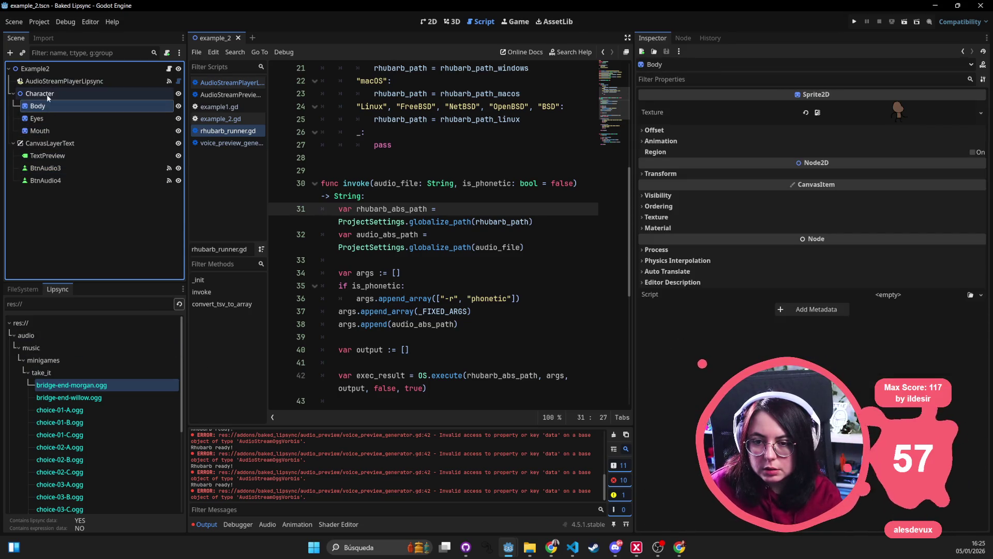
left_click(77, 82)
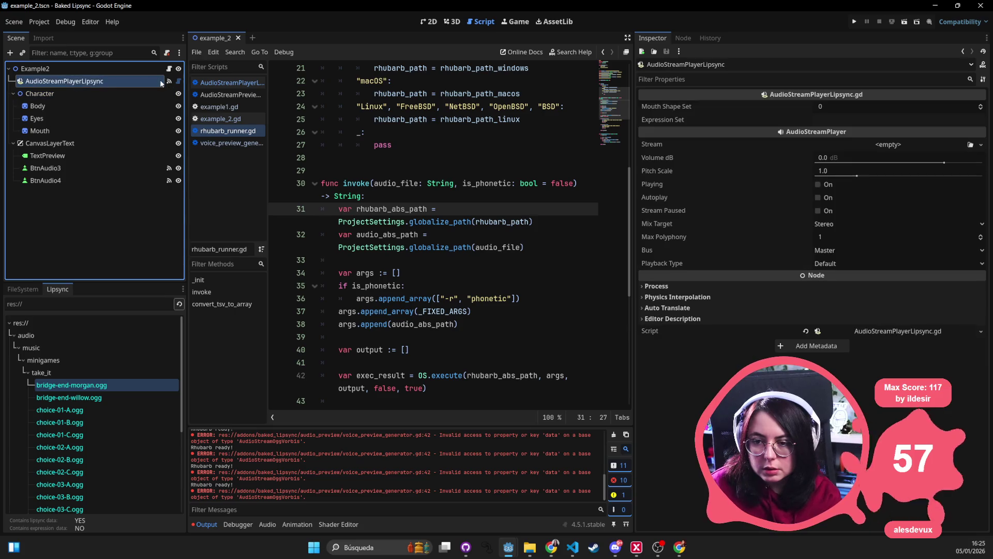
left_click(840, 105)
key("Return")
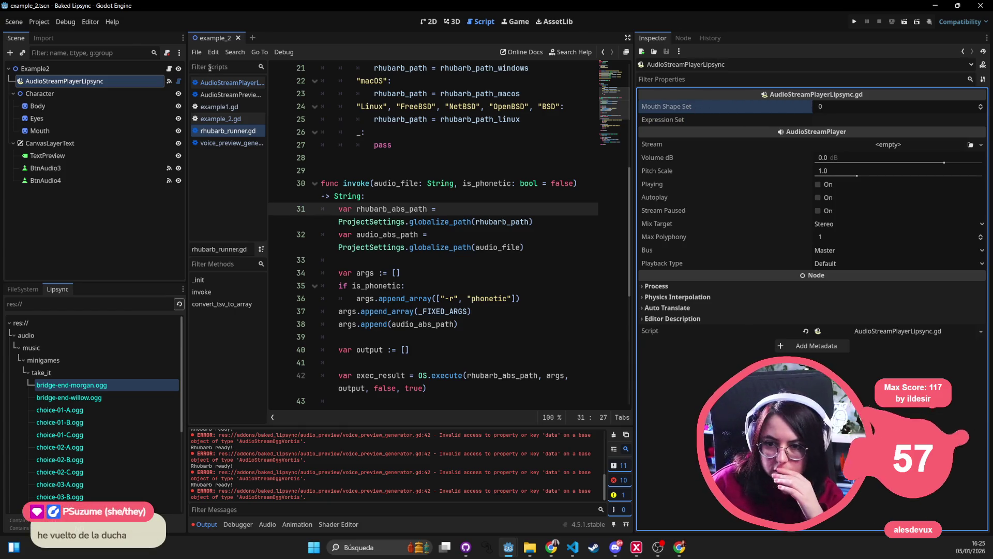
left_click(110, 70)
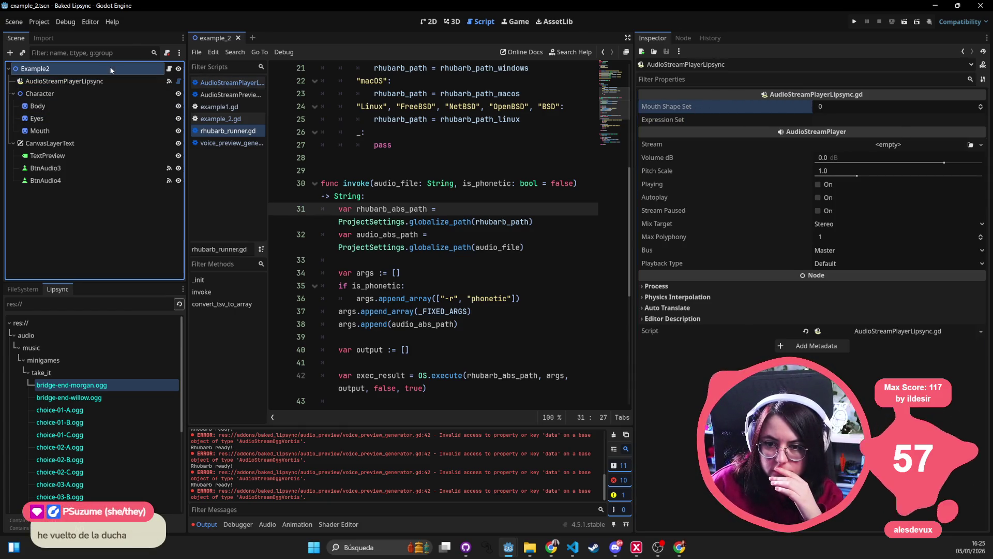
Open example_2.gd, widen the editor, and highlight the mouth-shape handler on lines 5–23.
left_click(168, 68)
scroll(446, 176, "up", 10)
scroll(446, 176, "up", 5)
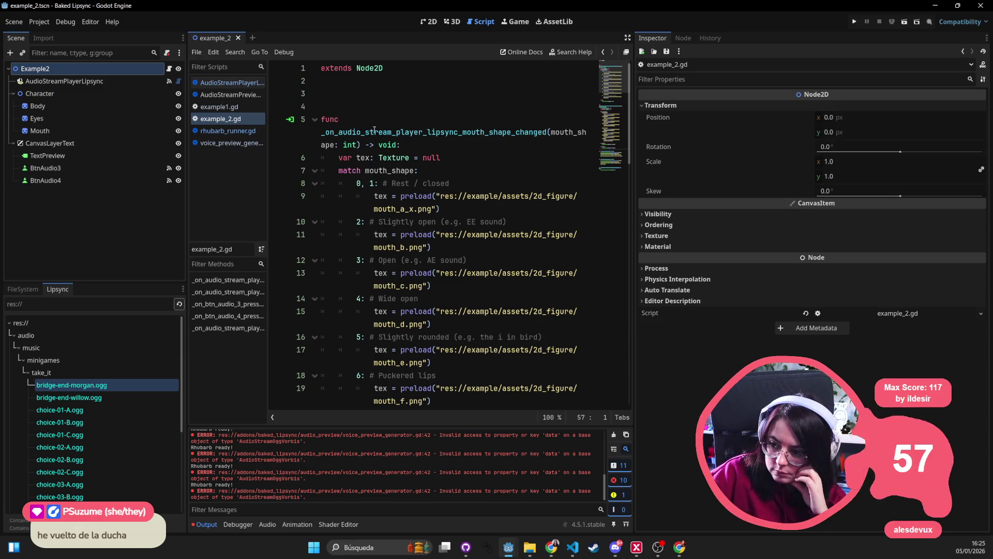
double_click(447, 133)
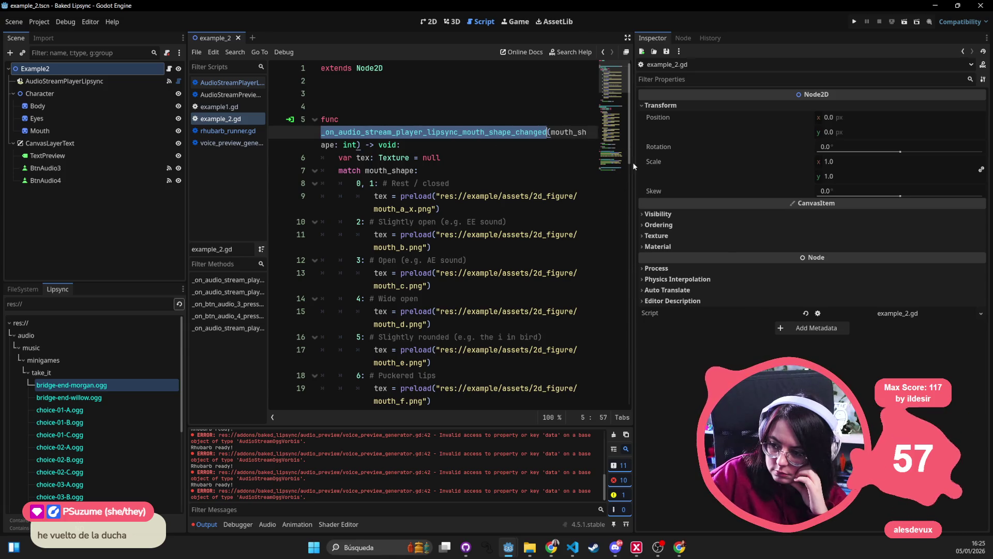
mouse_move(640, 164)
left_mouse_down()
mouse_move(827, 163)
mouse_move(772, 164)
left_mouse_up()
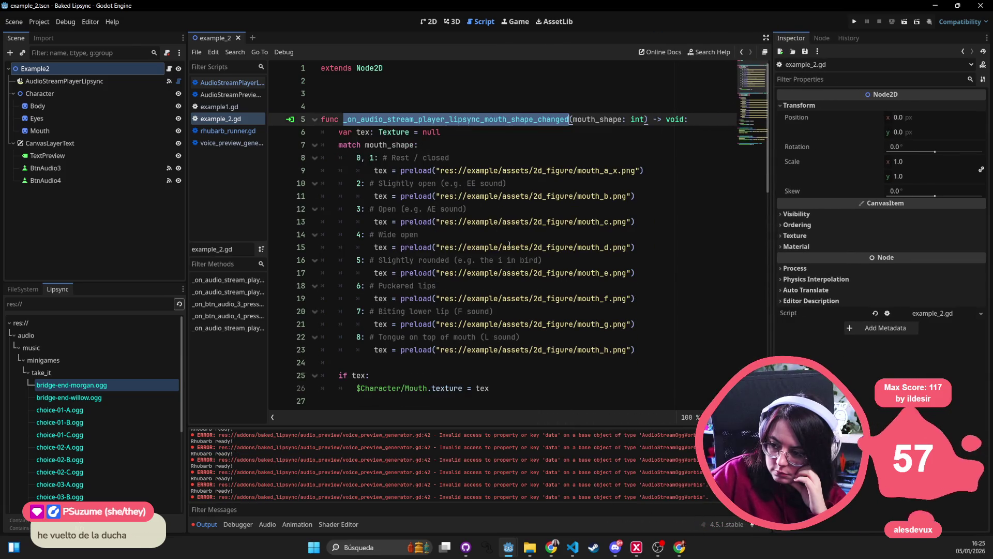
double_click(597, 170)
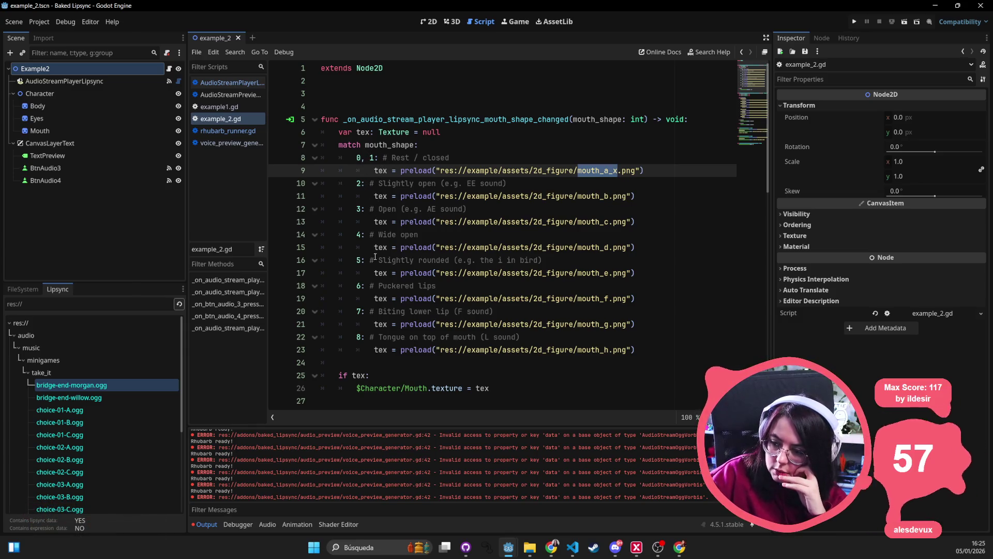
mouse_move(655, 356)
left_mouse_down()
mouse_move(506, 230)
mouse_move(362, 148)
mouse_move(216, 116)
left_mouse_up()
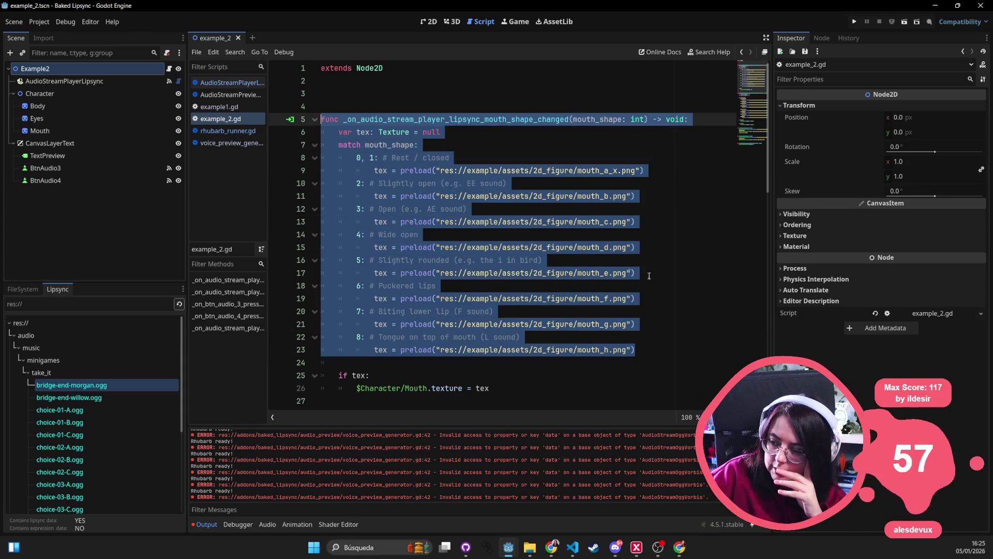
Scroll down to the button handlers and highlight the play_lipsync call on line 60.
scroll(391, 198, "down", 3)
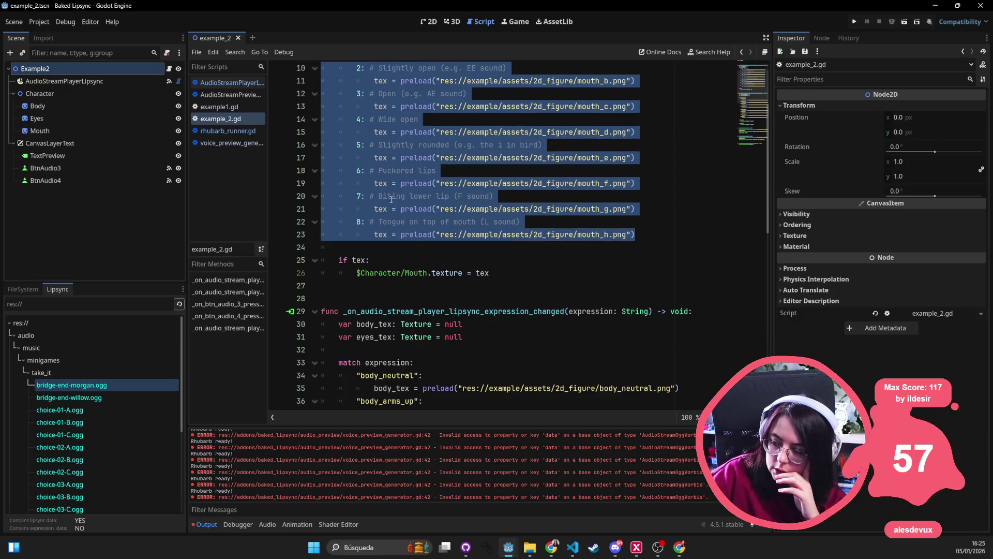
mouse_move(448, 209)
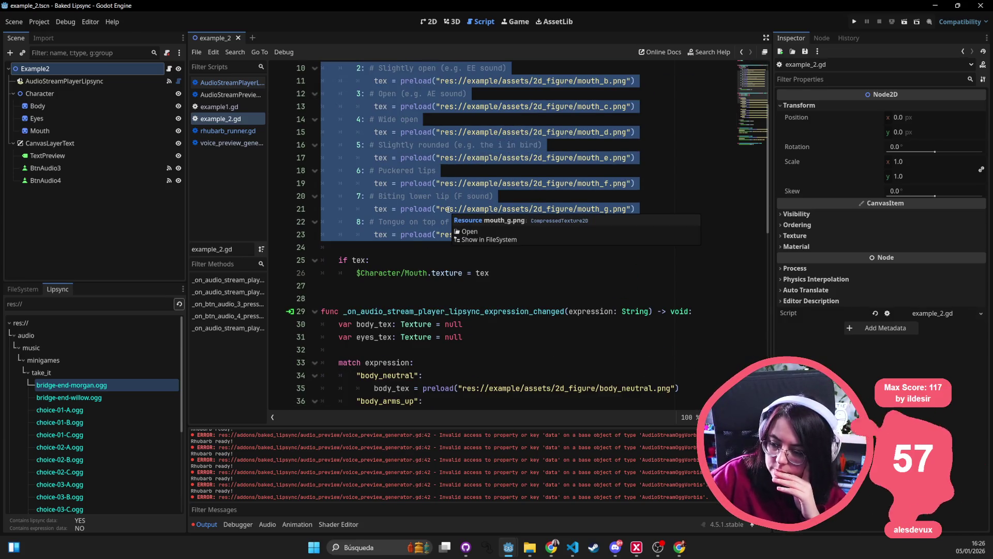
scroll(448, 209, "down", 3)
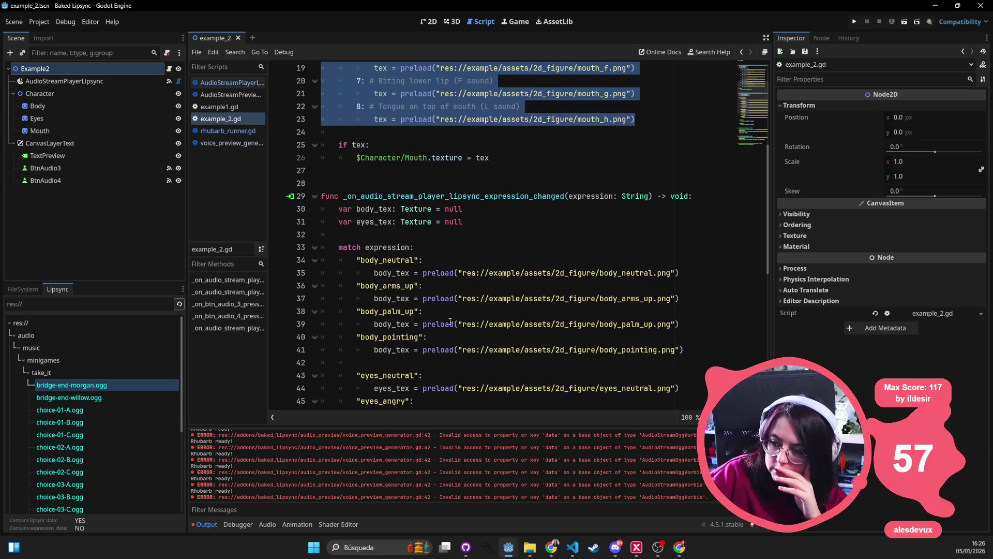
scroll(422, 286, "down", 3)
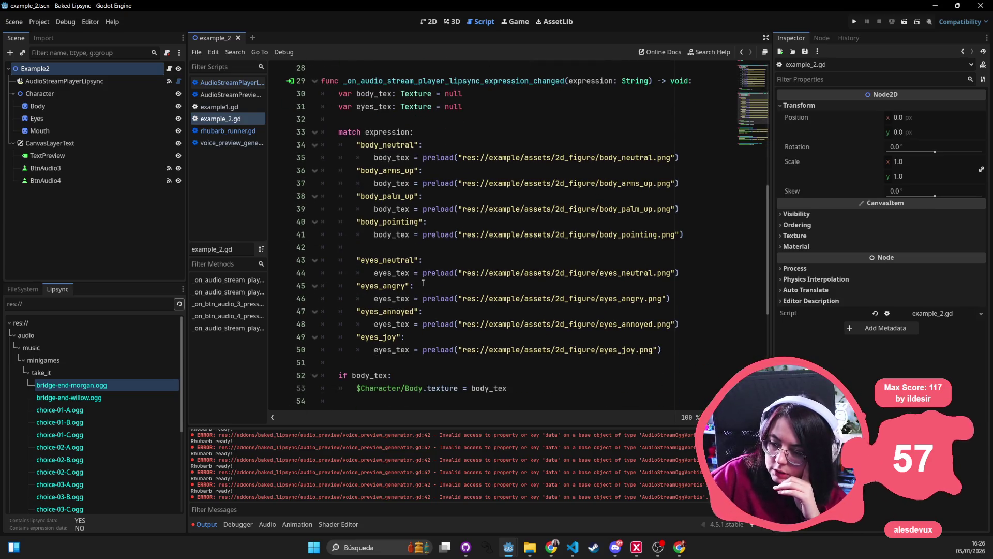
scroll(423, 280, "down", 2)
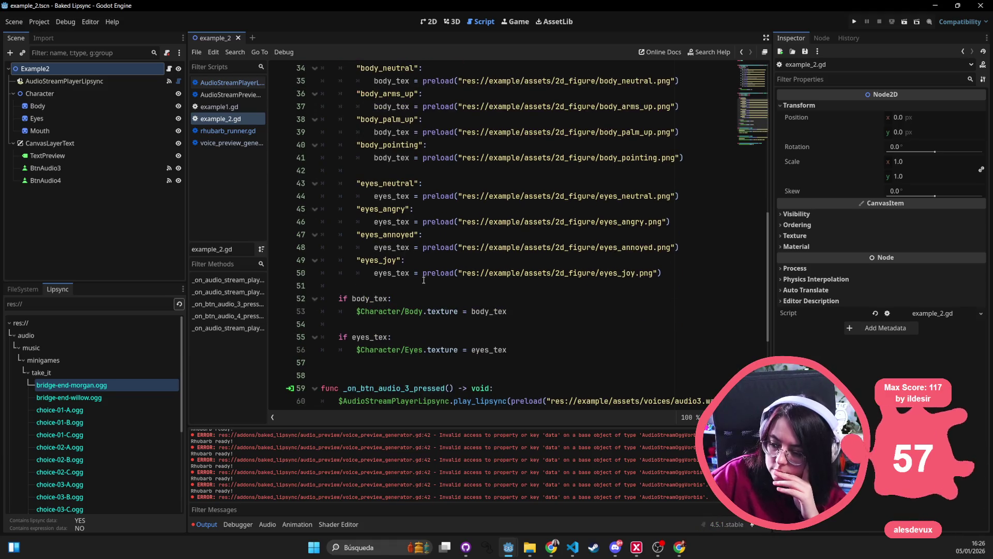
scroll(424, 278, "down", 3)
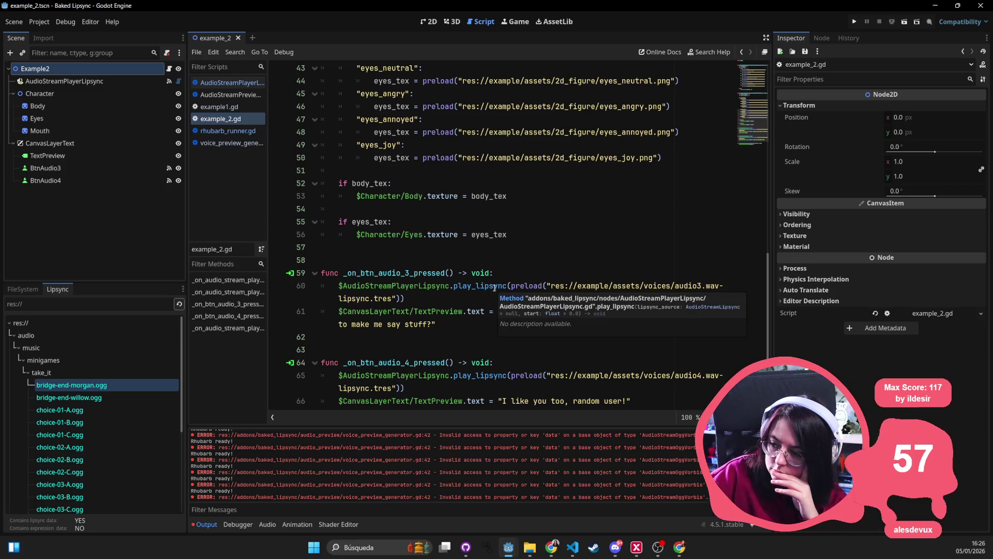
double_click(499, 285)
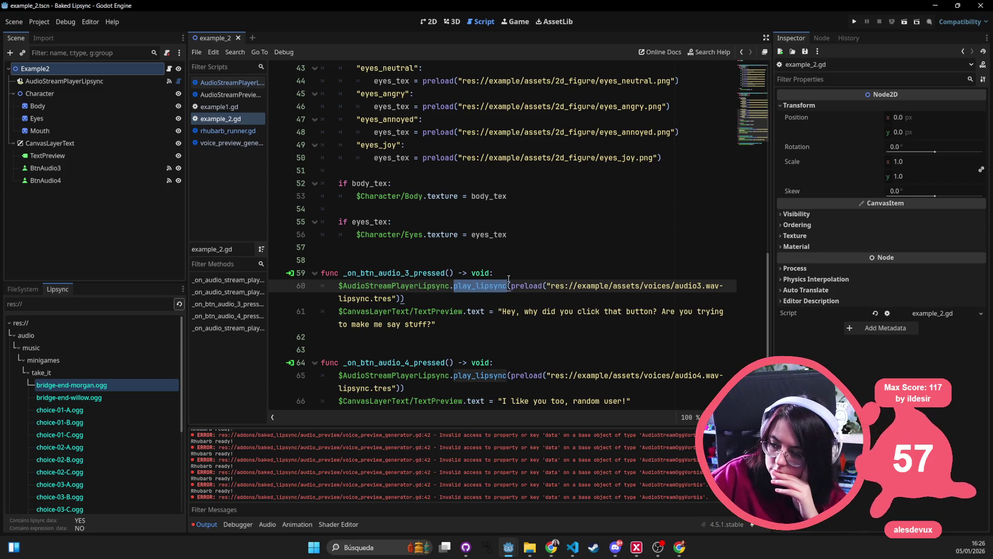
mouse_move(505, 283)
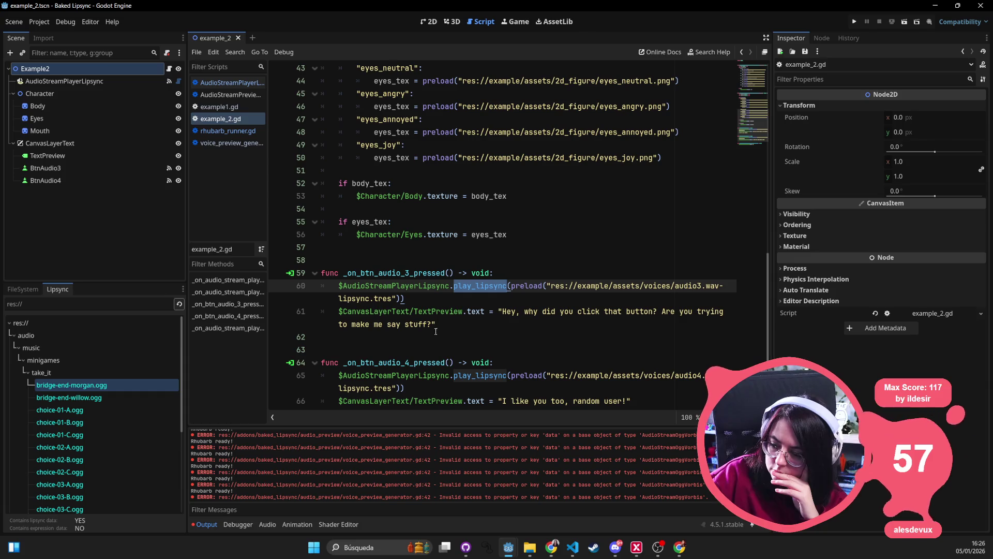
scroll(438, 329, "down", 2)
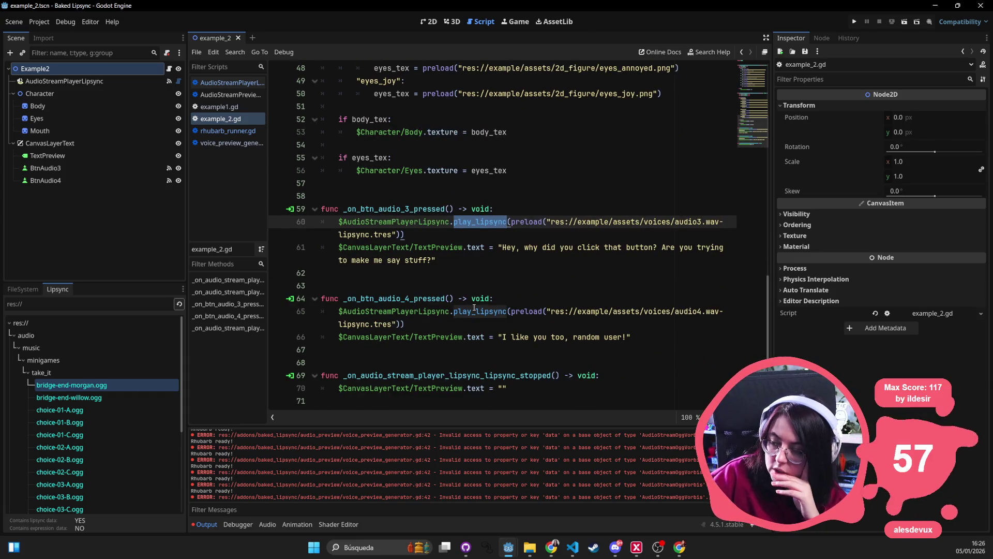
mouse_move(467, 308)
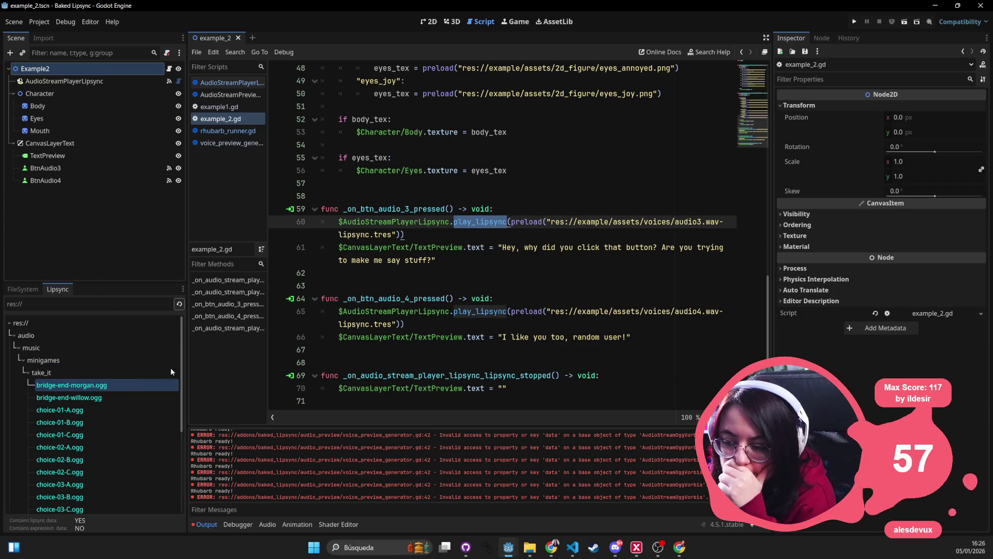
Select bridge-end-willow.ogg and bridge-end-morgan.ogg in the Lipsync list, then bring up File Explorer.
left_click(93, 396)
left_click(92, 385)
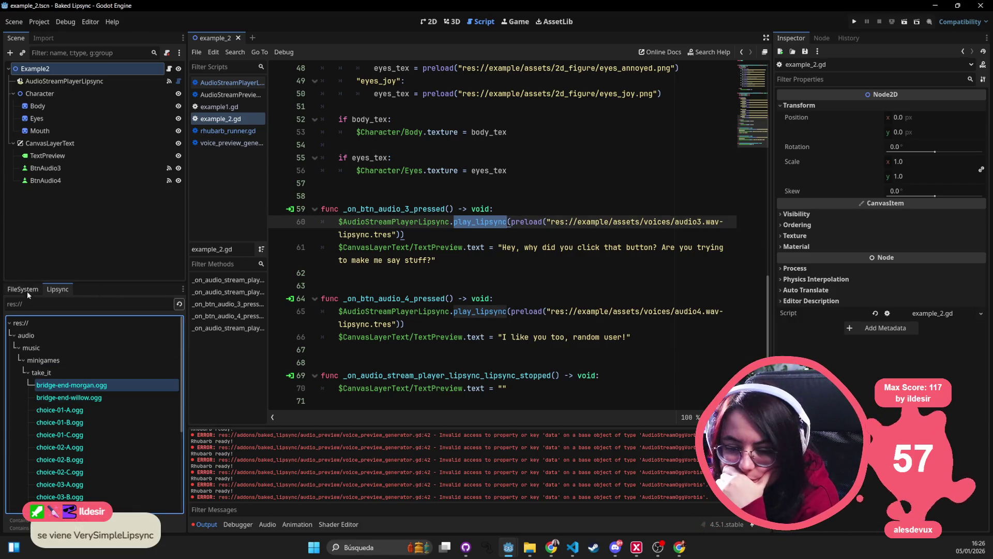
left_click(530, 548)
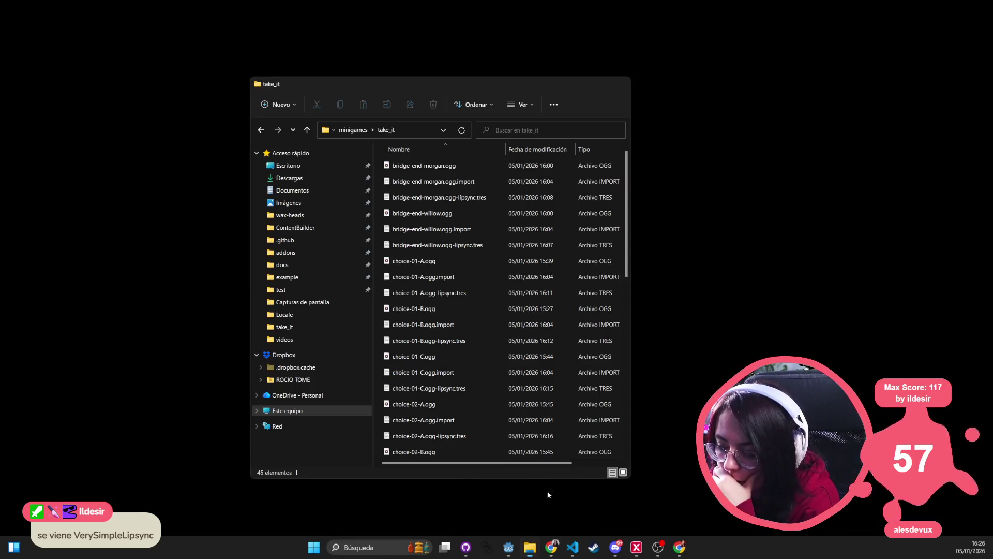
Open bridge-end-willow.ogg-lipsync.tres from the take_it folder in Notepad.
left_click(548, 494)
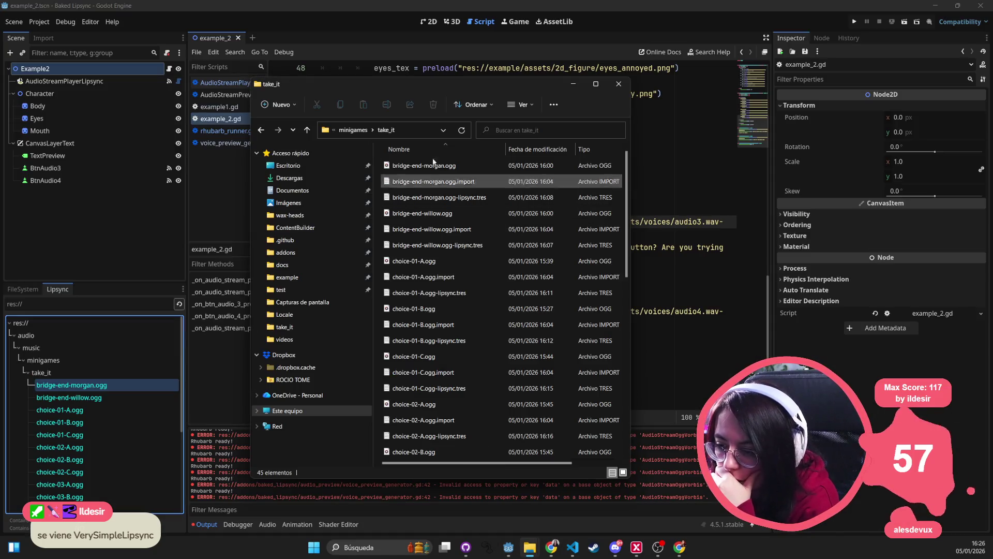
left_click(450, 248)
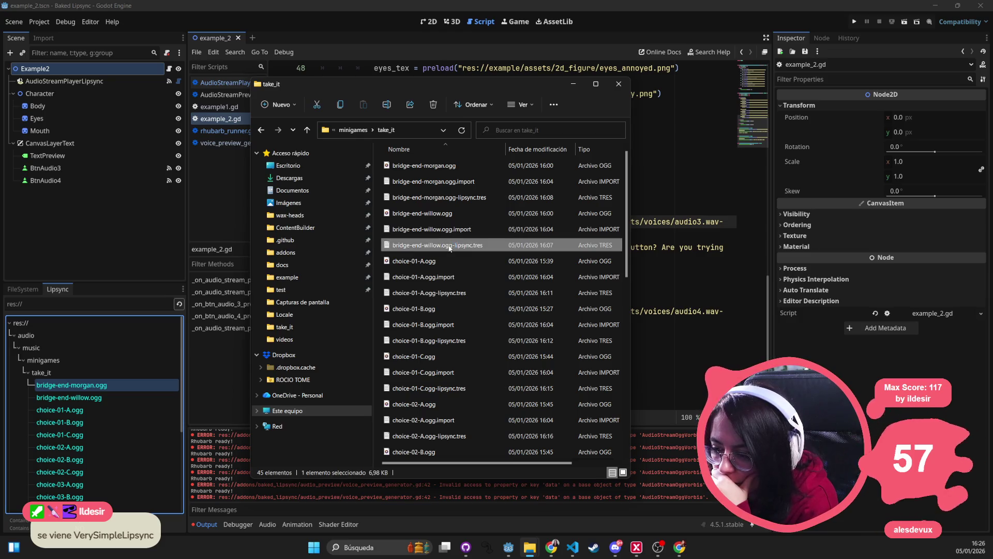
double_click(449, 247)
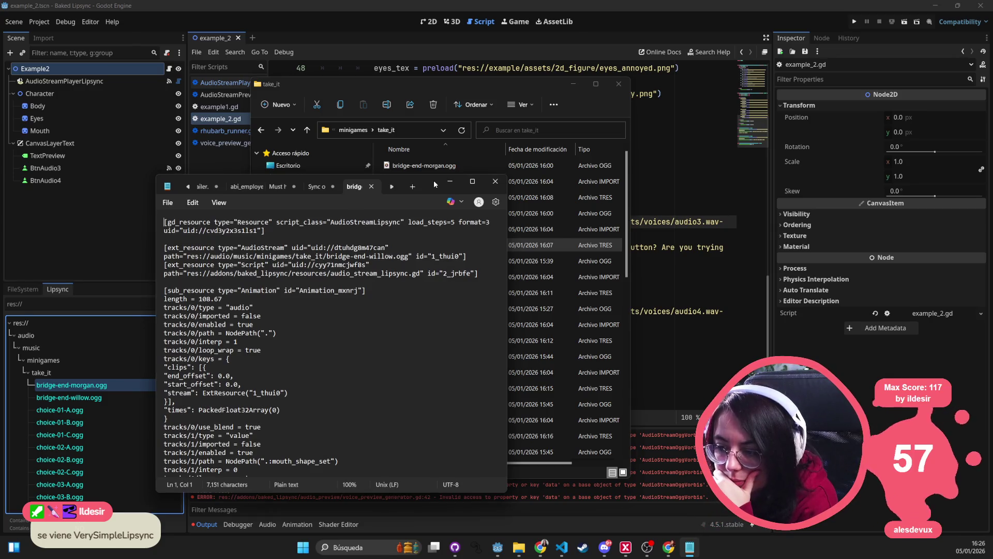
Maximize Notepad, read the bridge-end-willow .tres text with its empty expression track, then close it.
double_click(433, 180)
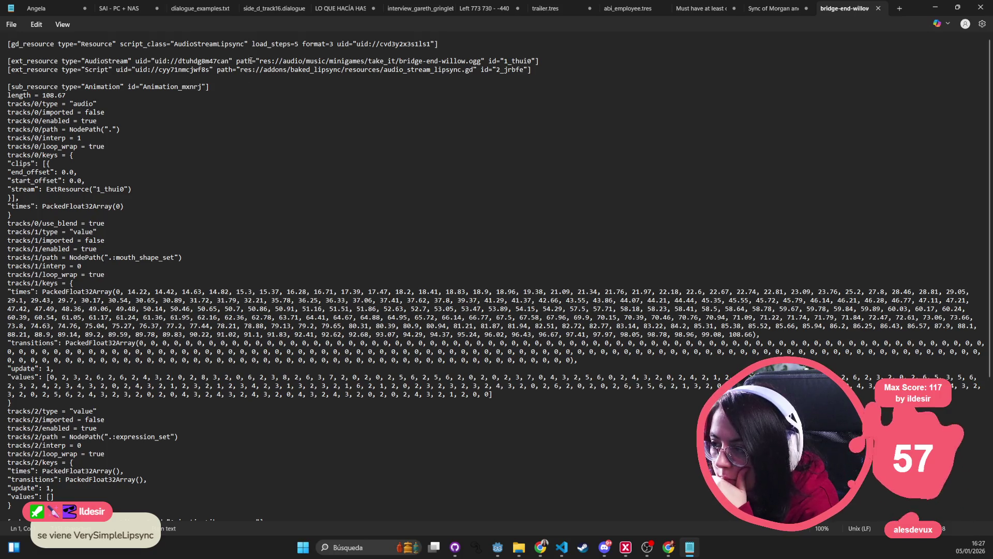
double_click(188, 43)
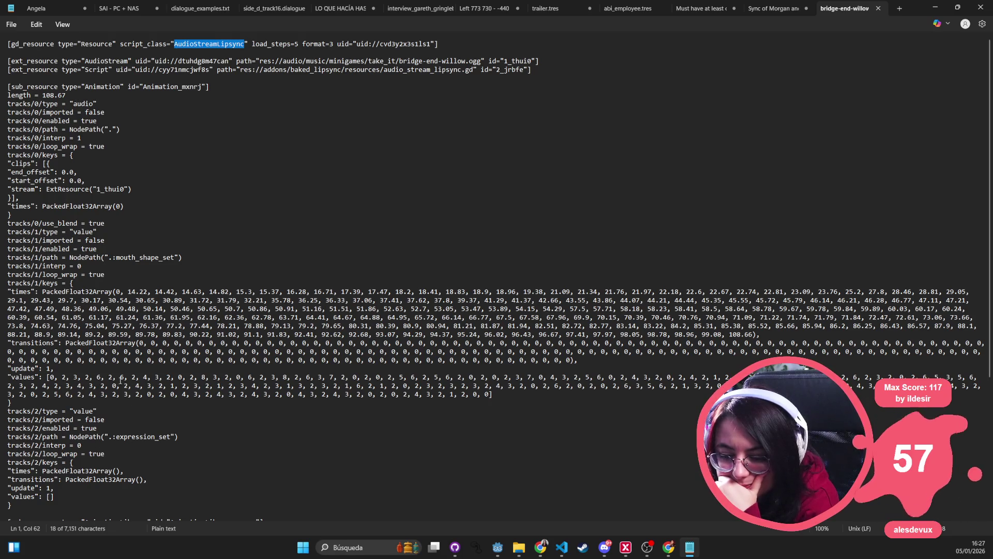
scroll(120, 380, "down", 7)
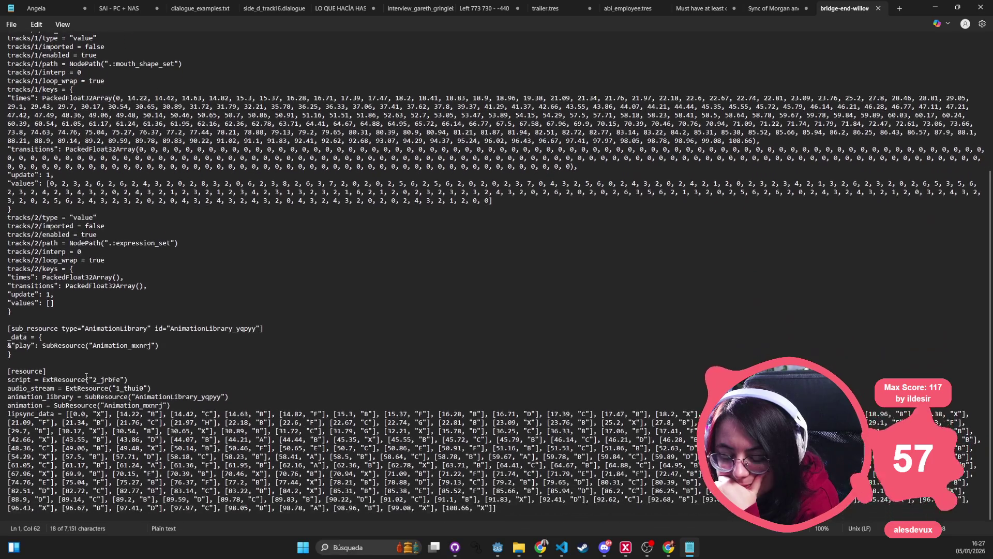
left_click(980, 7)
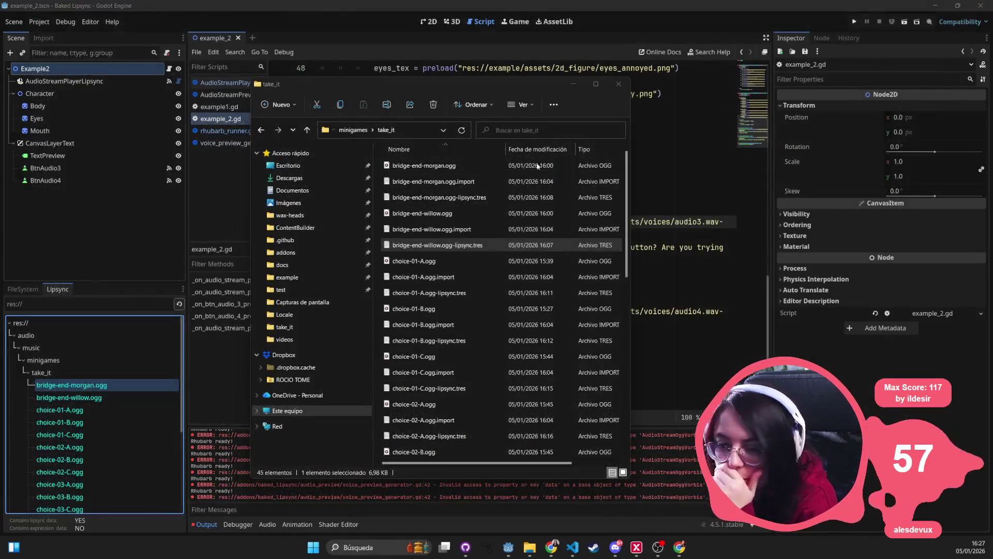
Close the take_it folder window and open AudioStreamPlayerLipsync.gd from addons/baked_lipsync/nodes.
left_click(618, 84)
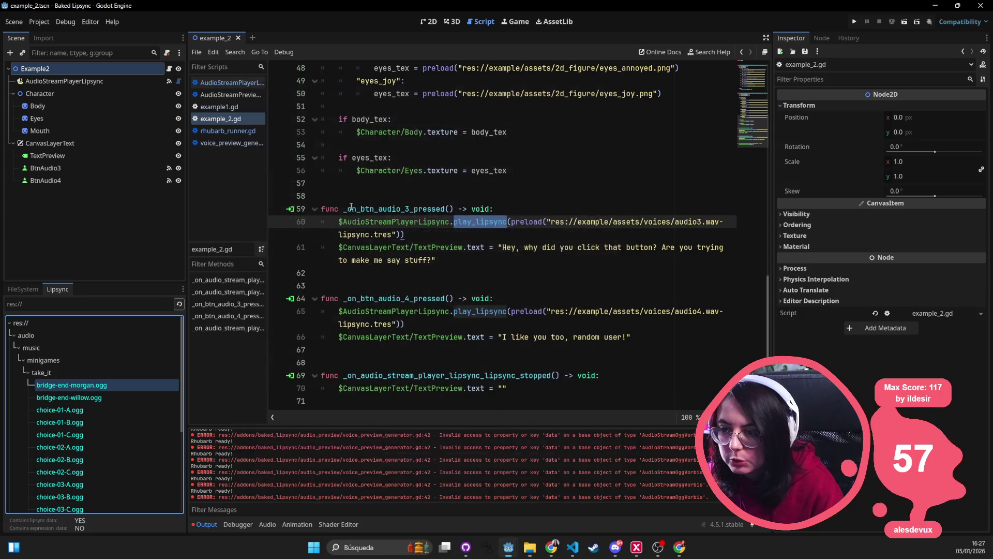
left_click(351, 208)
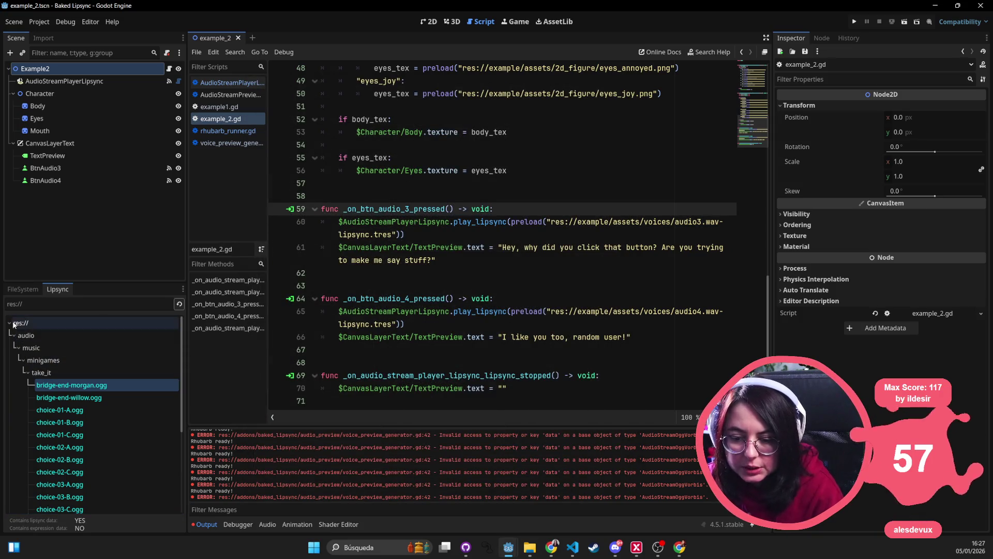
left_click(22, 289)
scroll(83, 413, "down", 5)
scroll(83, 413, "up", 10)
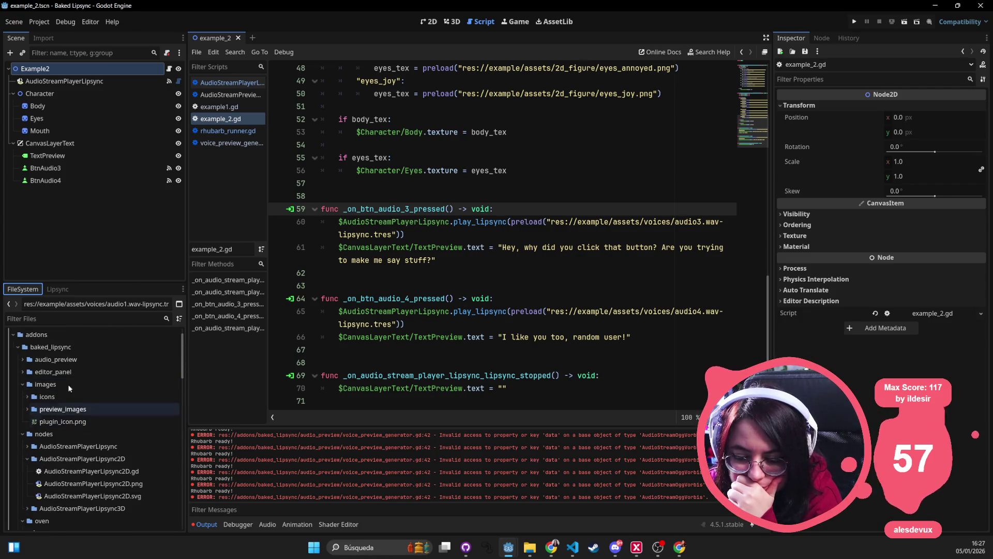
left_click(98, 447)
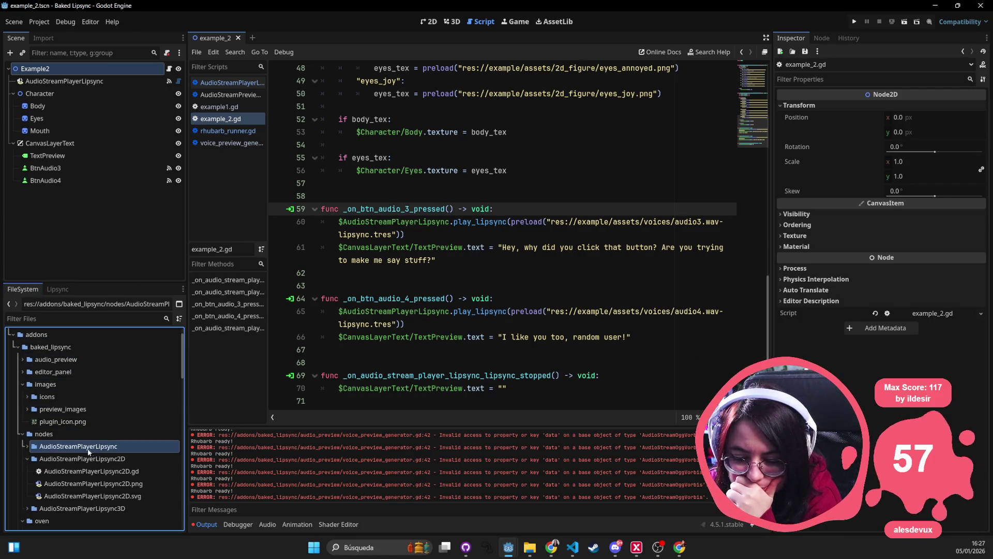
left_click(24, 446)
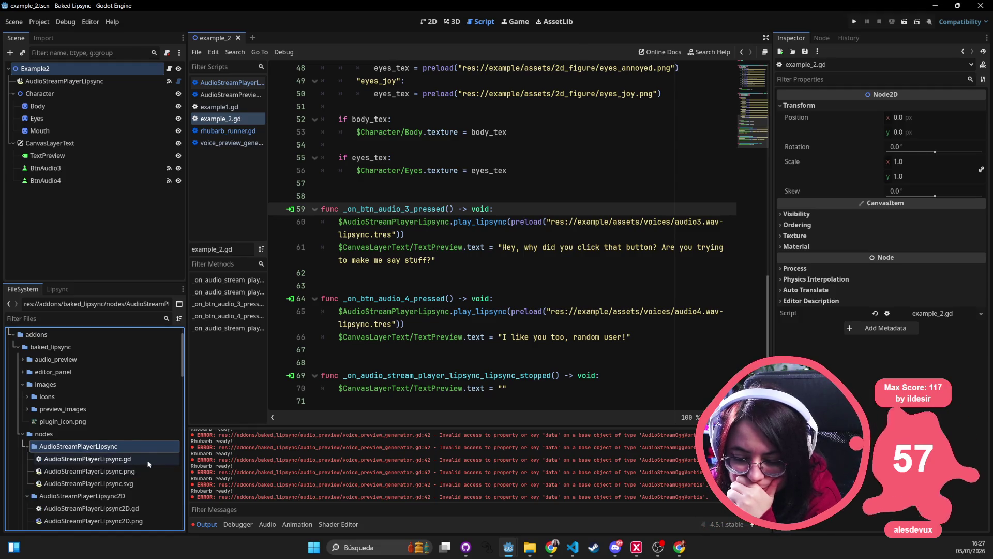
double_click(137, 460)
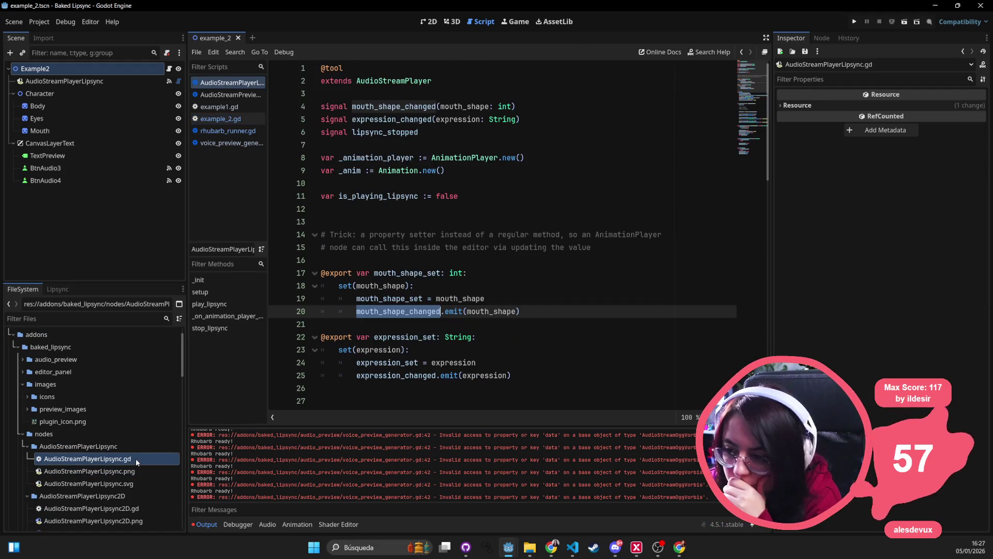
Read its expression_changed and lipsync_stopped signals and _animation_player variable, then open AudioStreamPlayerLipsync2D.gd.
double_click(388, 118)
double_click(379, 133)
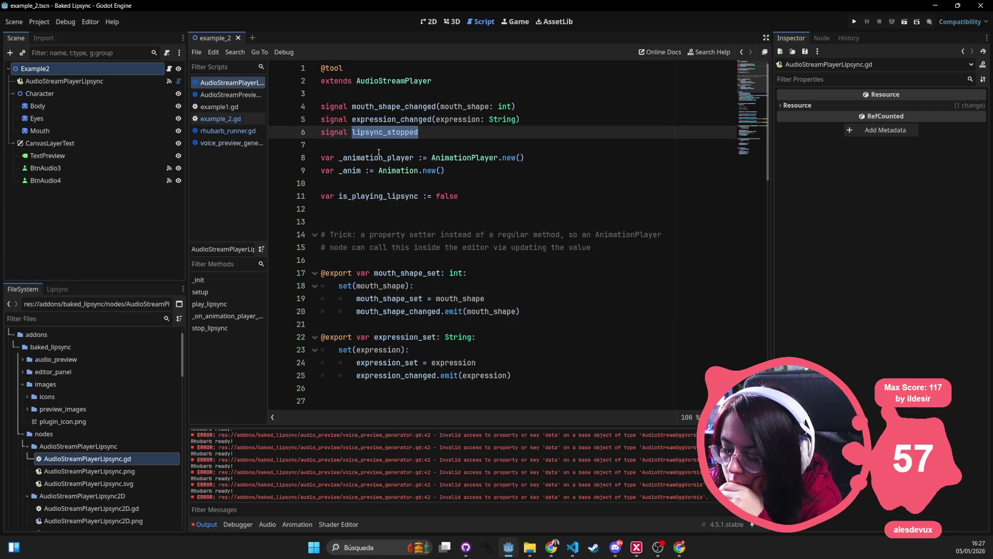
double_click(378, 155)
double_click(464, 158)
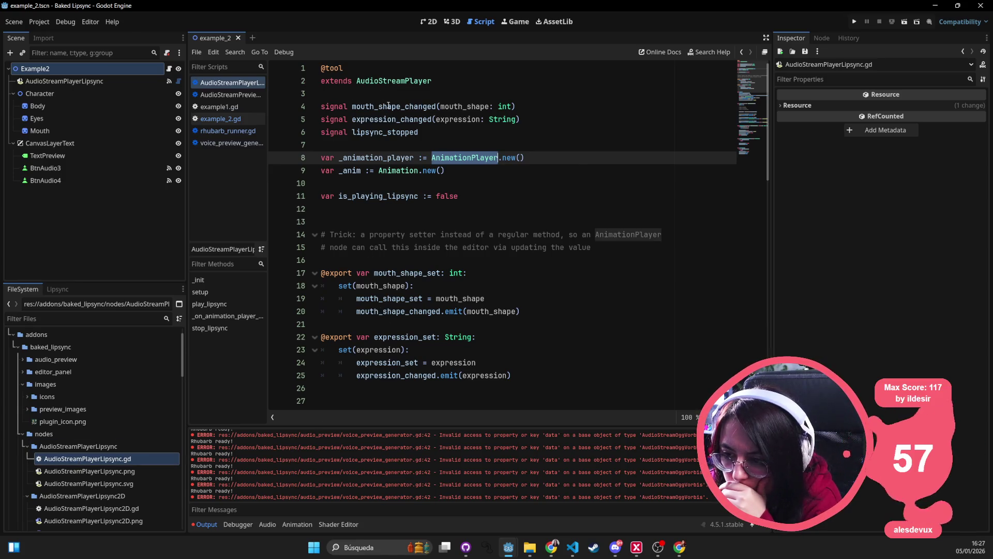
scroll(435, 226, "down", 13)
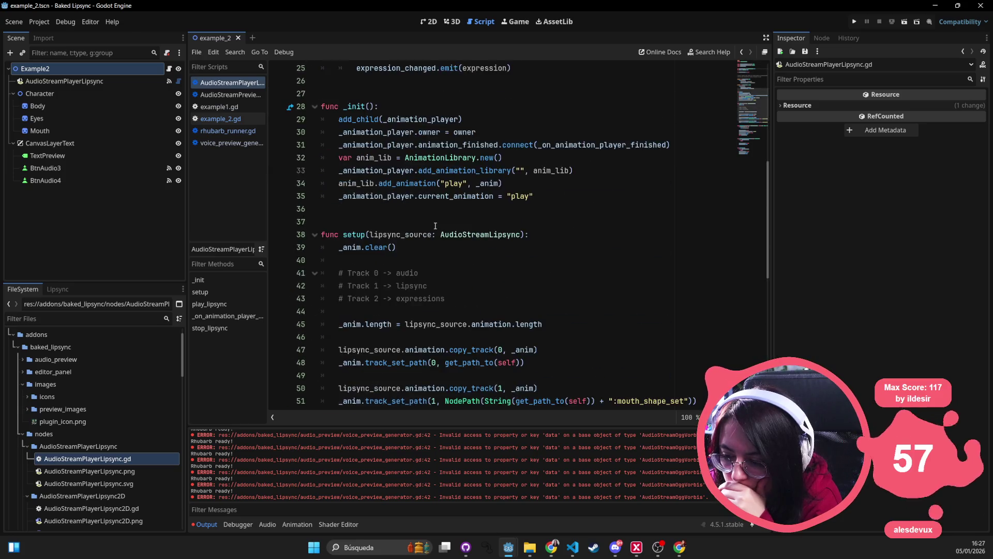
scroll(435, 226, "down", 5)
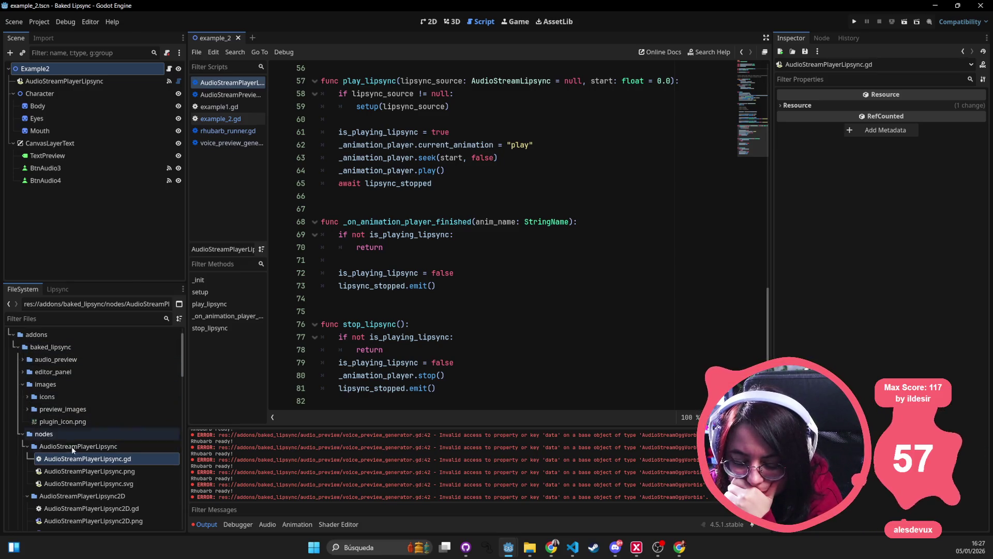
scroll(88, 453, "down", 2)
scroll(94, 454, "down", 2)
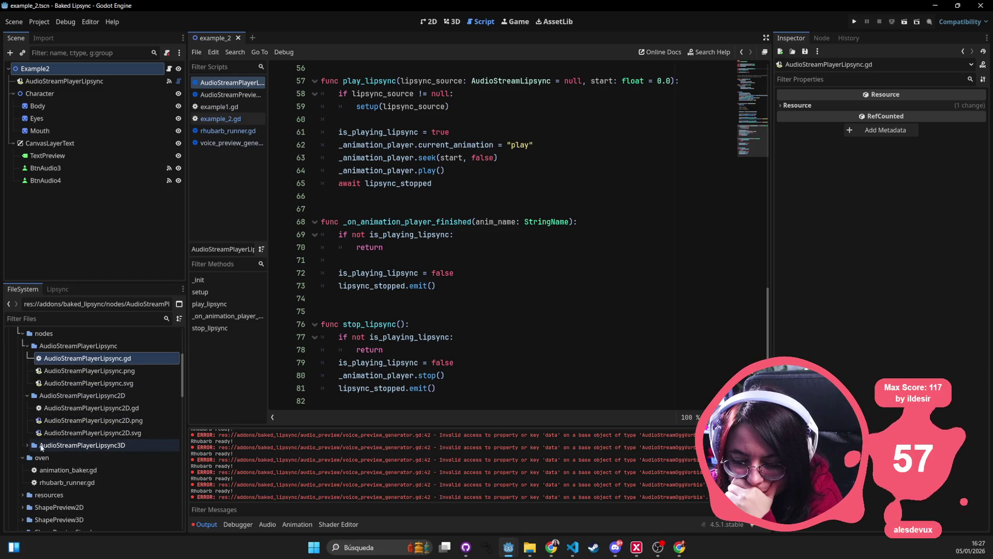
double_click(95, 409)
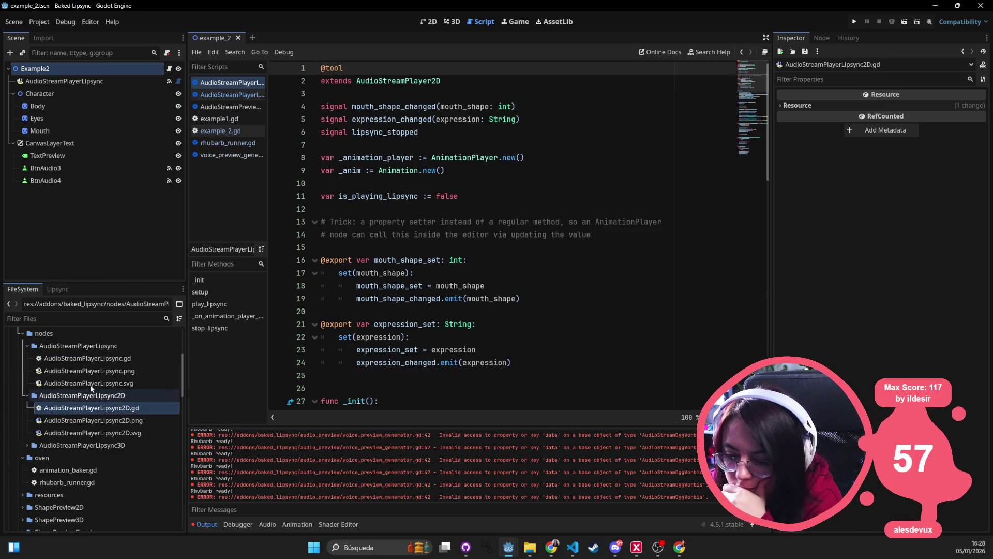
Reopen AudioStreamPlayerLipsync.gd and jump from line 57 to the AudioStreamLipsync class definition.
double_click(92, 362)
scroll(512, 149, "up", 4)
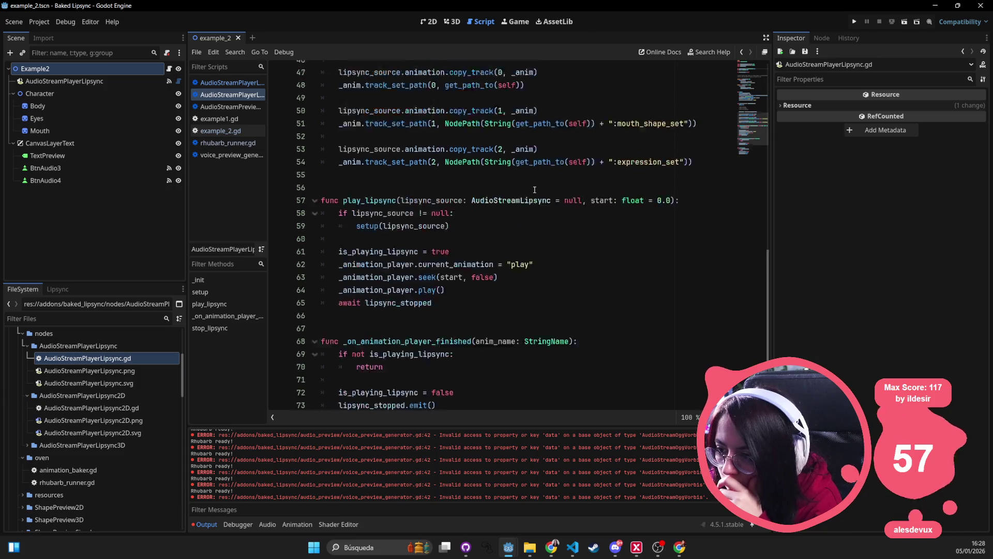
double_click(476, 236)
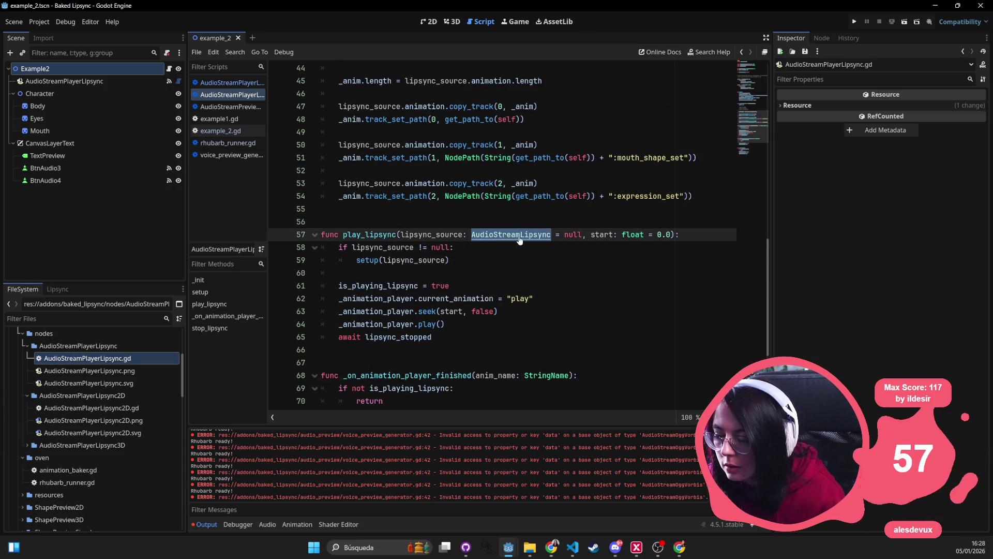
left_click(522, 235, "ctrl")
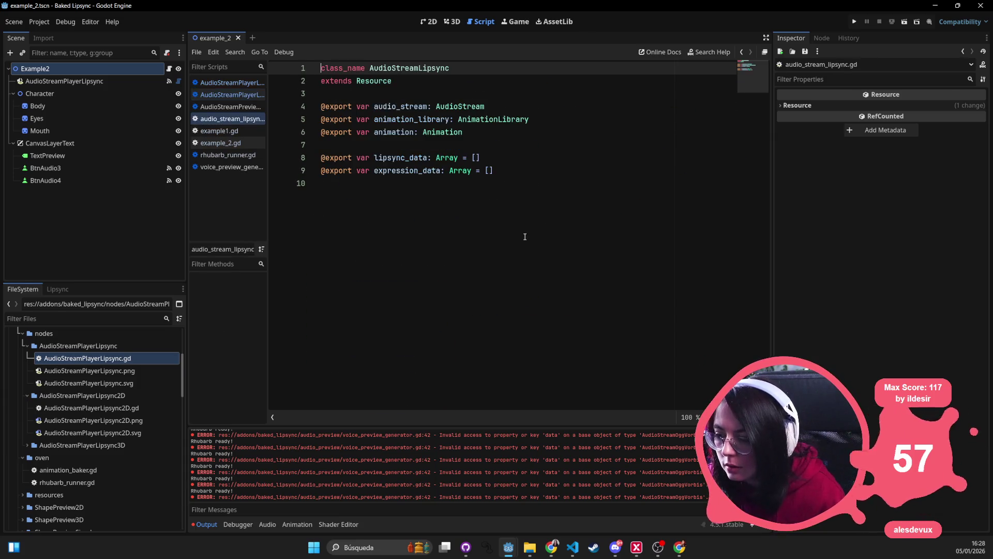
double_click(460, 107)
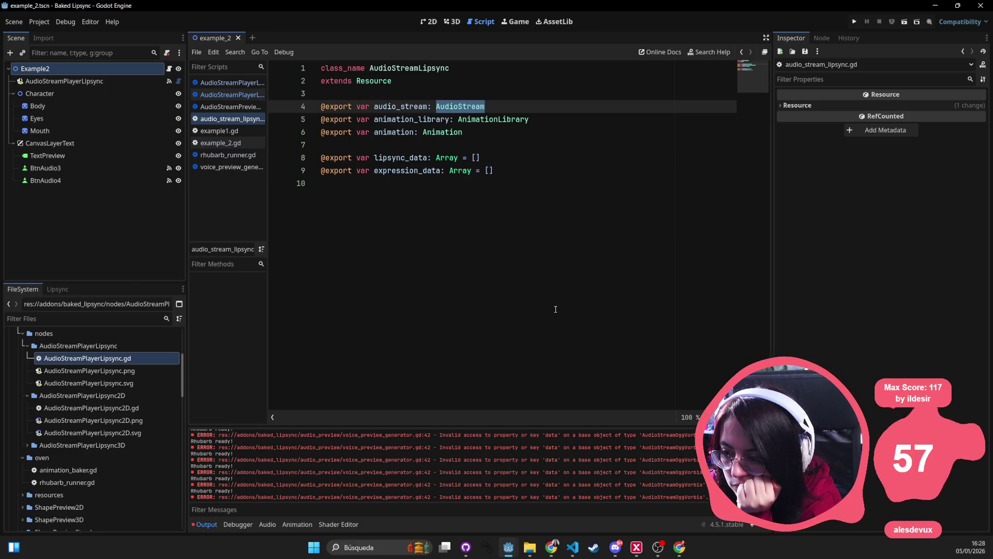
Show the Lipsync audio file tree, glance at the vocals search results and GitHub Desktop, then return to Godot.
left_click(58, 289)
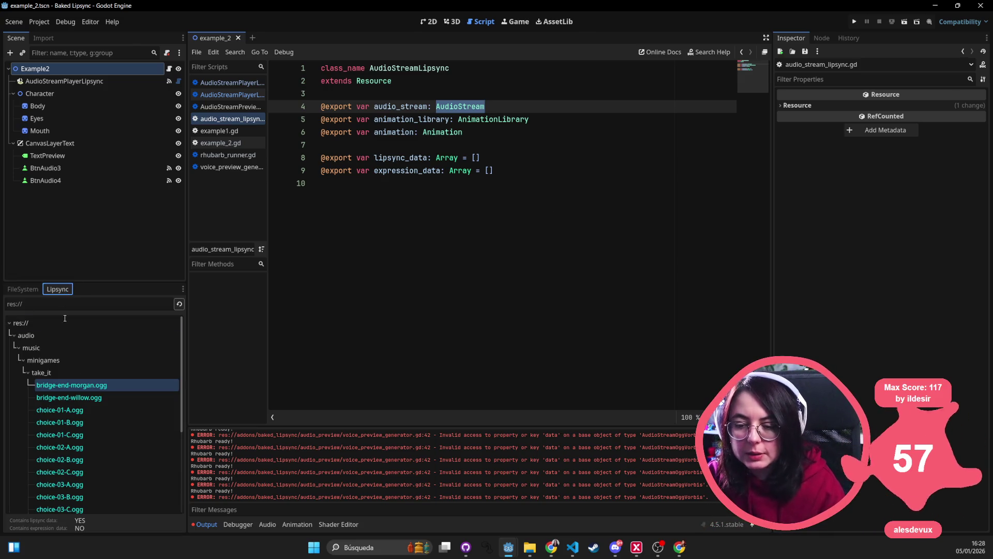
left_click(529, 547)
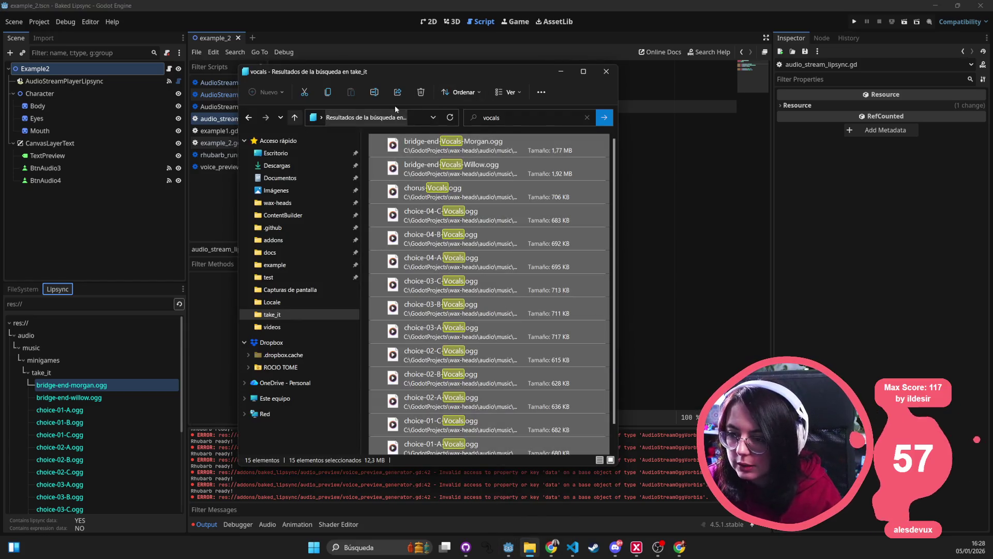
left_click(606, 72)
left_click(486, 546)
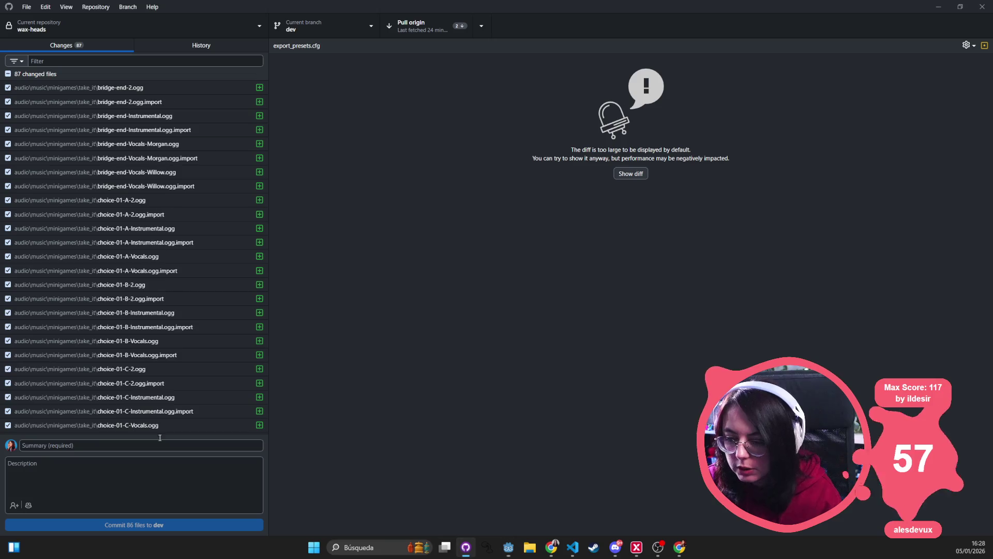
key("alt+Tab")
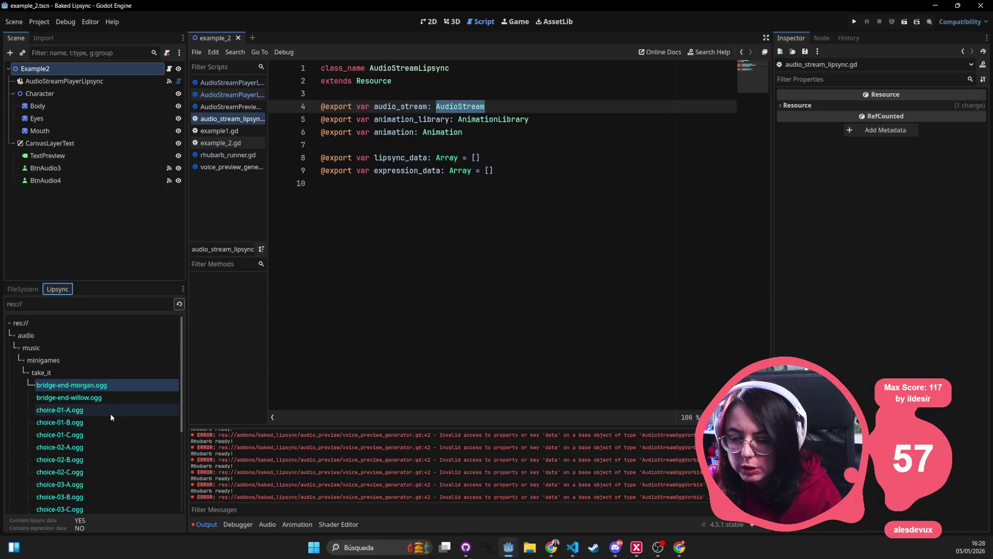
In the 2D view, check AudioStreamPlayerLipsync's Expression Set property, then open Example2's script example_2.gd.
left_click(429, 22)
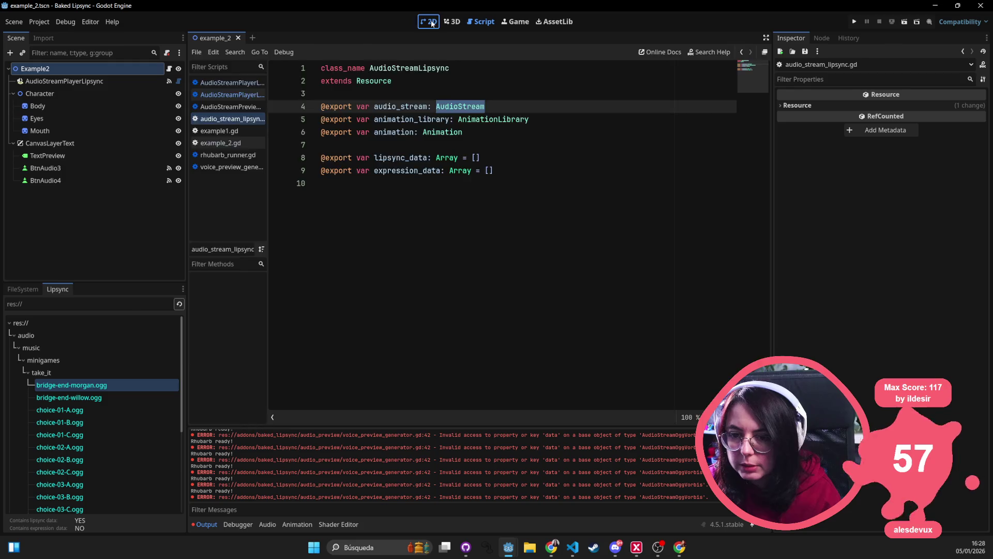
left_click(77, 81)
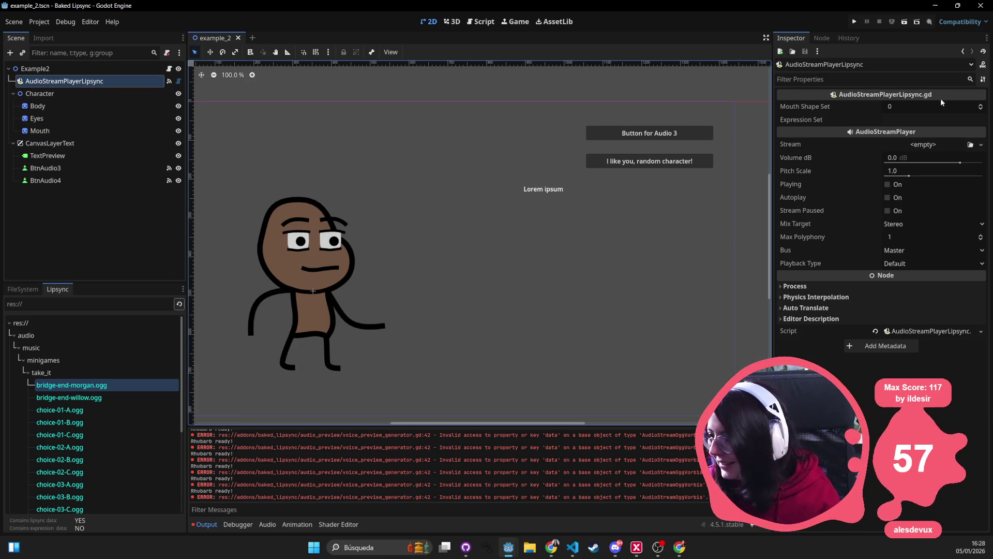
left_click(908, 123)
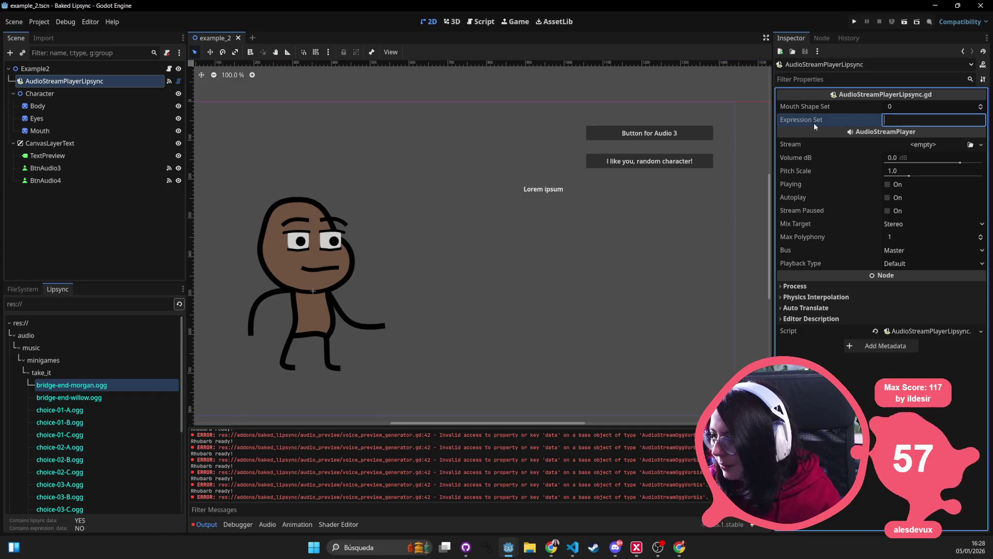
left_click(104, 71)
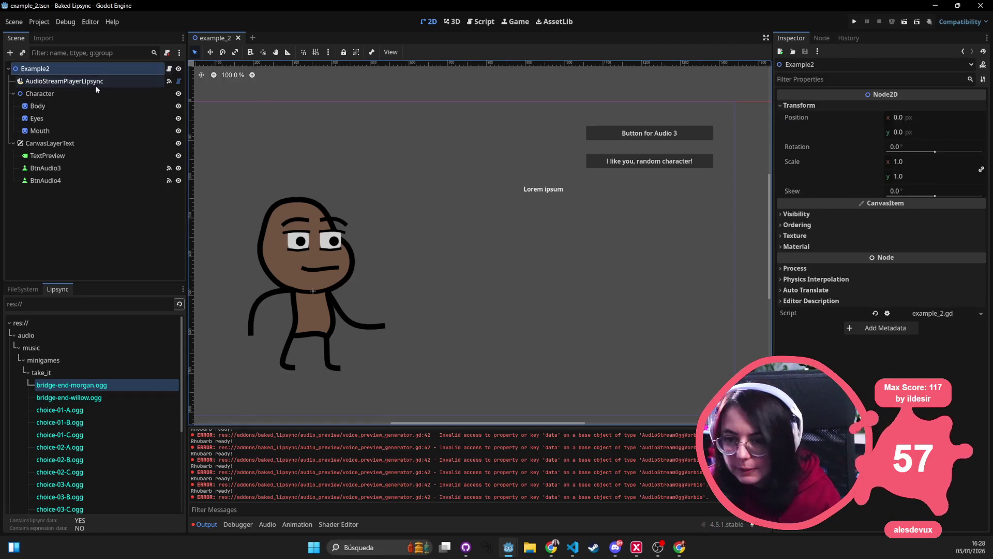
left_click(169, 69)
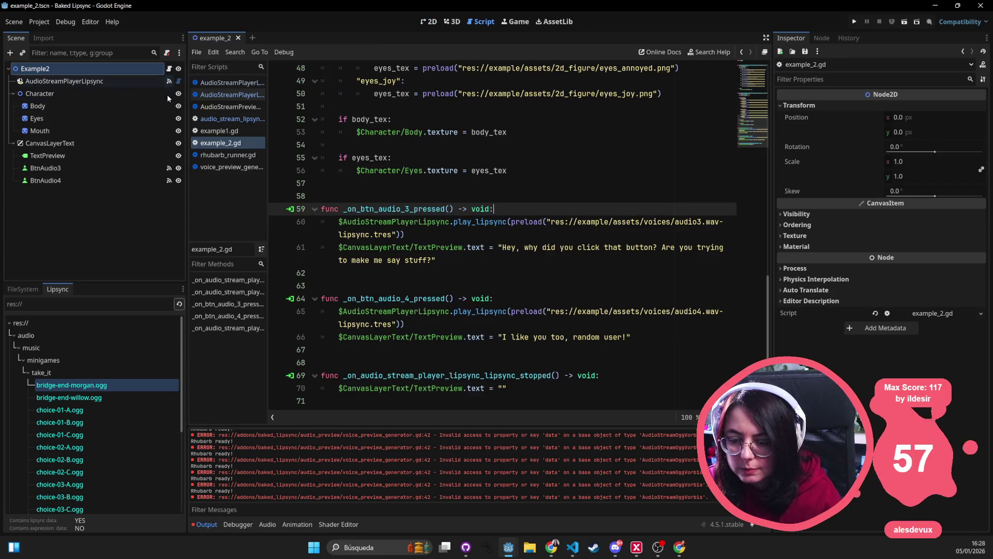
scroll(560, 276, "up", 1)
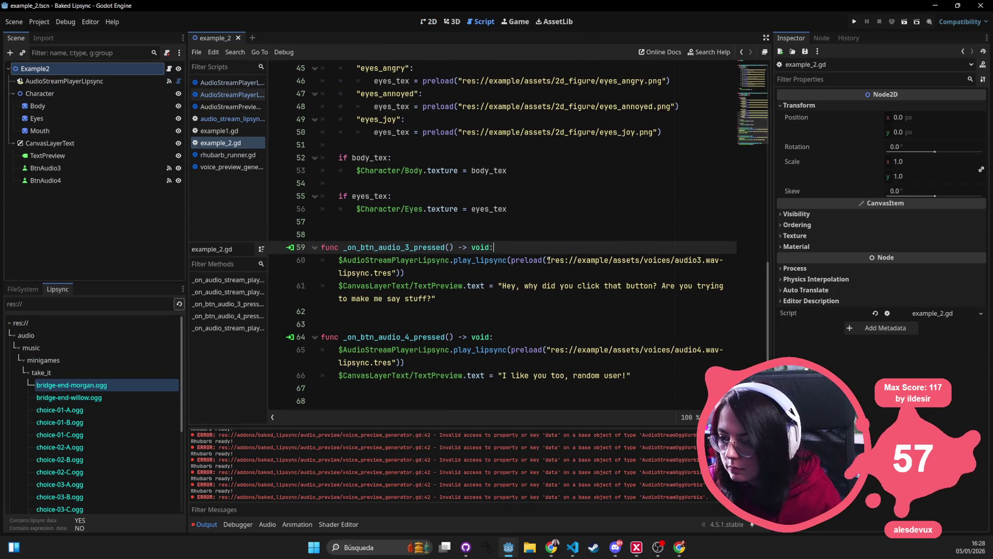
Delete the old audio3 lipsync preload path on line 60 of example_2.gd.
left_click_drag(550, 259, 389, 274)
left_click(392, 272)
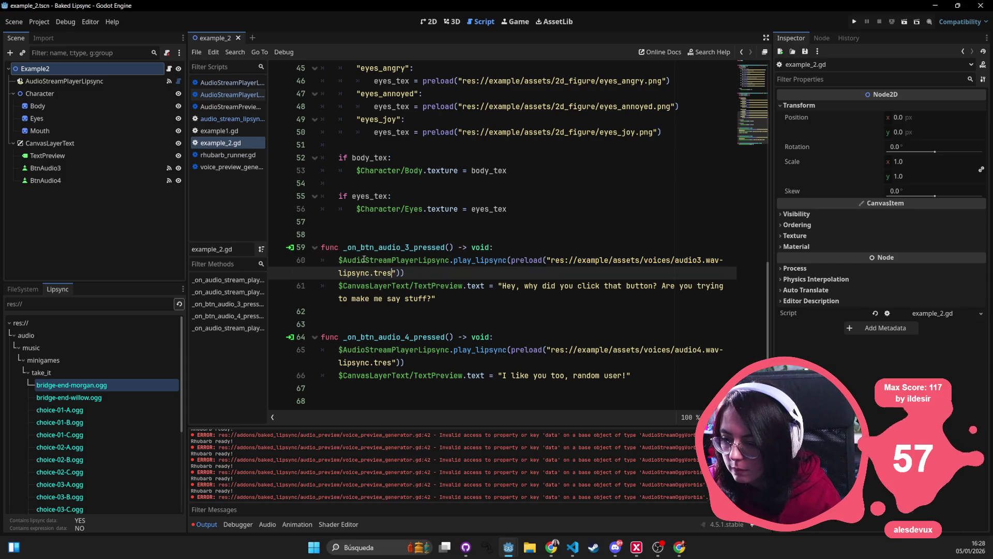
left_click_drag(551, 260, 392, 273)
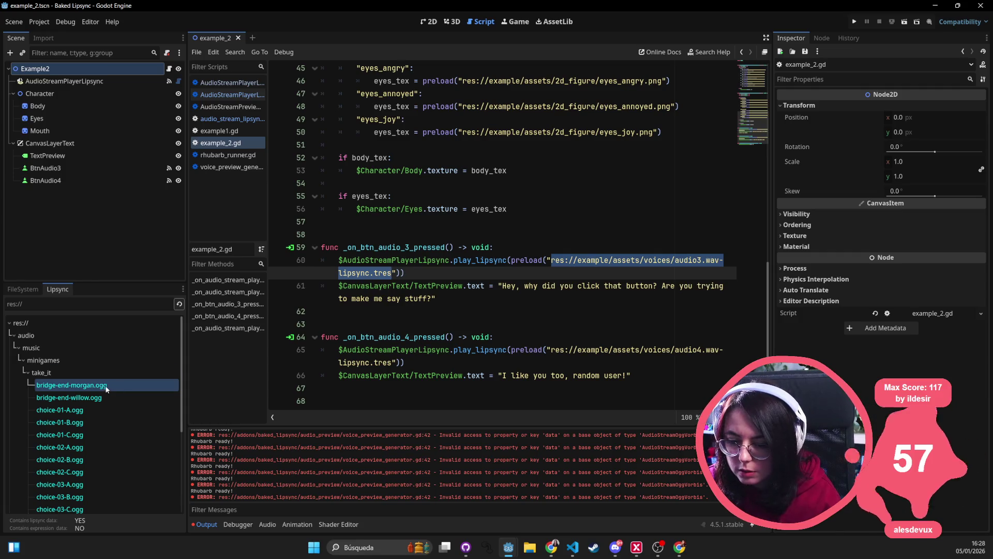
left_click_drag(107, 385, 430, 272)
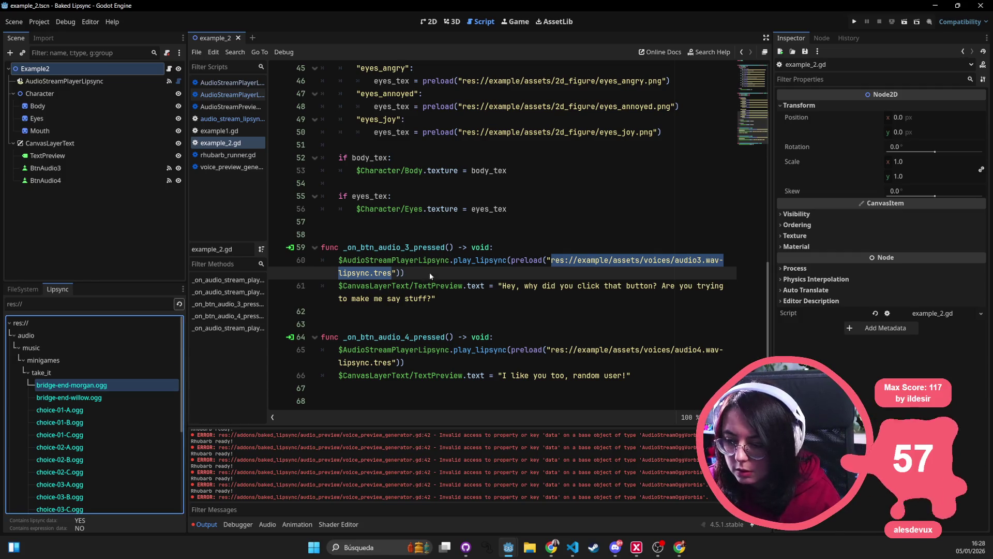
left_click(563, 260)
left_click_drag(551, 260, 394, 272)
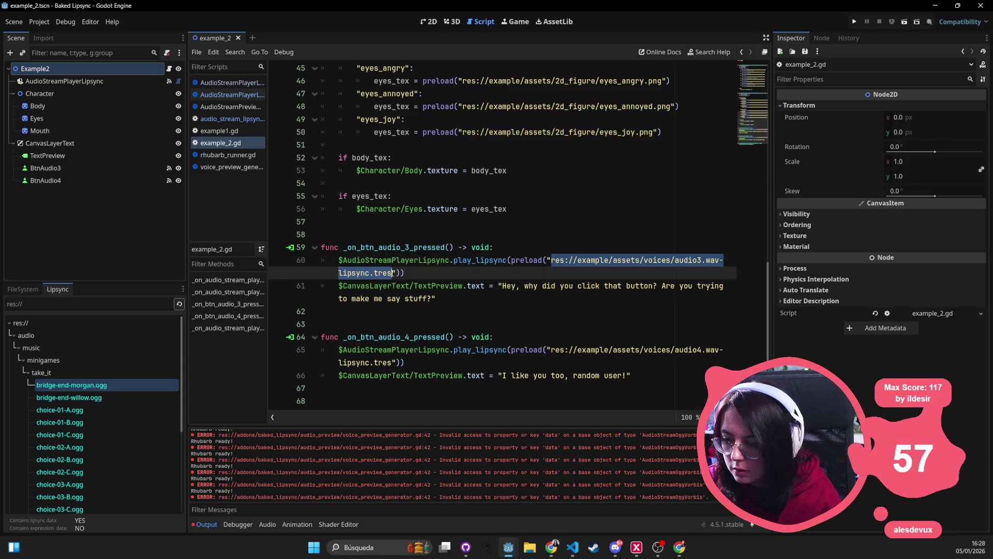
key("BackSpace")
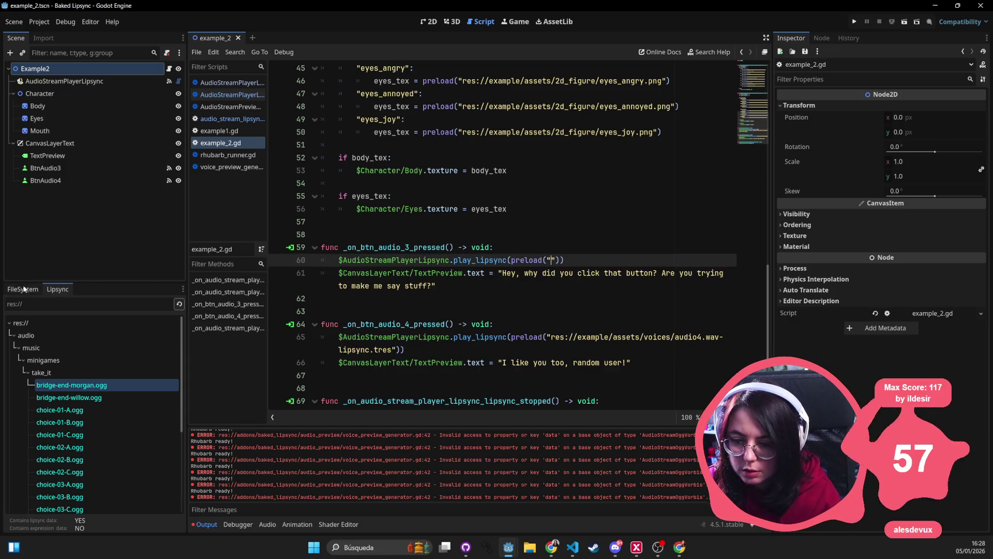
Find bridge-end-morgan.ogg-lipsync.tres in the audio/take_it folder and drag its path into line 60.
left_click(23, 289)
scroll(85, 386, "up", 3)
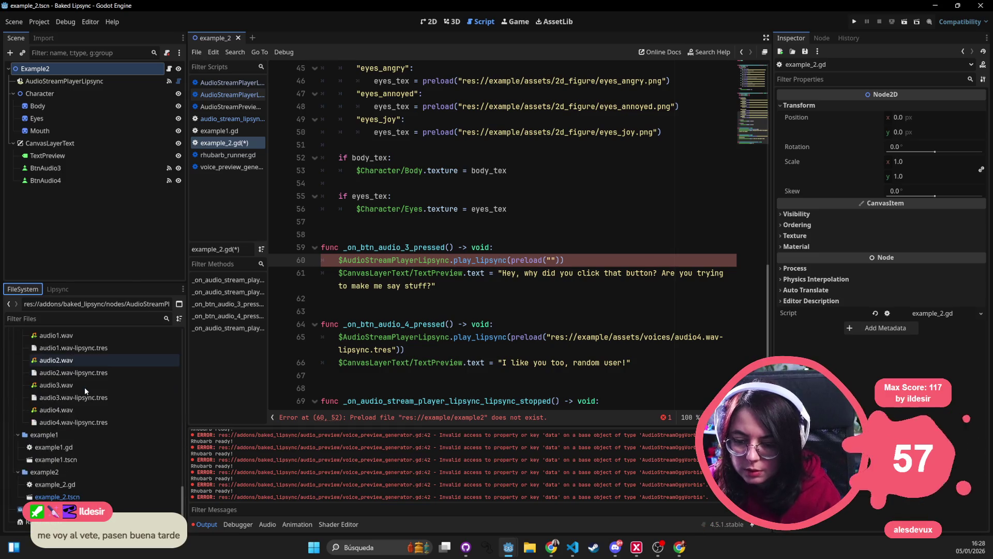
scroll(66, 497, "down", 10)
scroll(66, 498, "down", 5)
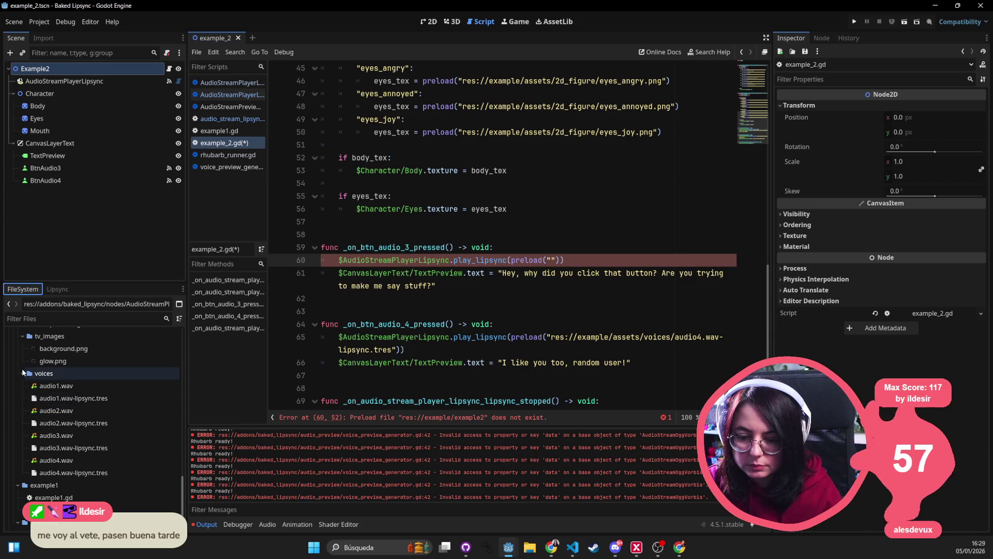
left_click(23, 373)
scroll(45, 486, "up", 15)
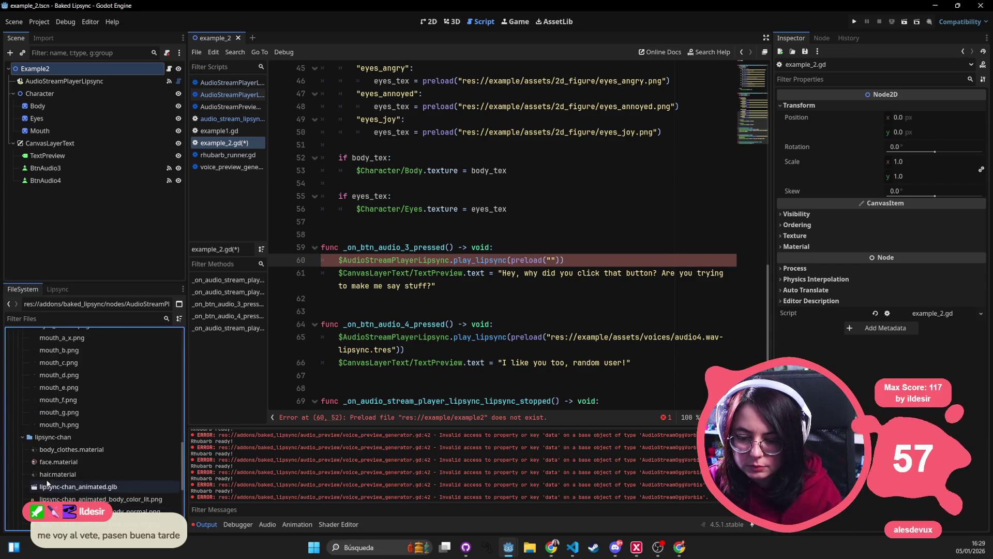
scroll(40, 458, "up", 10)
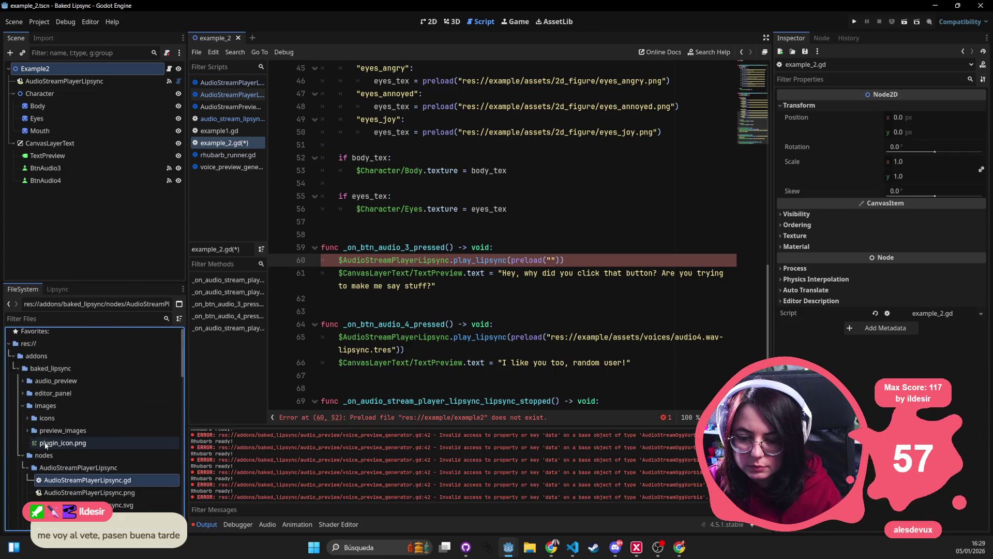
left_click(18, 369)
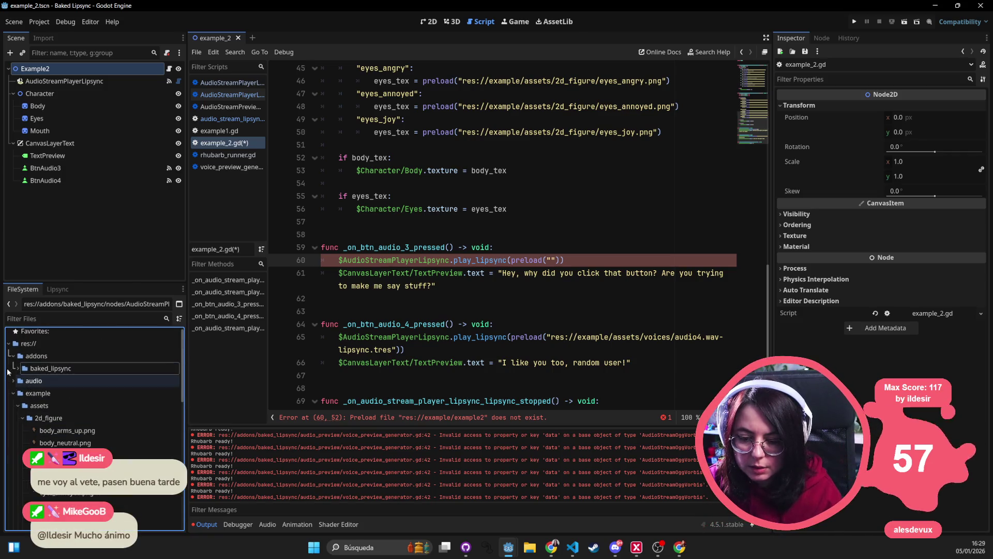
left_click(13, 357)
left_click(13, 368)
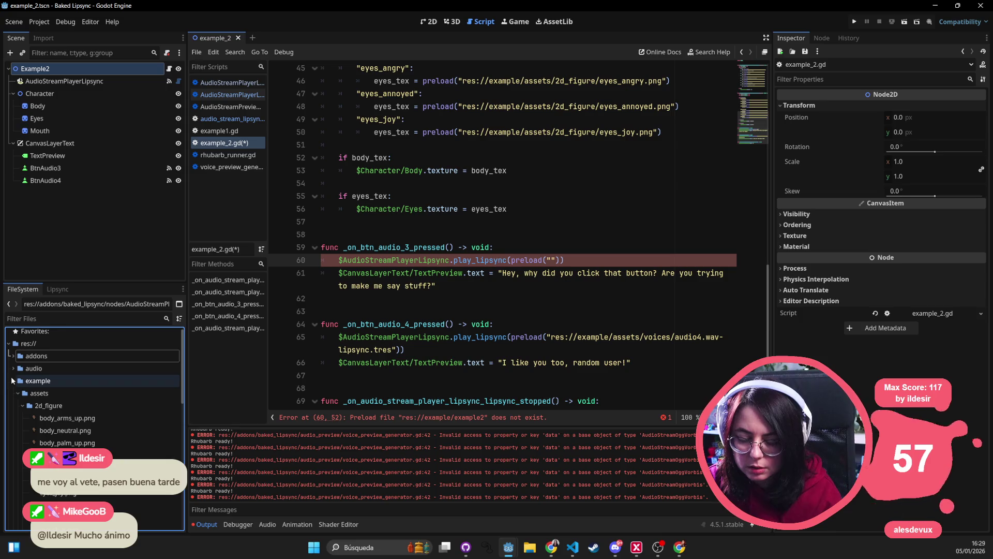
left_click(97, 430)
left_click_drag(104, 432, 515, 296)
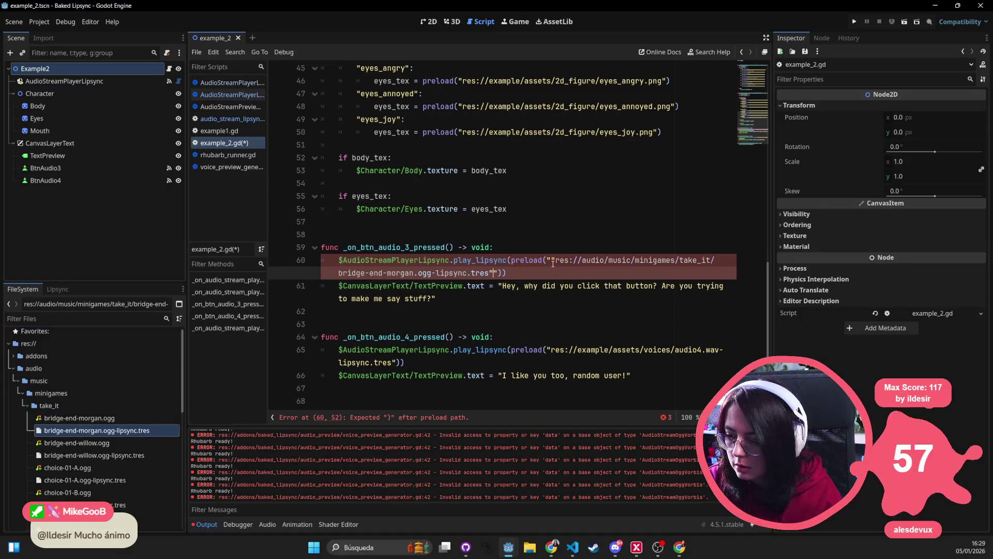
Remove the doubled quotes around the inserted path and save the script.
left_click(554, 259)
key("BackSpace")
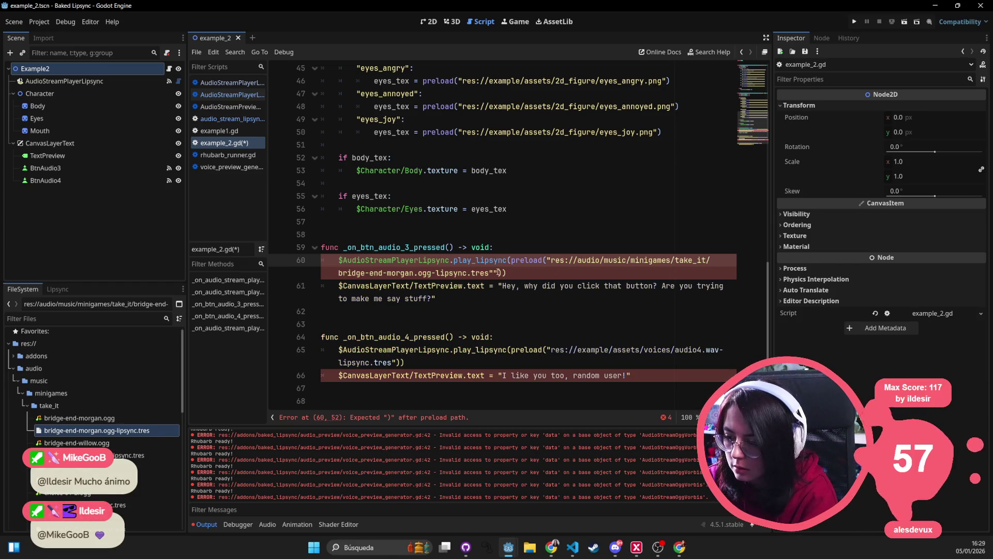
left_click(489, 273)
key("BackSpace")
left_click(362, 221)
key("ctrl+s")
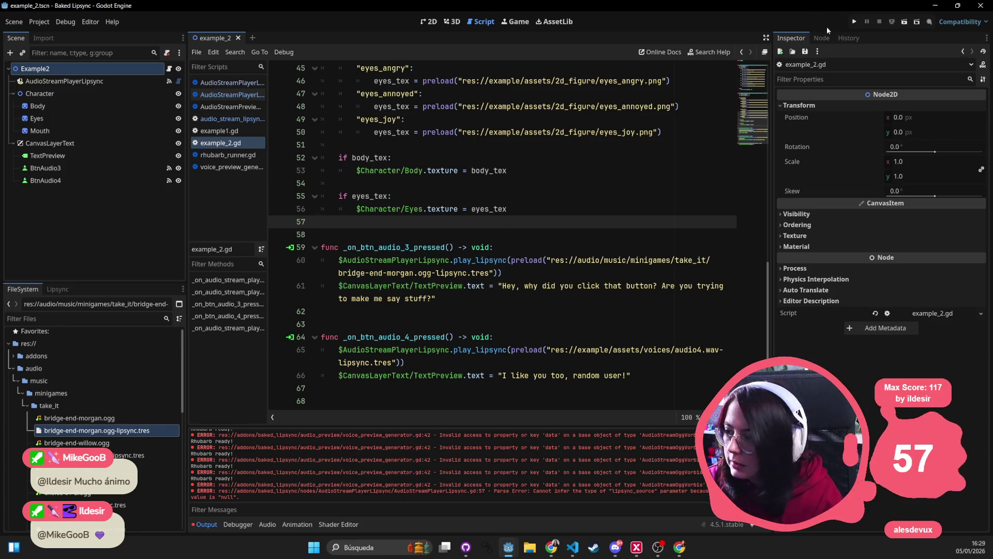
Run the project, then type line 57's lipsync_source parameter as AudioStreamLipsync and save.
left_click(856, 22)
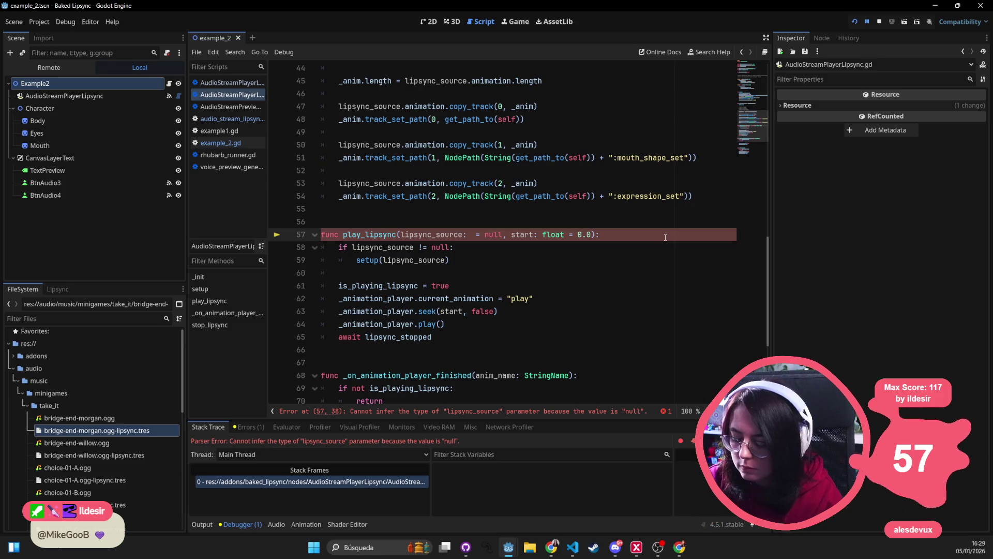
type("L")
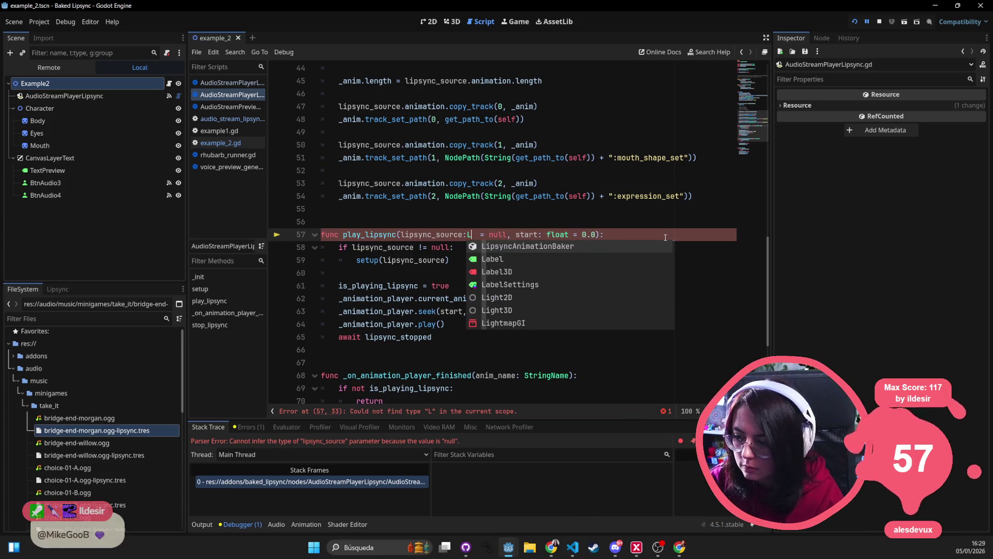
type("ipsync")
key("Down")
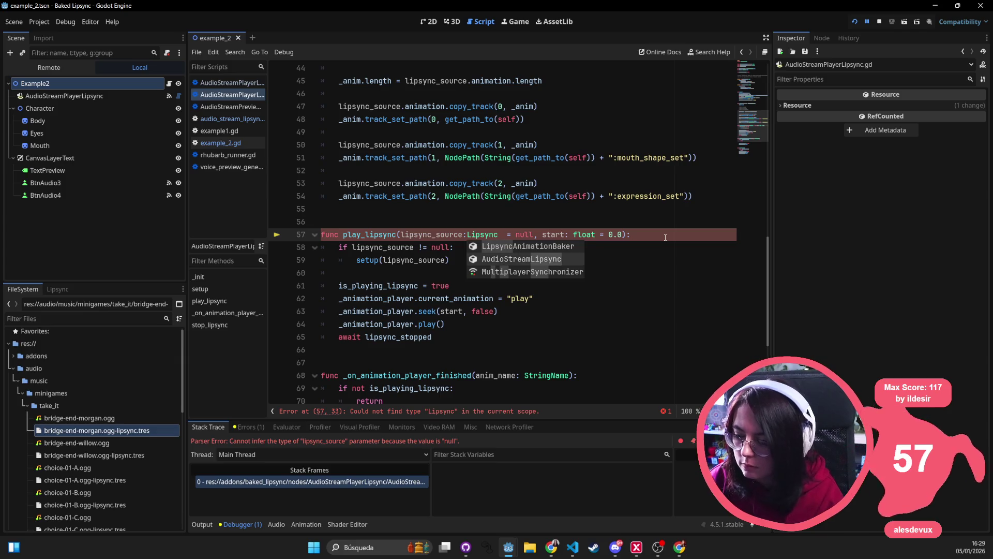
key("Return")
key("ctrl+s")
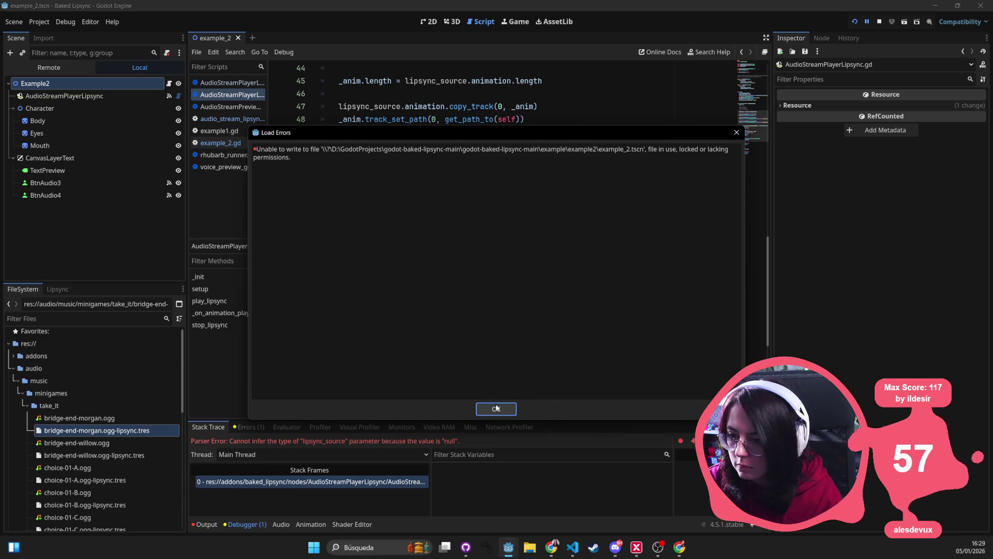
Dismiss the load errors messages, save the script again and stop the running game.
left_click(496, 408)
left_click(511, 183)
key("ctrl+s")
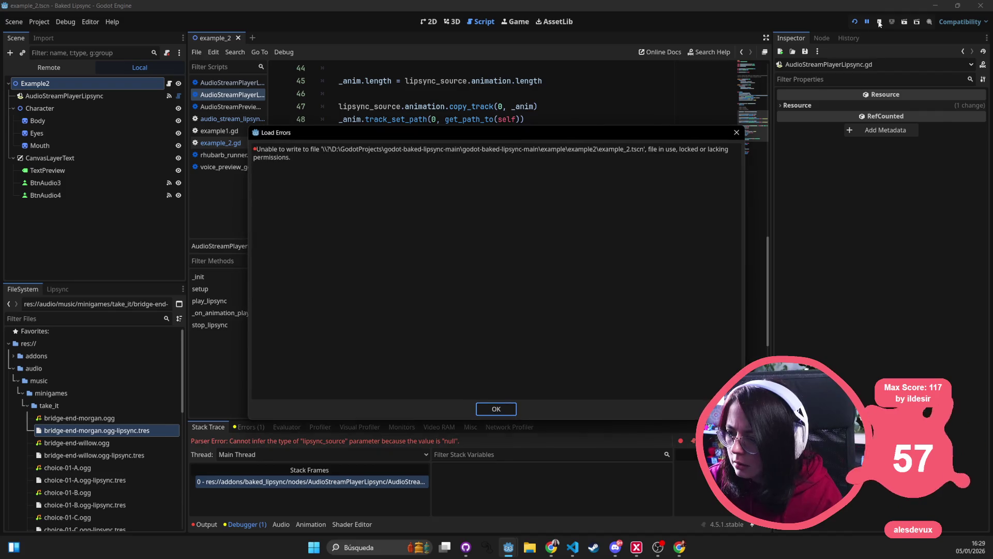
left_click(736, 133)
left_click(880, 22)
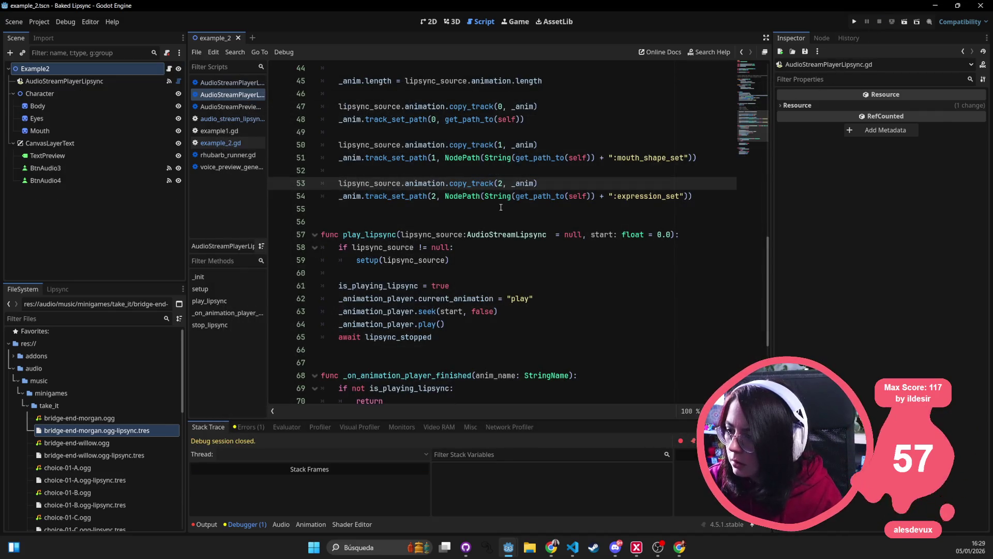
Run the example, play the Audio 3 line, and close the game window.
left_click(855, 22)
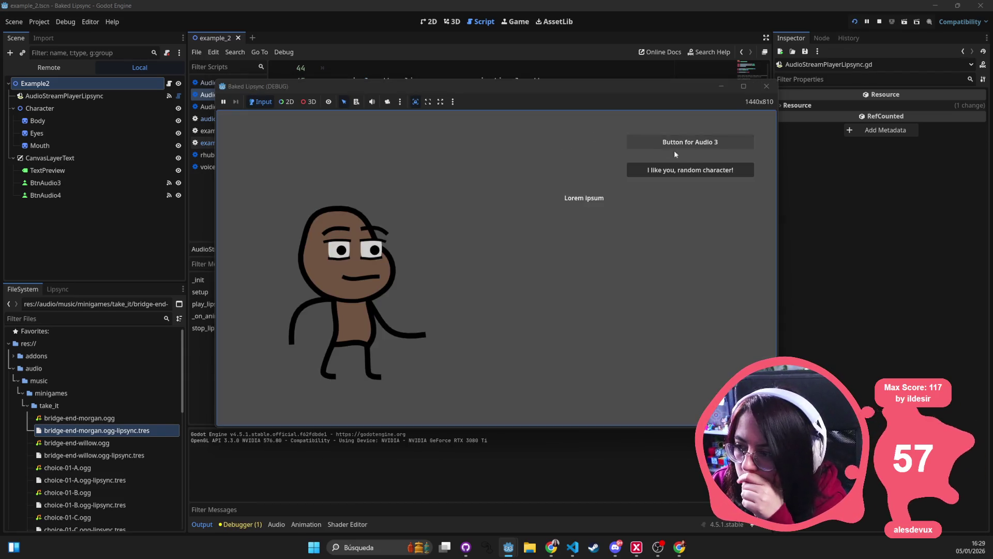
left_click(706, 142)
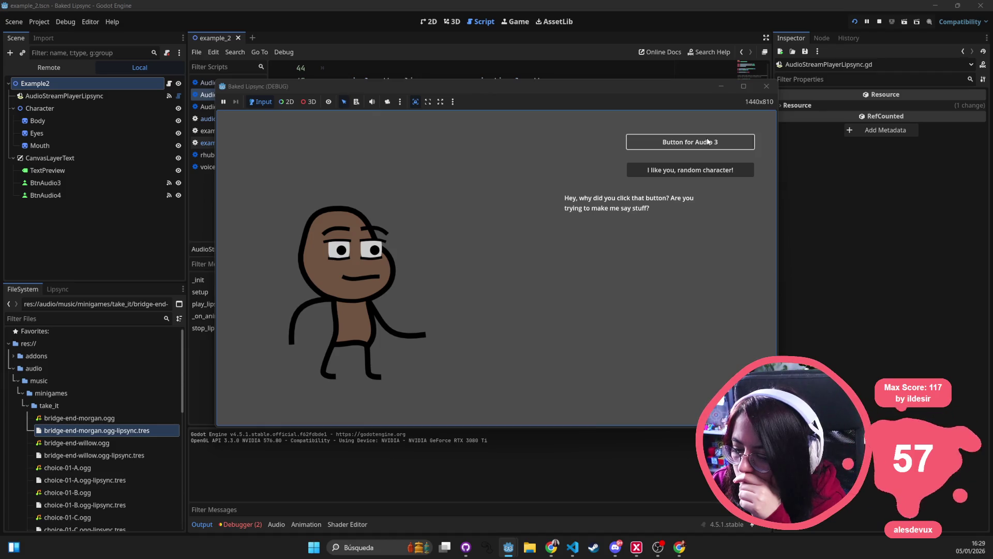
left_click(766, 86)
List the debugger errors and expand the _update_caches error about the empty expression_set track.
left_click(239, 524)
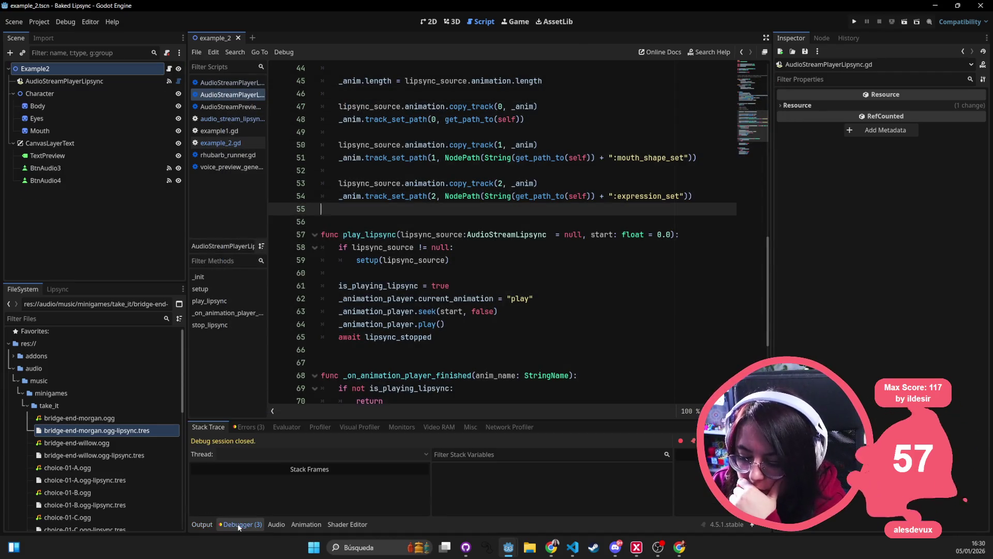
left_click(251, 426)
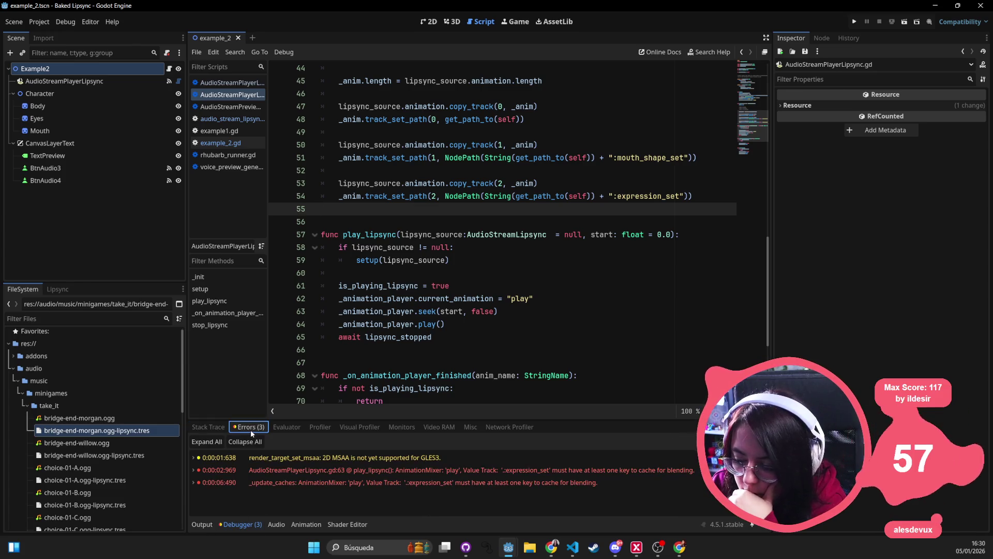
left_click(371, 483)
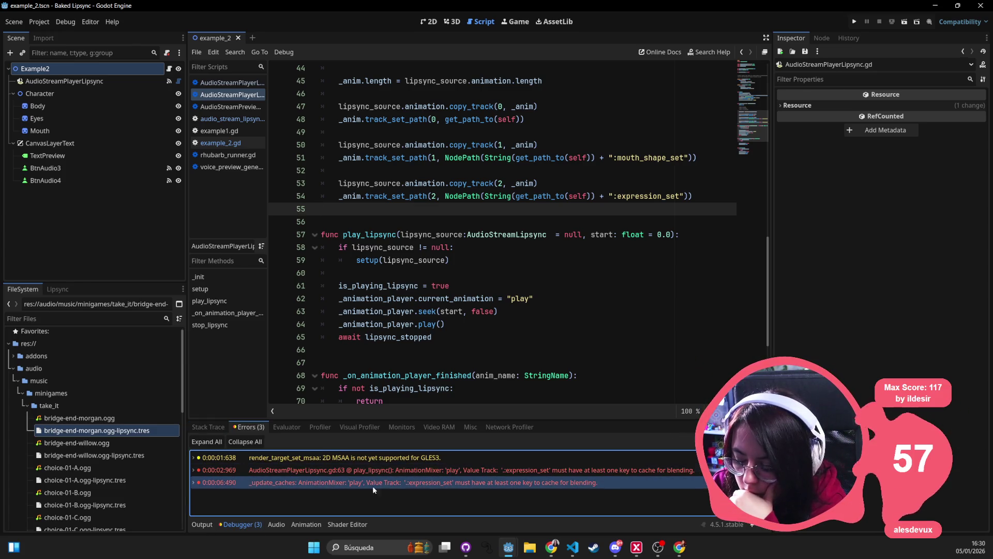
mouse_move(426, 484)
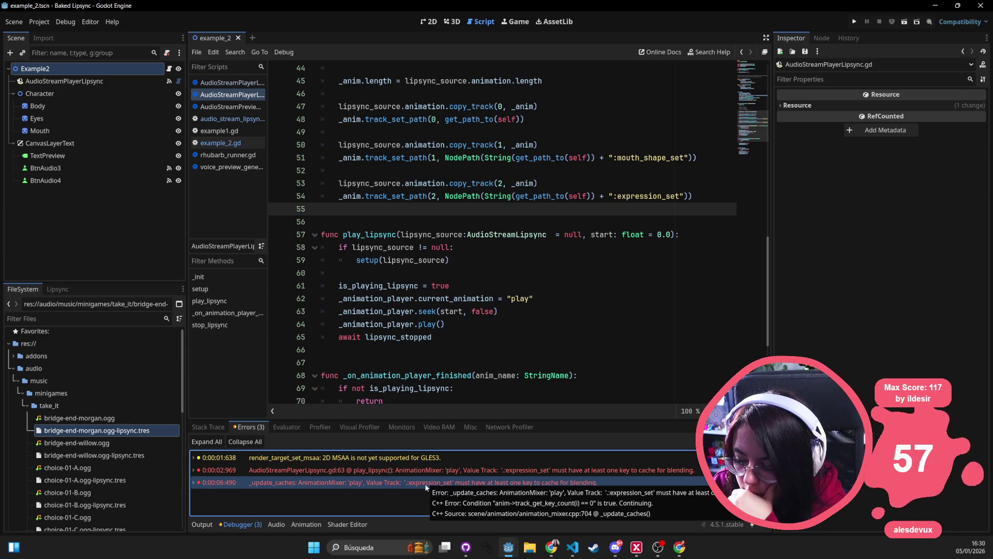
double_click(384, 487)
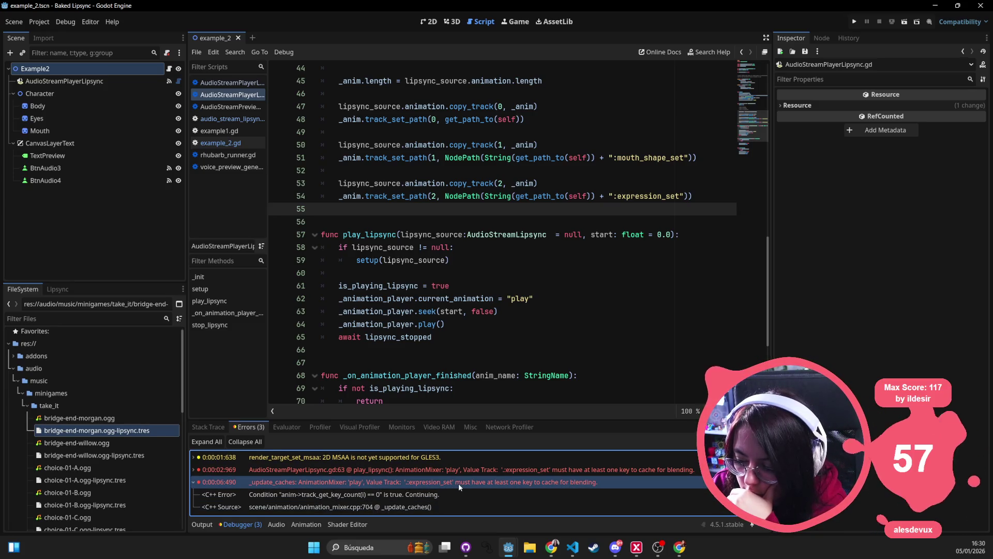
mouse_move(459, 484)
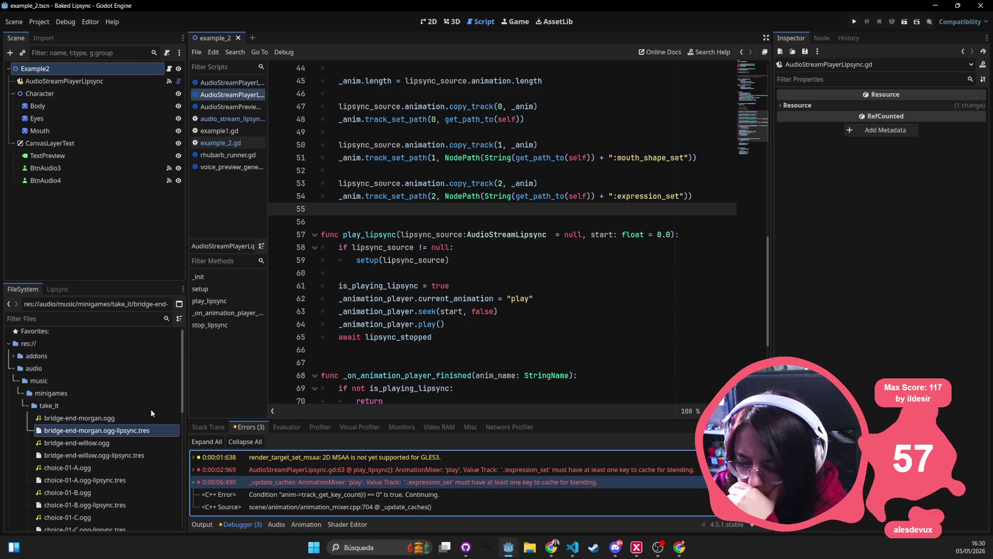
left_click(126, 420)
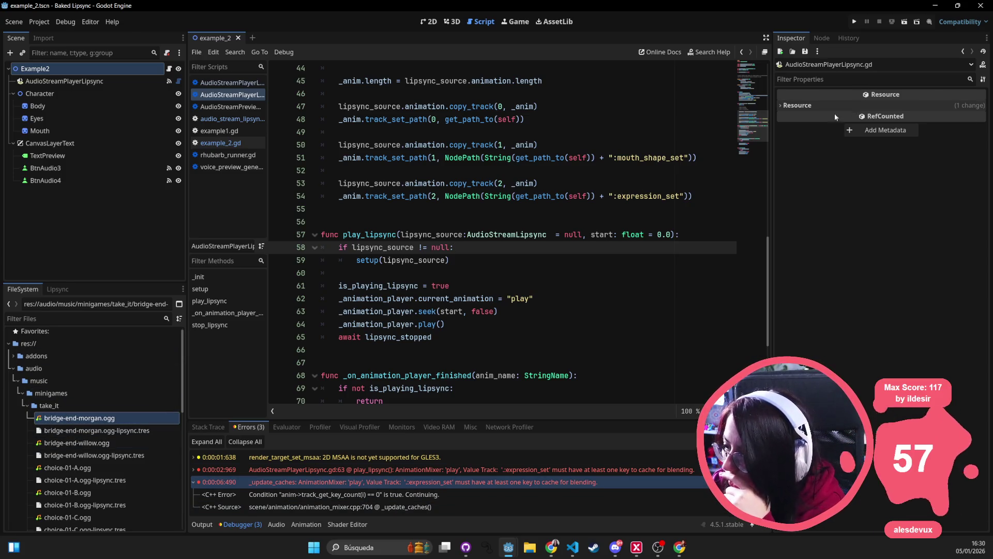
Add one element to bridge-end-morgan.ogg-lipsync.tres's Expression Data array in the Inspector.
left_click(89, 430)
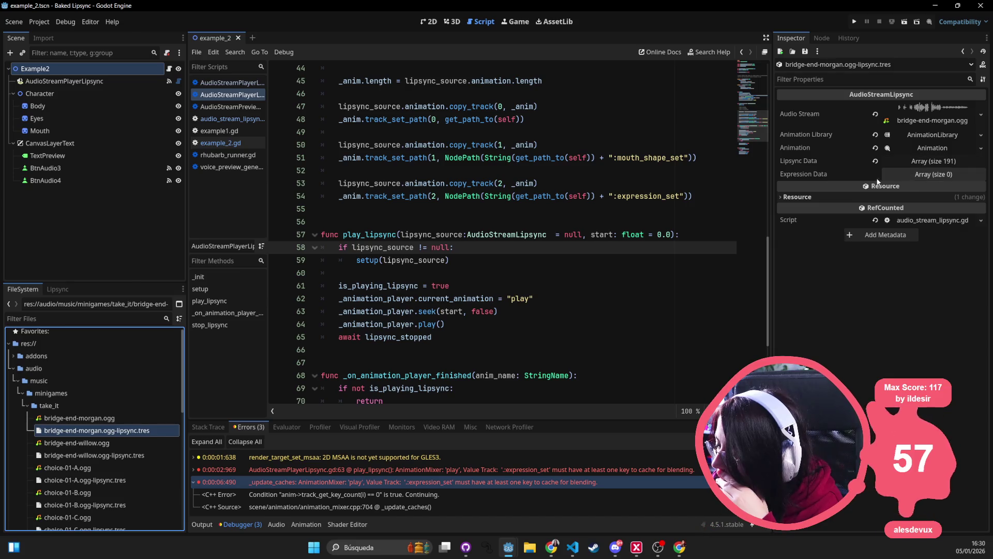
left_click(935, 174)
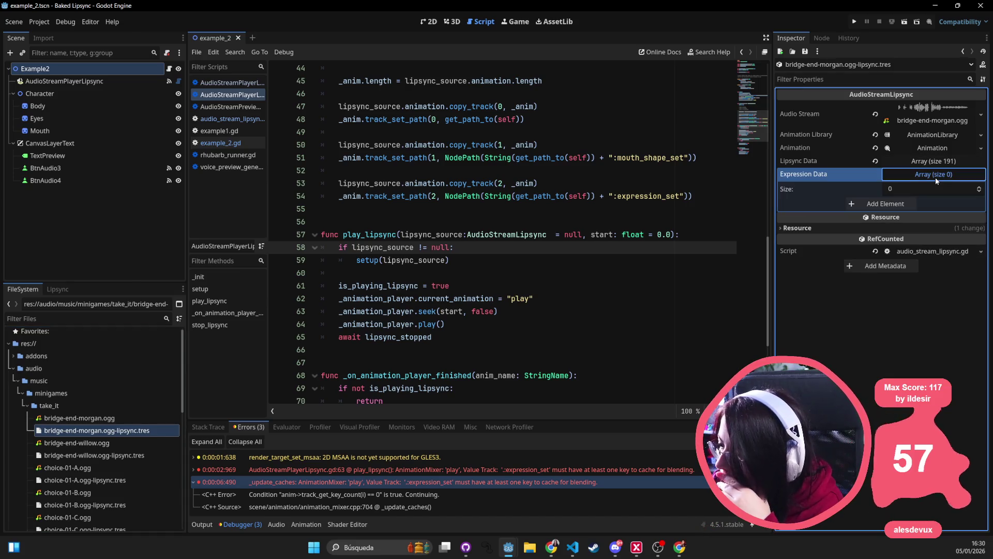
left_click(904, 197)
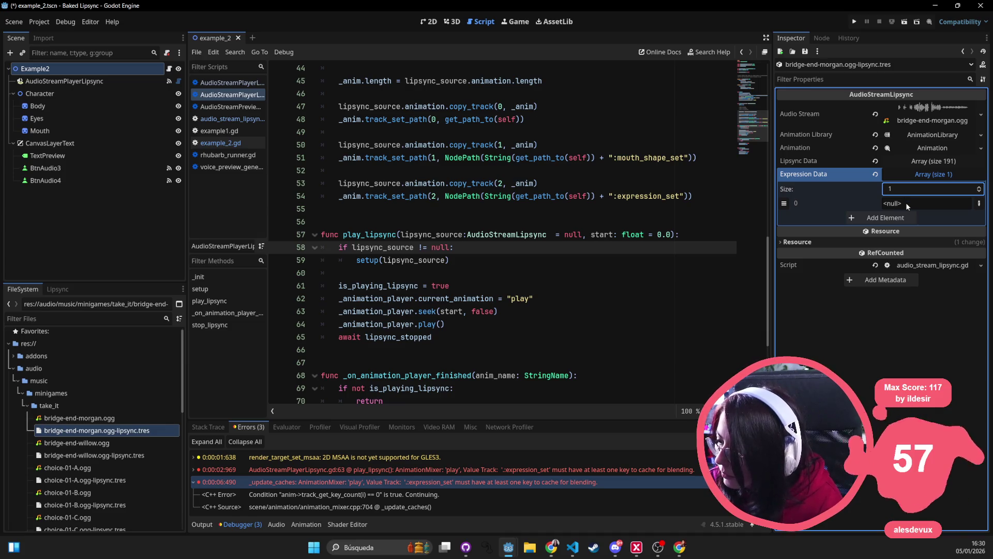
left_click(979, 203)
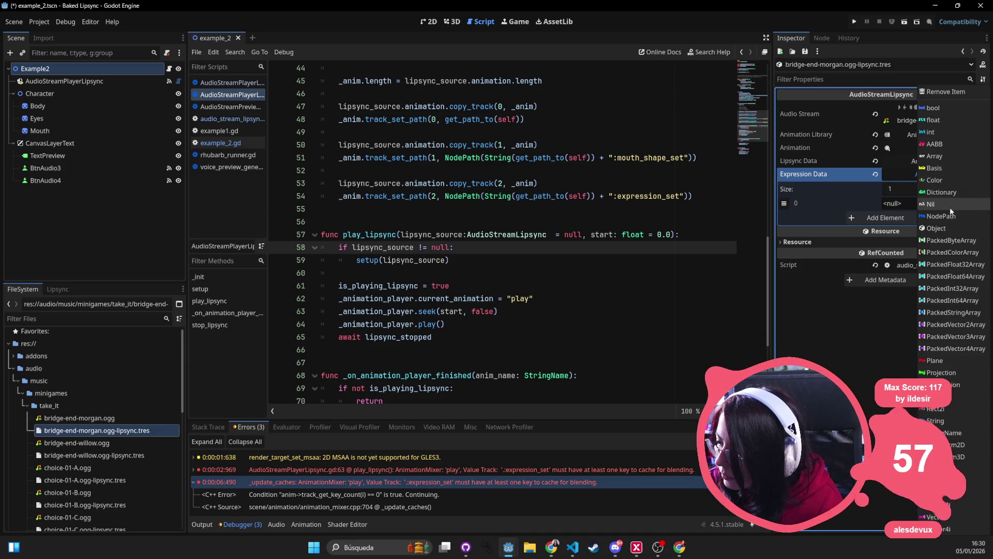
key("Escape")
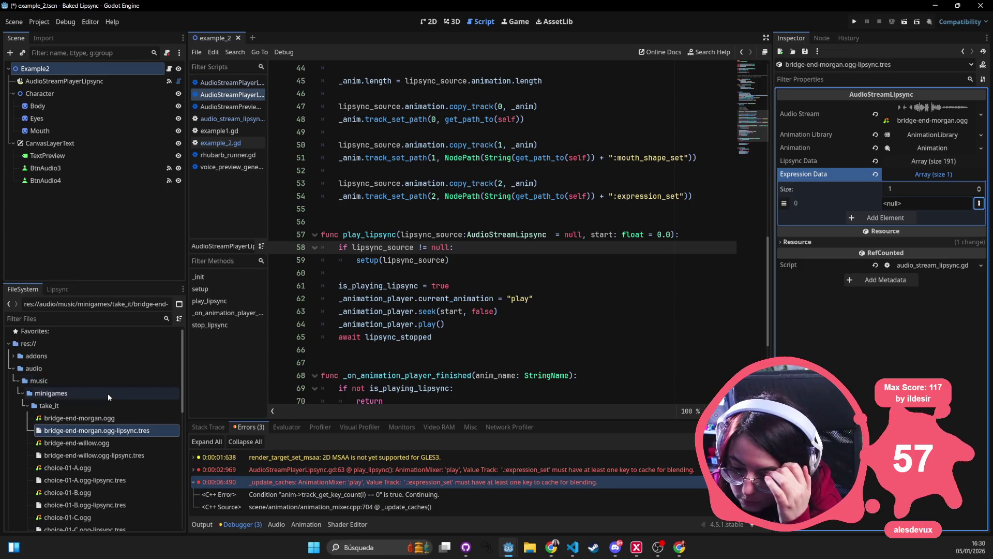
scroll(103, 401, "down", 5)
scroll(102, 409, "down", 3)
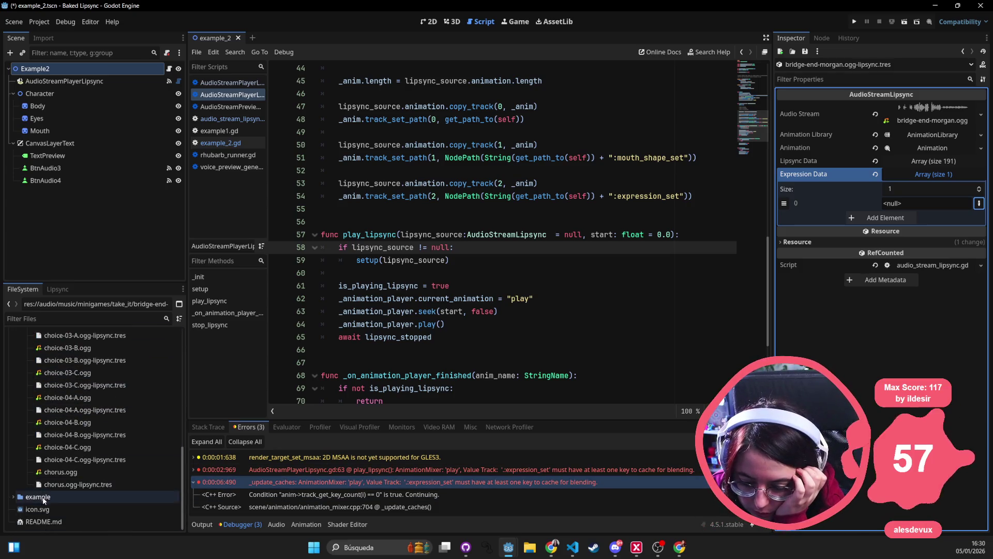
scroll(52, 486, "down", 8)
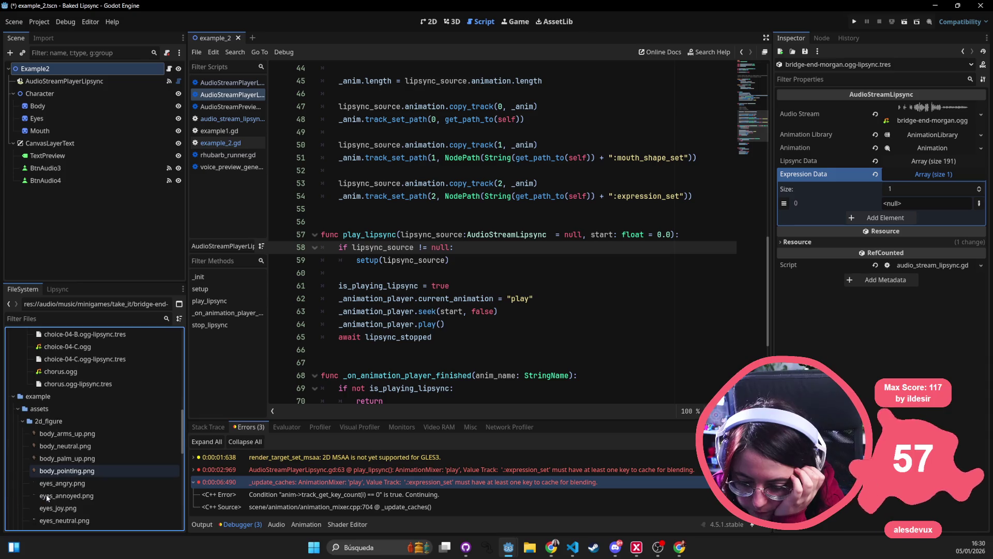
scroll(69, 440, "down", 8)
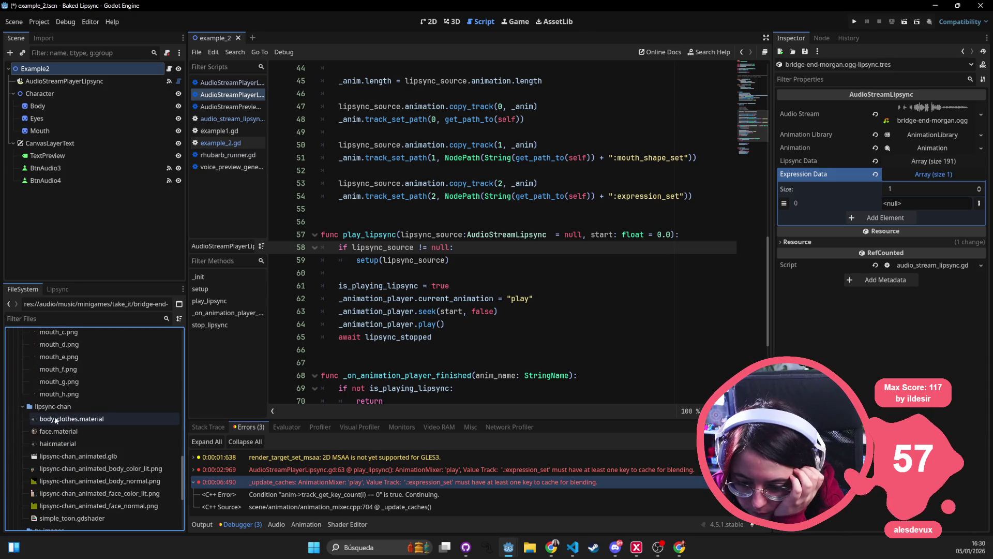
scroll(68, 482, "down", 4)
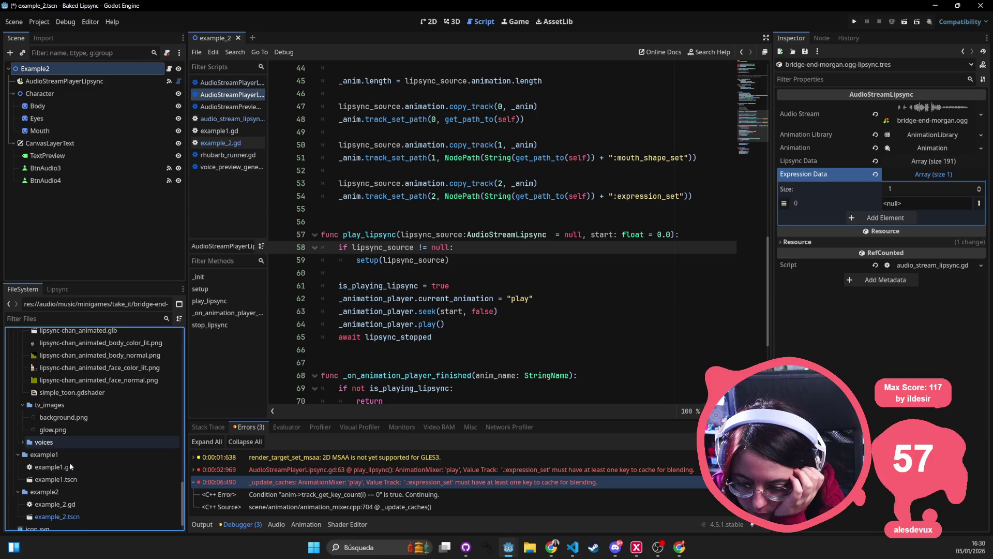
scroll(74, 472, "down", 2)
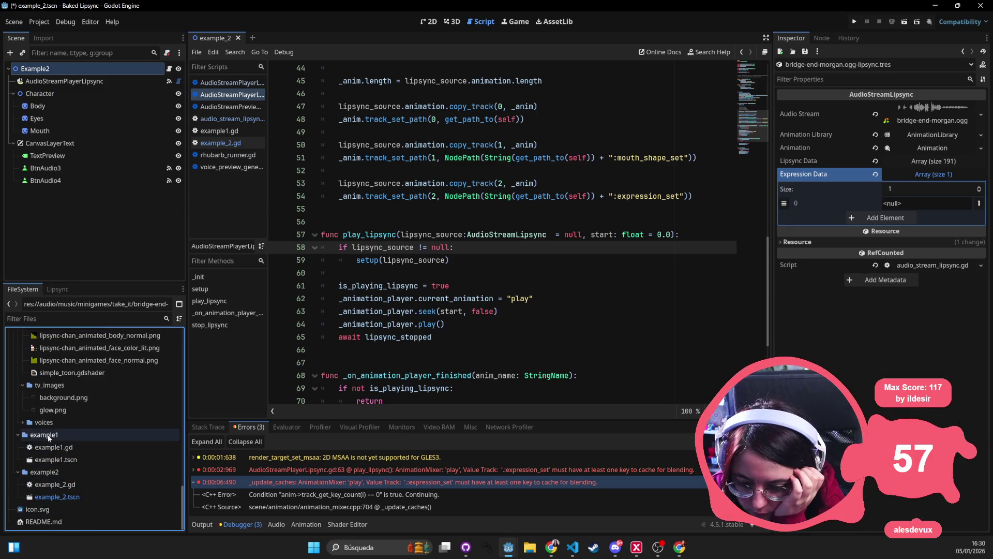
Inspect audio1.wav-lipsync.tres's Expression Data, whose first entry has the name neutral.
left_click(22, 427)
left_click(73, 447)
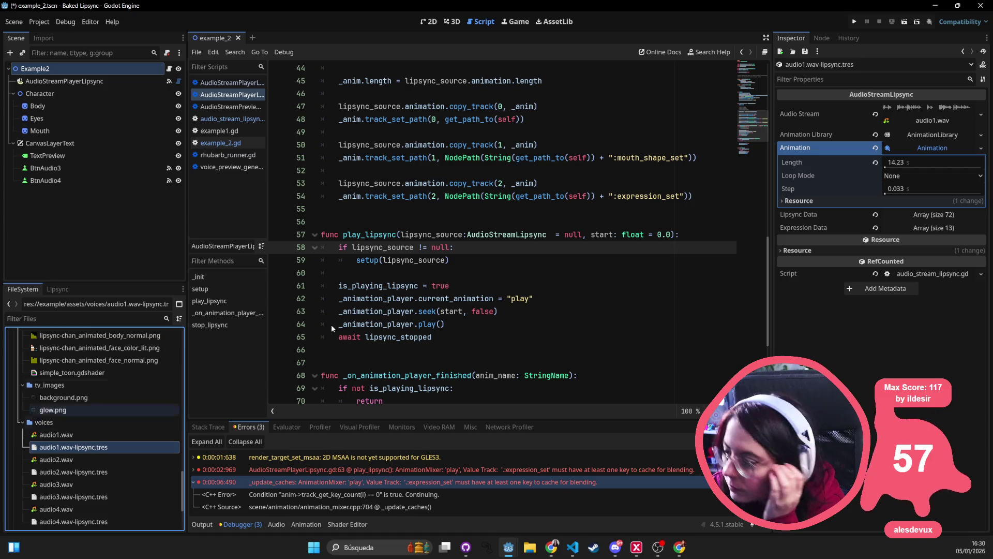
left_click(928, 228)
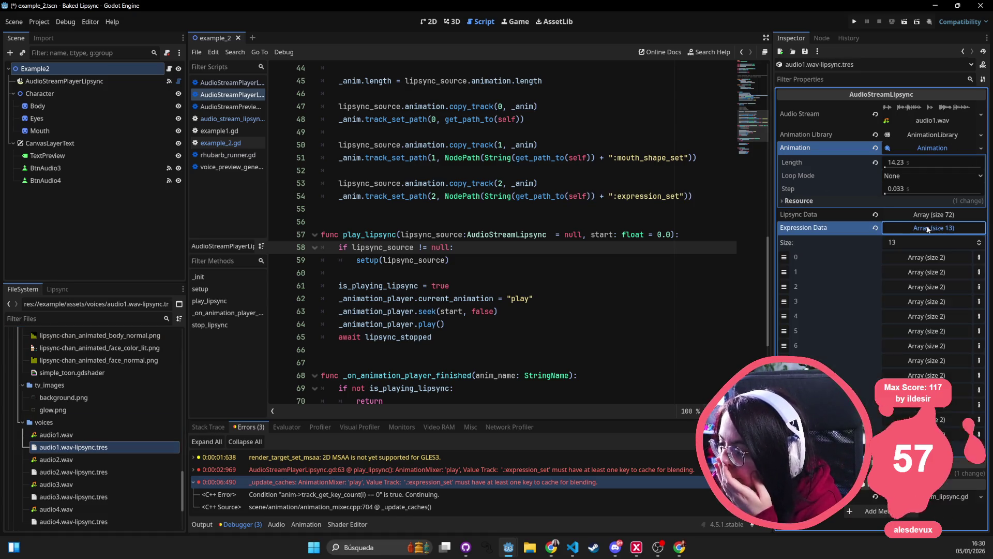
left_click(926, 257)
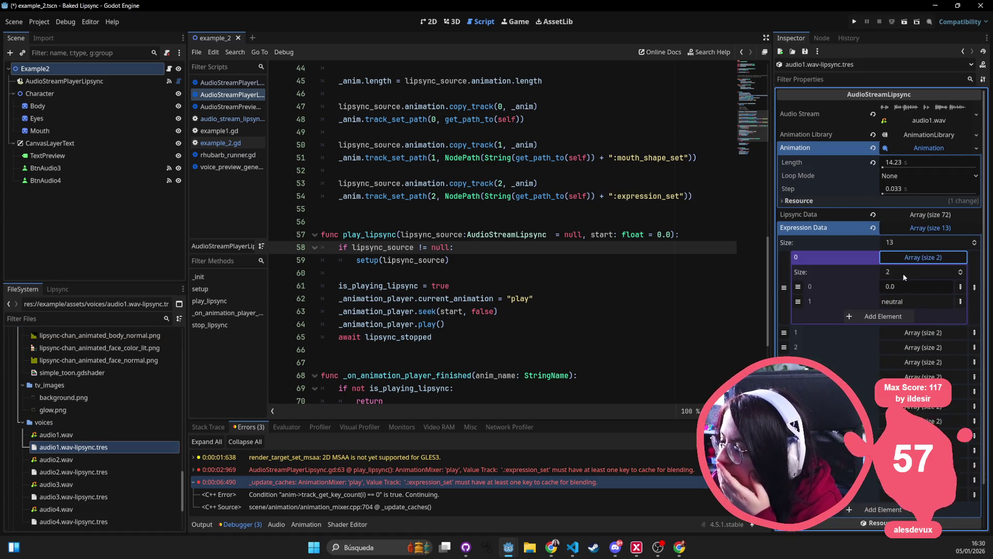
left_click(910, 301)
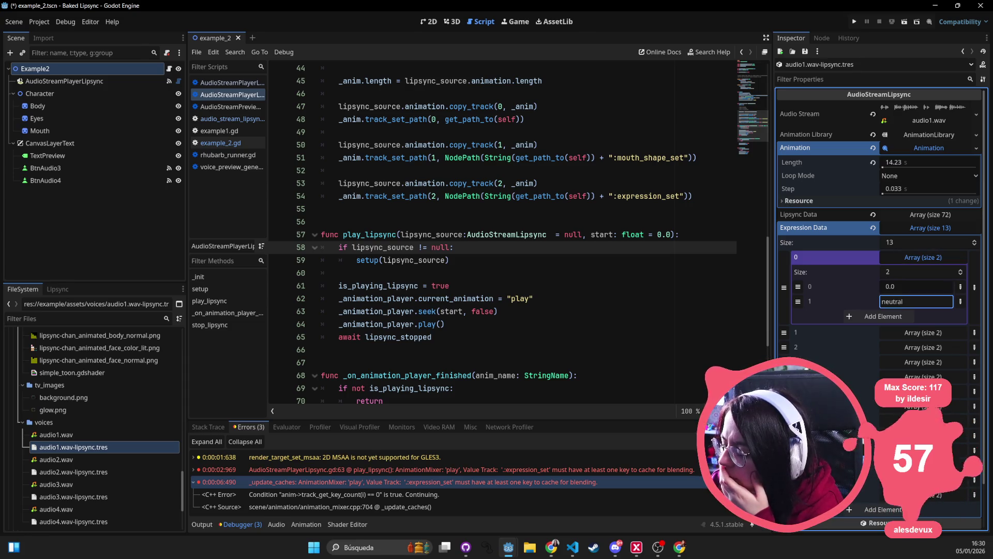
left_click(927, 257)
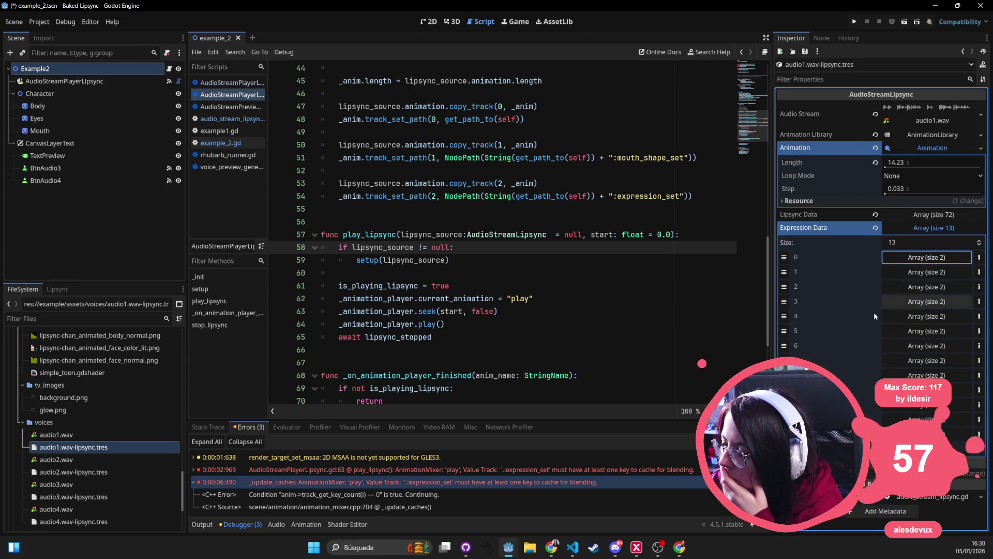
left_click(943, 232)
Return to the play_lipsync code and start a project-wide Find in Files search.
left_click(508, 276)
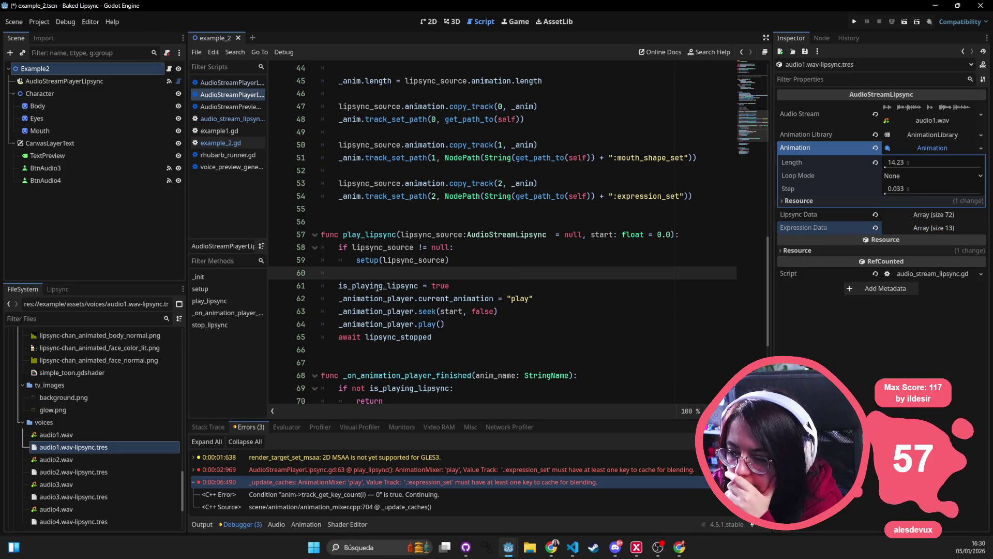
left_click(483, 260)
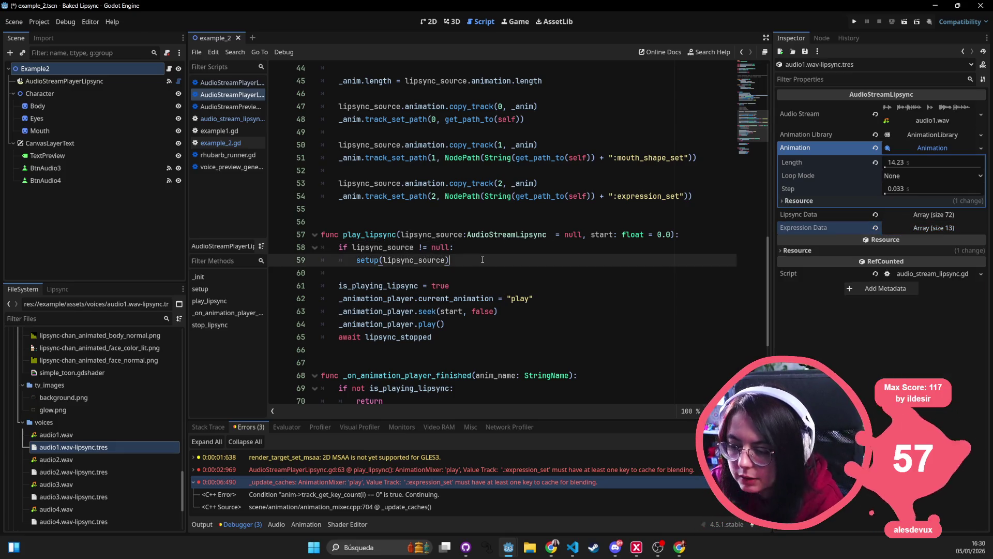
key("ctrl+shift+f")
Search the project for expression_set and visit its matches on lines 22, 24 and 54.
type("expression")
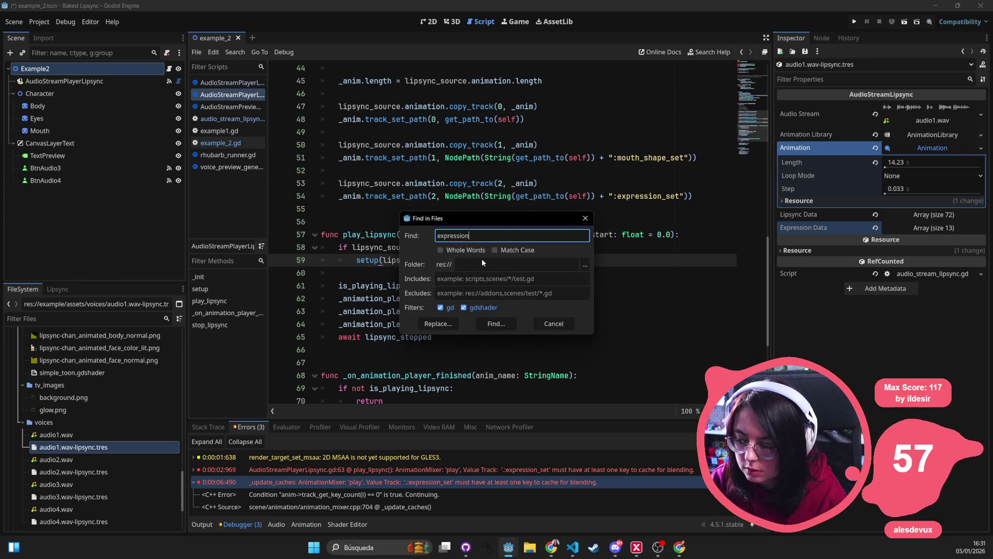
type("et")
key("Return")
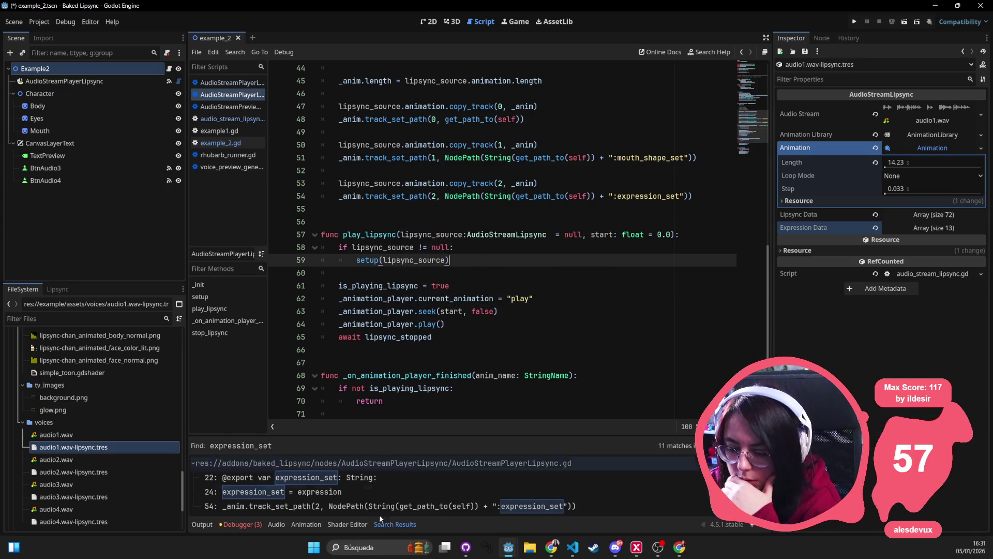
left_click(363, 482)
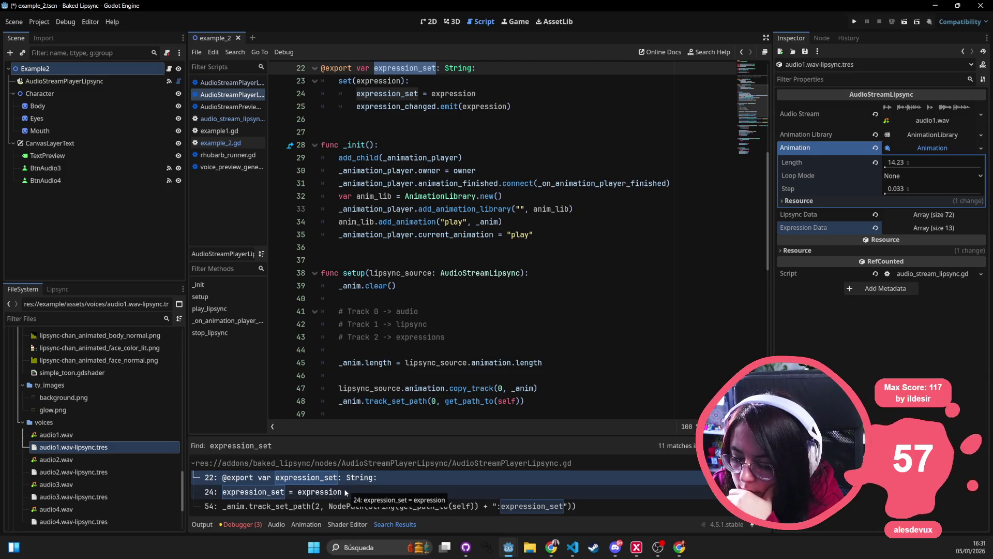
left_click(346, 491)
left_click(326, 507)
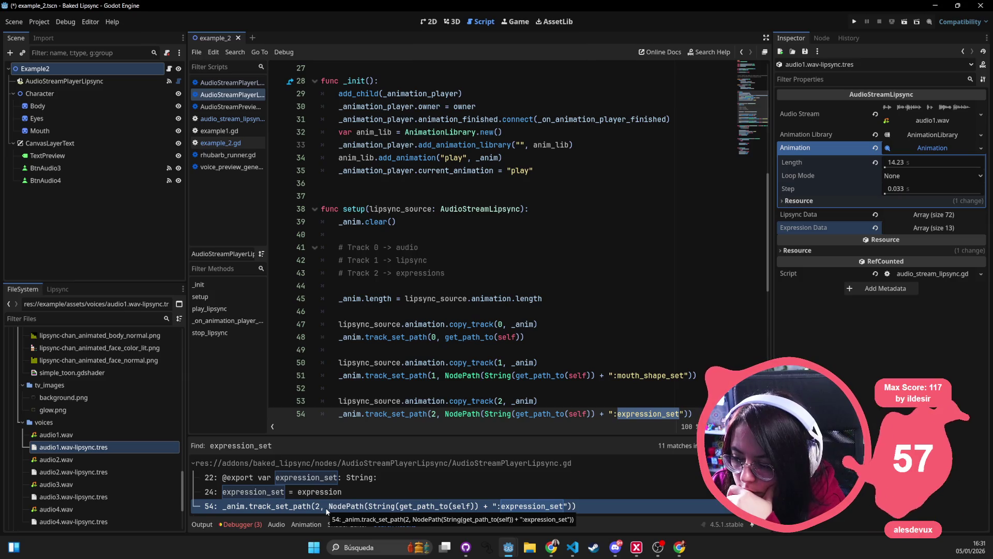
Open the Animation class reference at copy_track and expand the AnimationLibrary sub-resource.
scroll(549, 273, "down", 1)
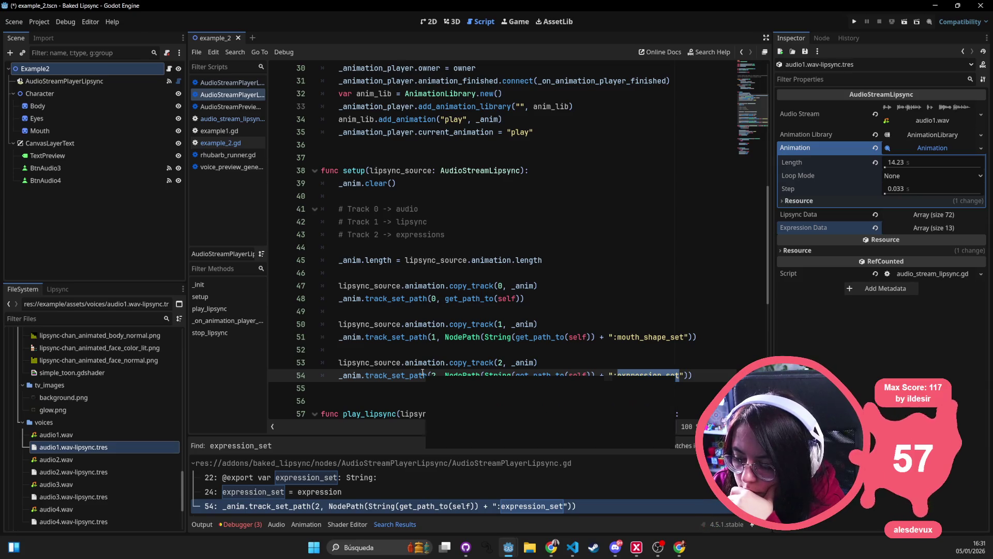
mouse_move(460, 364)
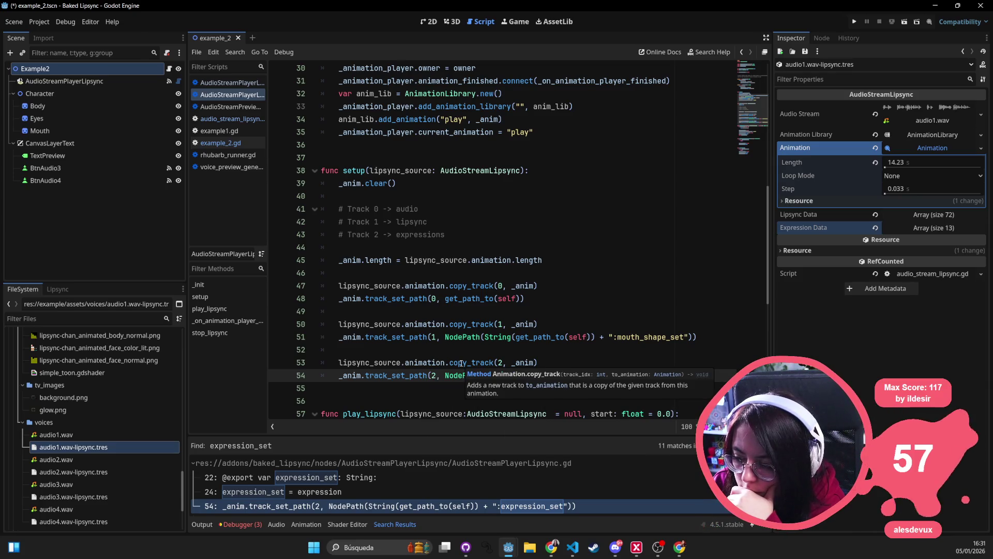
left_click(464, 364, "ctrl")
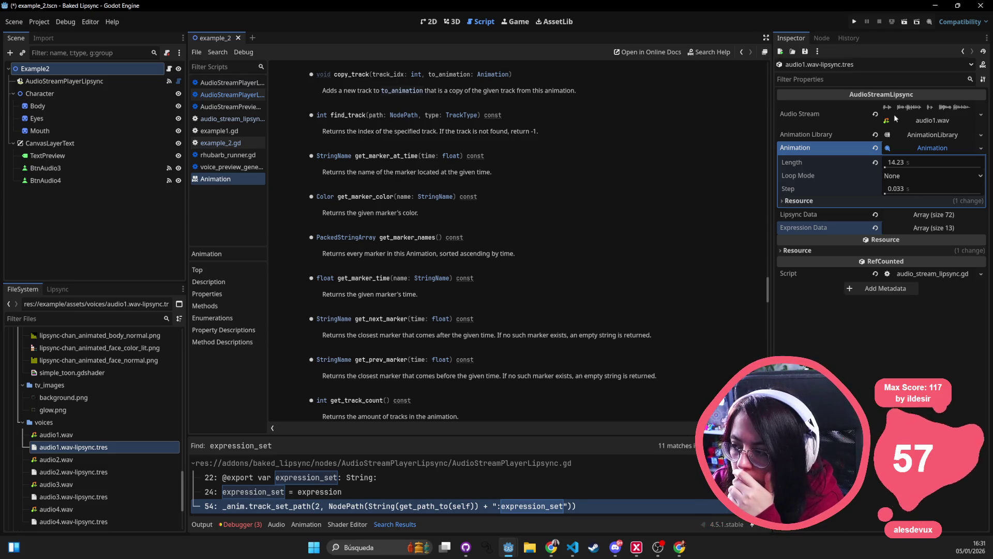
left_click(946, 138)
Expand and collapse the AnimationLibrary and Animation sub-resources in the Inspector.
left_click(949, 139)
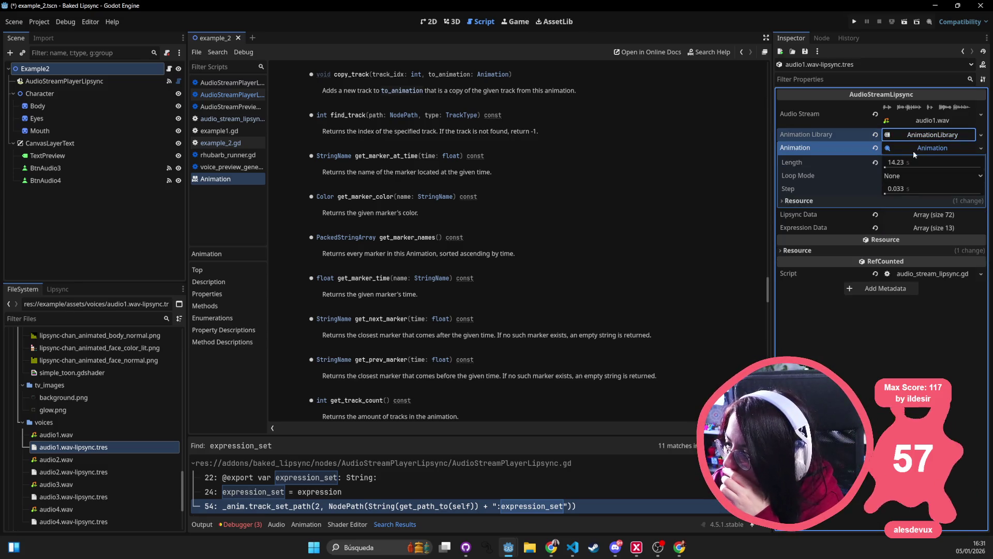
left_click(940, 151)
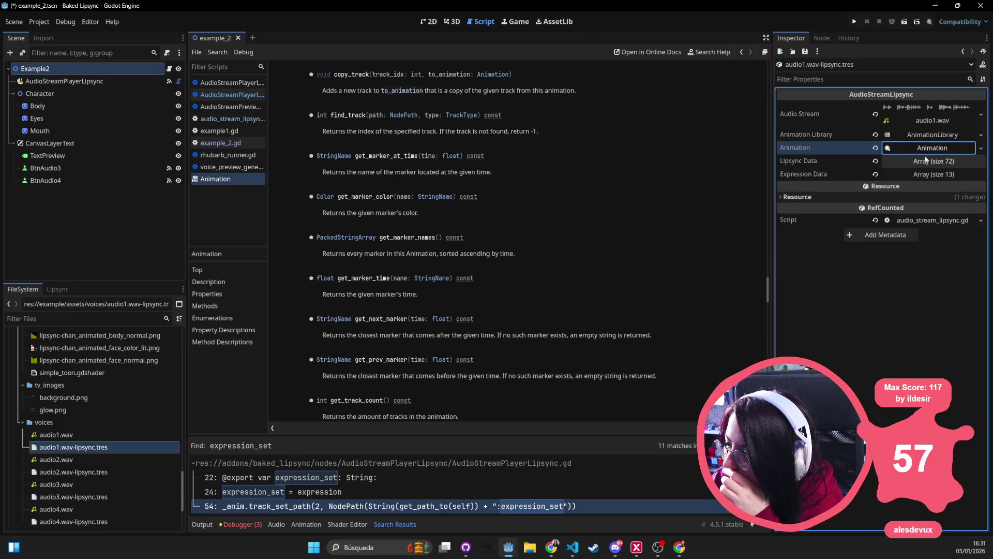
left_click(948, 137)
left_click(948, 135)
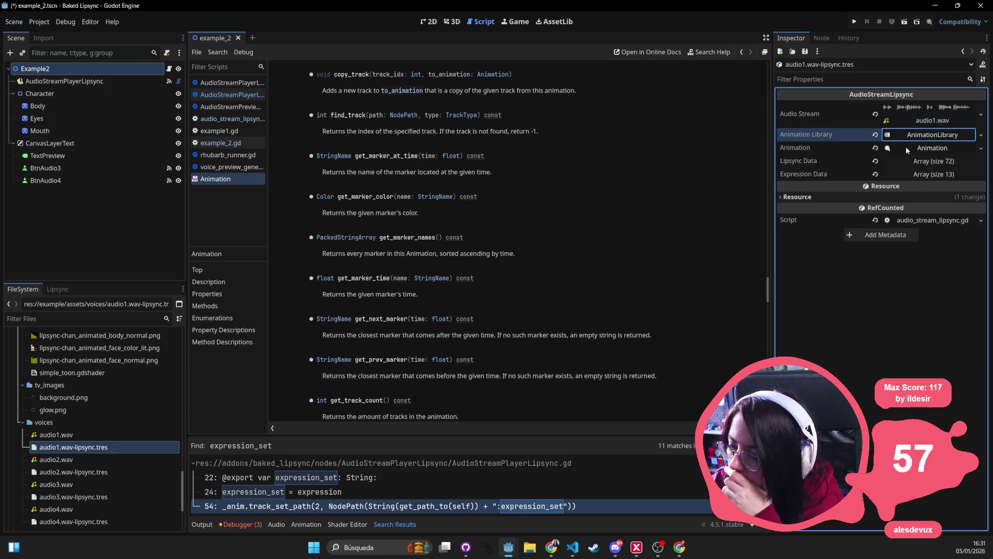
left_click(921, 149)
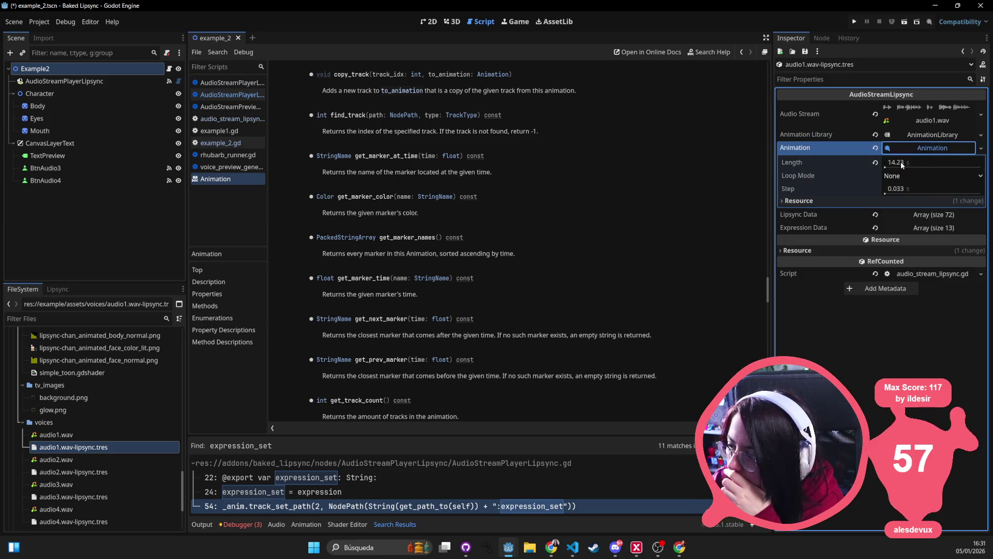
left_click(946, 149)
left_click(945, 136)
left_click(945, 135)
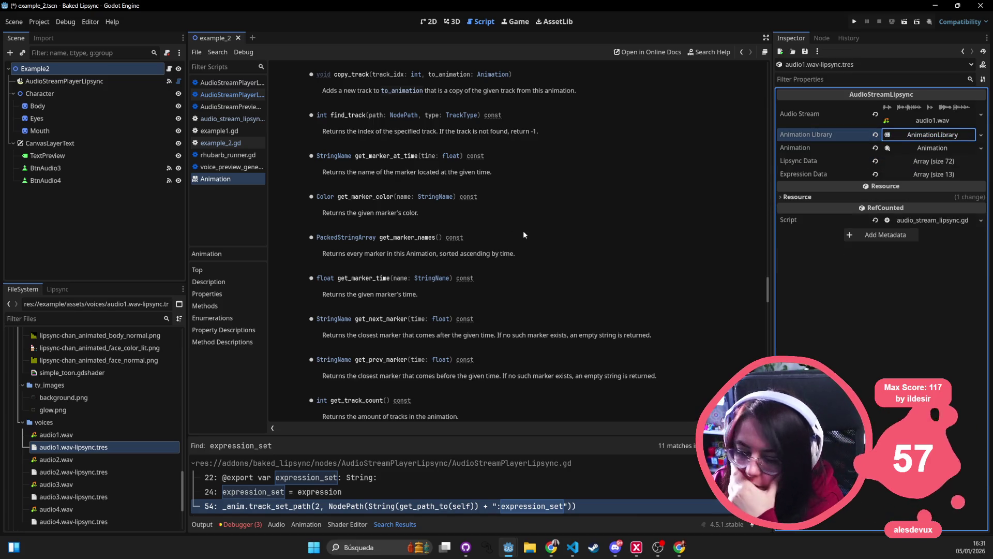
scroll(122, 405, "up", 5)
scroll(124, 401, "up", 10)
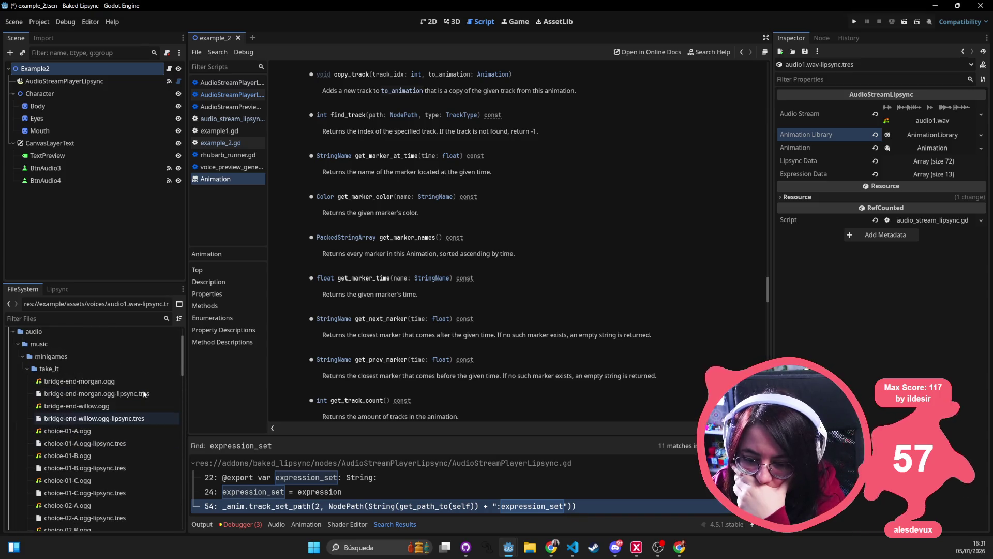
View bridge-end-willow.ogg-lipsync.tres's empty expression data, then expand audio1.wav-lipsync.tres's 13-entry Expression Data.
left_click(105, 419)
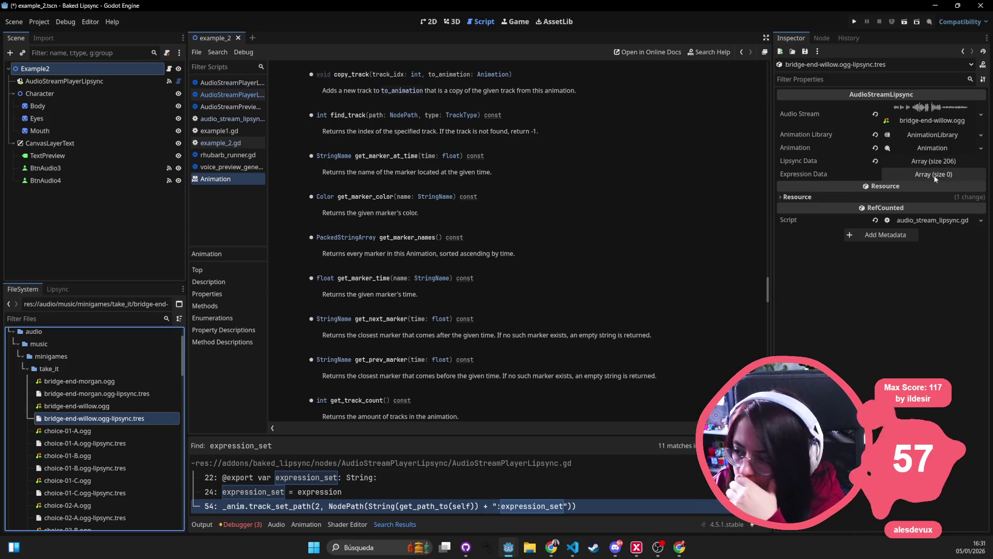
scroll(122, 447, "down", 5)
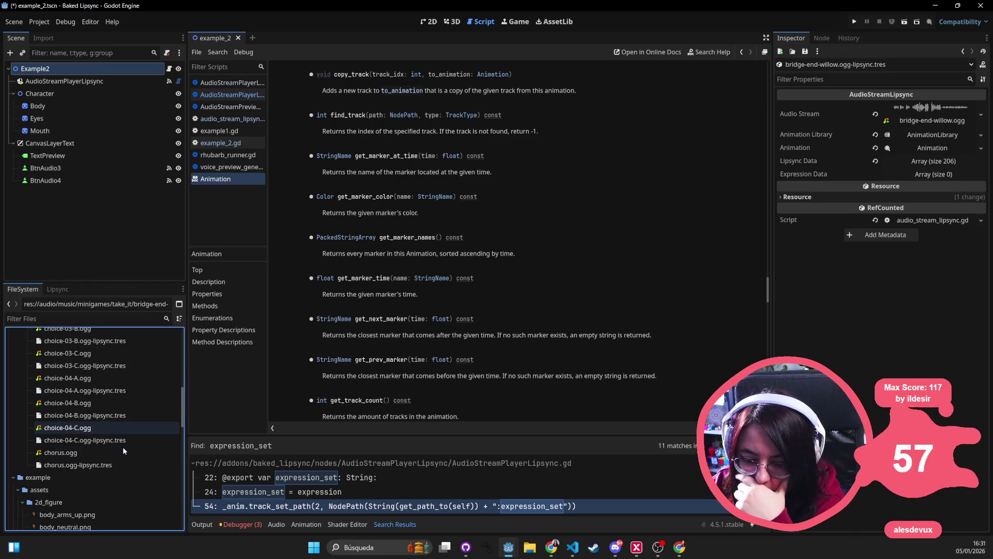
scroll(59, 515, "down", 10)
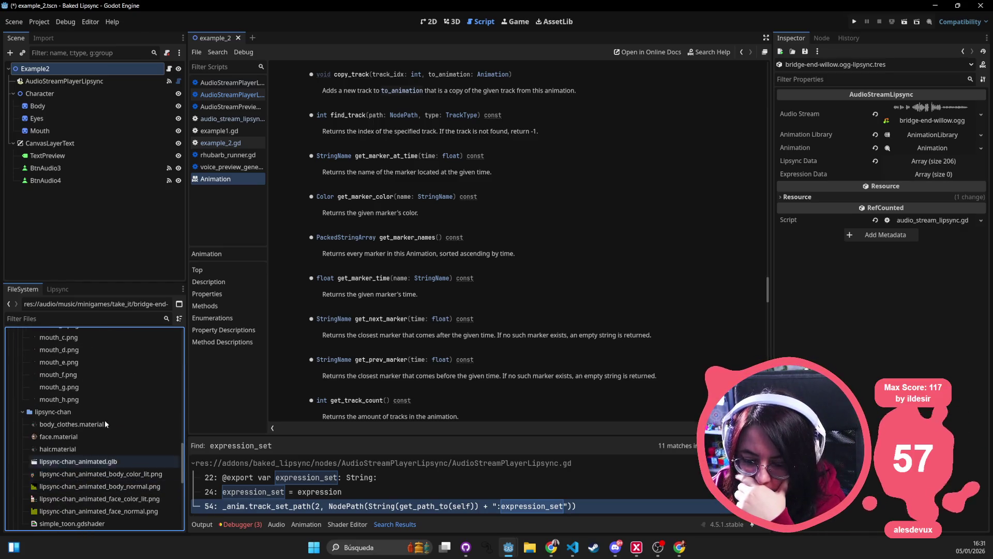
scroll(102, 468, "down", 4)
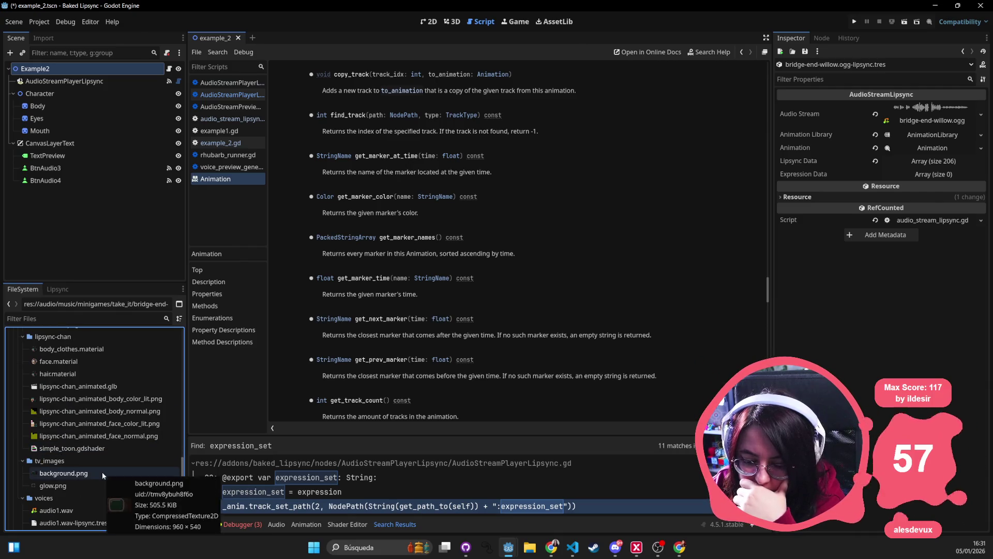
scroll(104, 476, "down", 2)
left_click(107, 472)
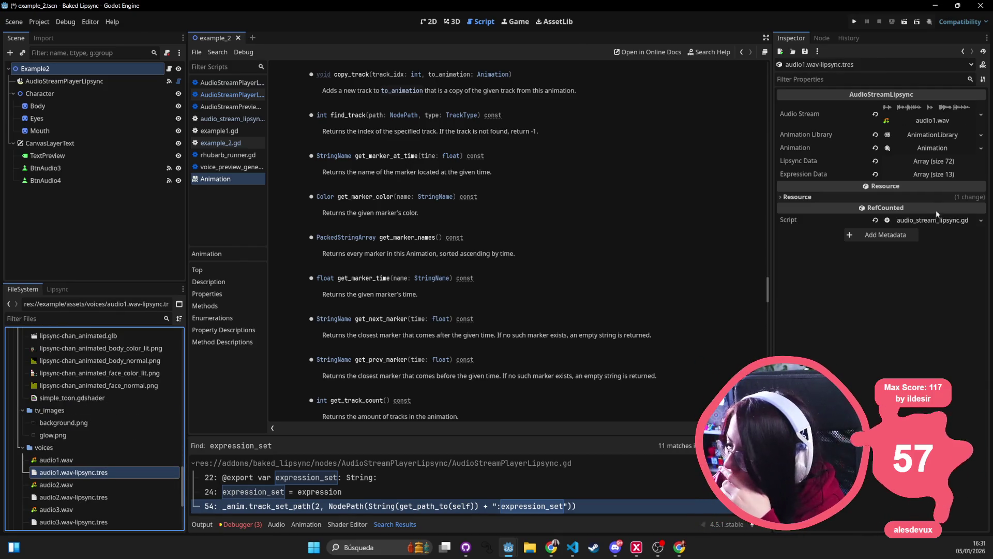
left_click(934, 176)
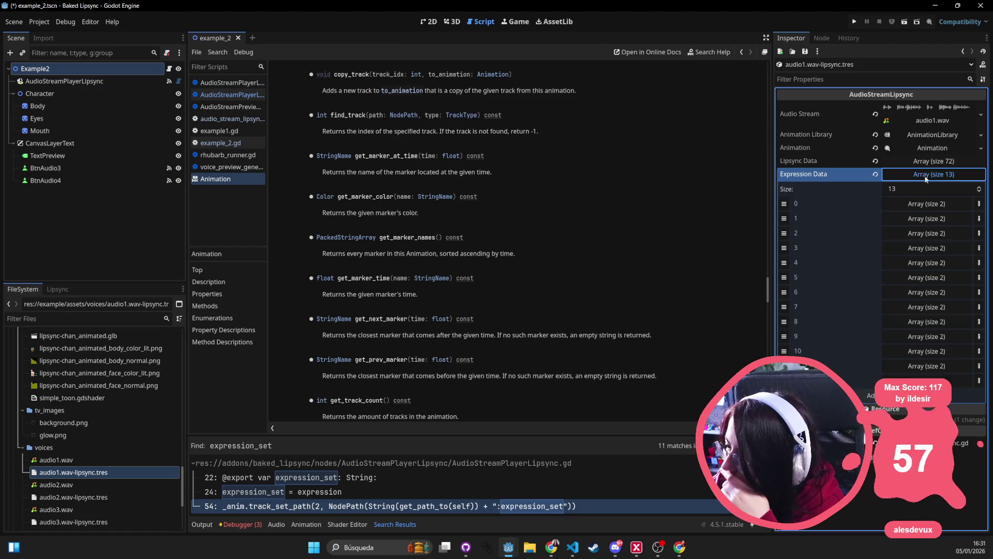
Copy the 13-entry Expression Data value from audio1's lipsync resource.
right_click(926, 177)
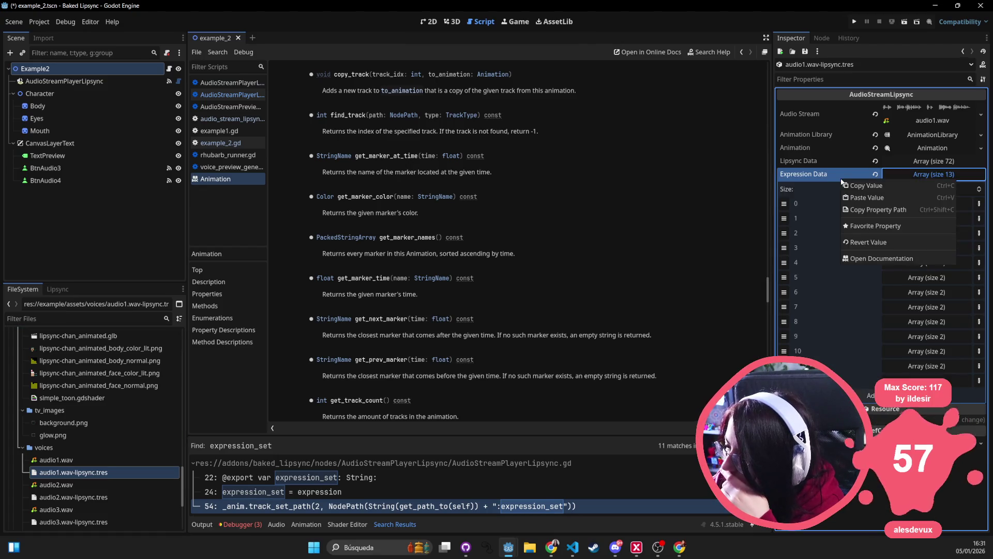
left_click(882, 185)
scroll(84, 369, "down", 15)
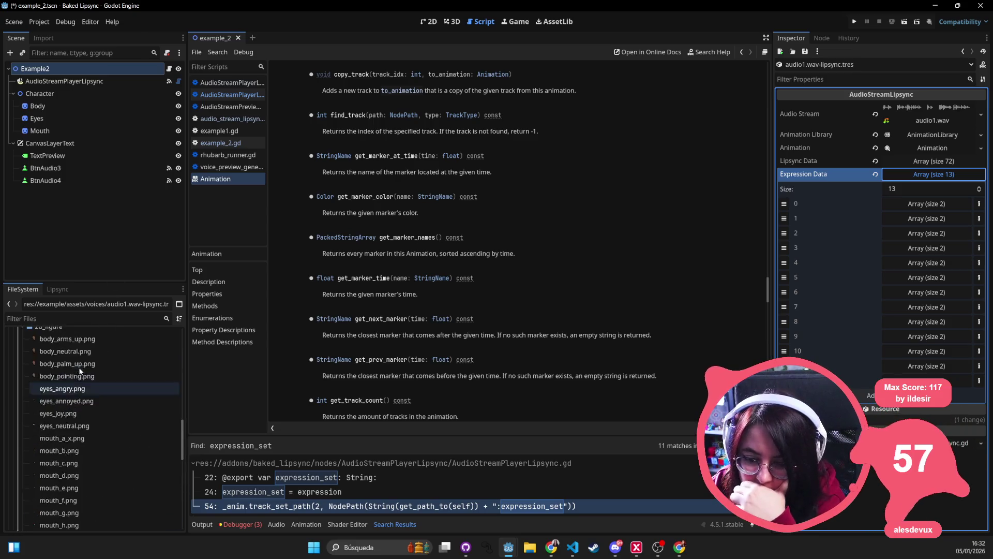
scroll(83, 368, "up", 2)
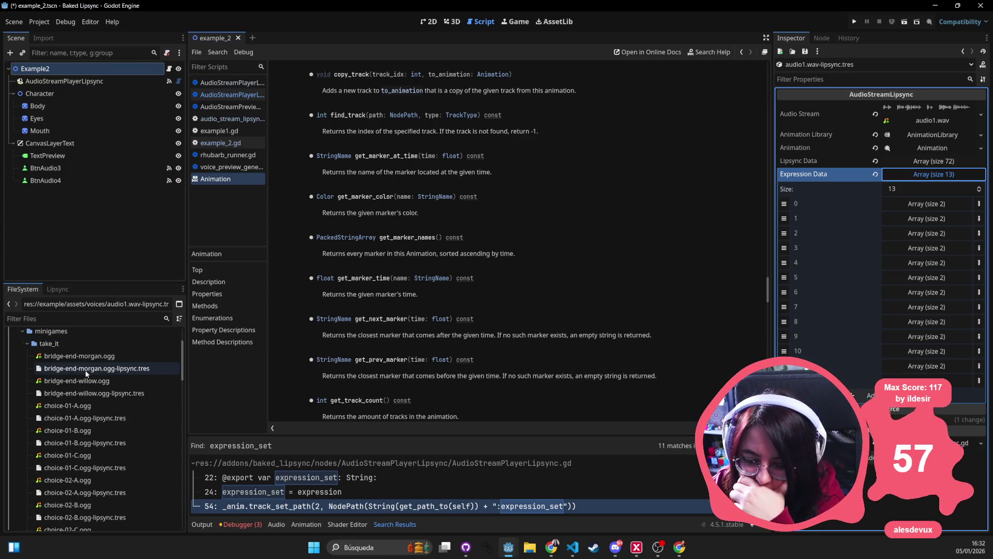
Paste the expression data into bridge-end-morgan.ogg-lipsync.tres.
double_click(104, 356)
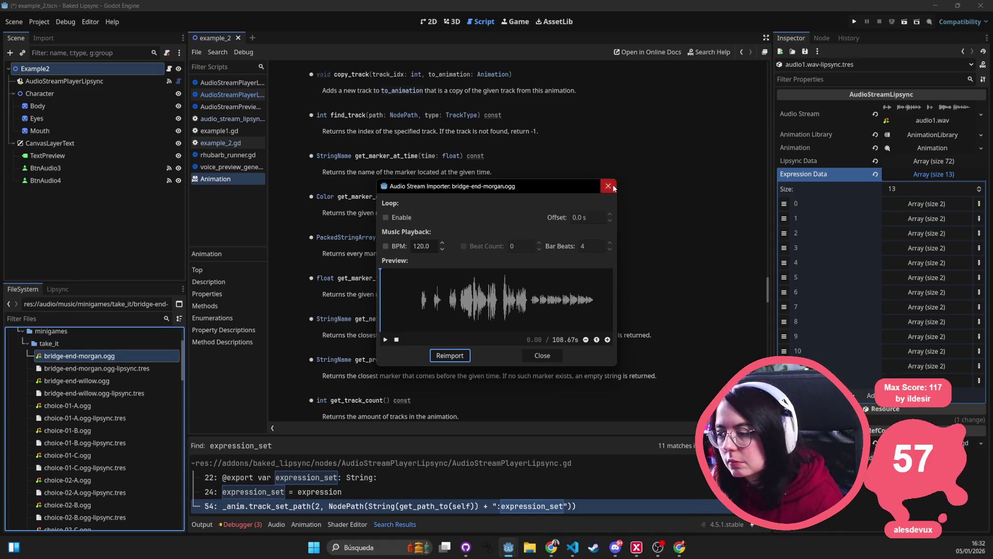
left_click(608, 185)
left_click(133, 371)
left_click(926, 190)
right_click(804, 177)
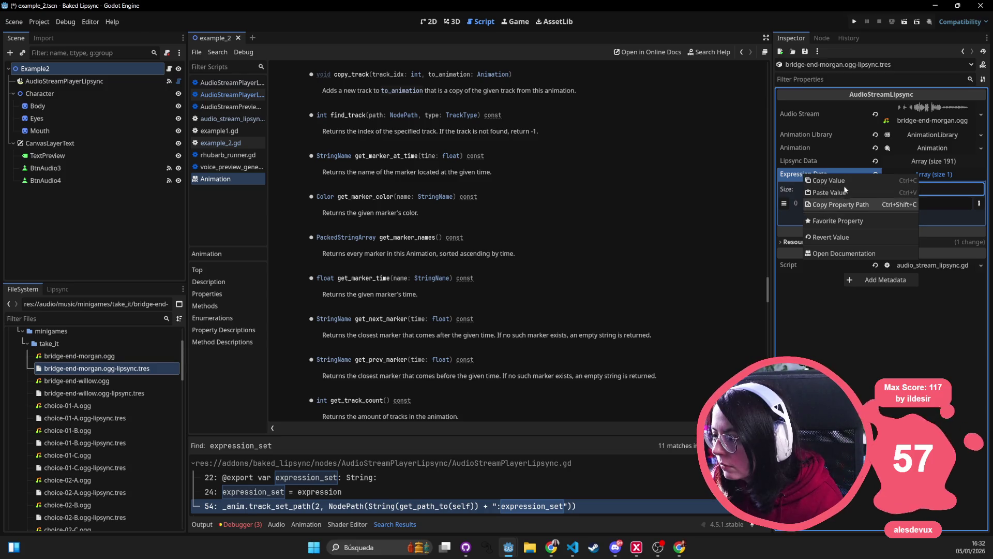
left_click(828, 204)
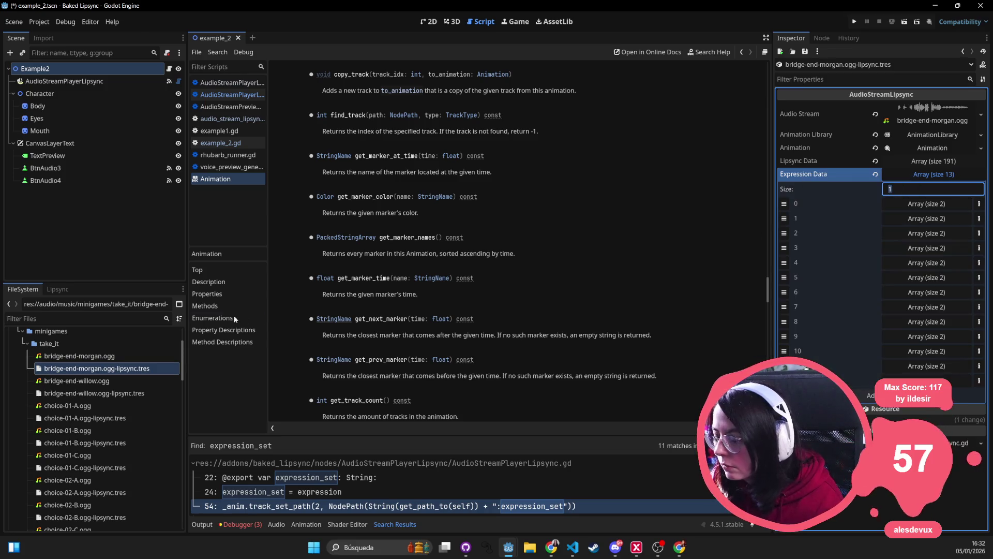
Multi-select the lipsync resources for bridge-end-willow, choice-01-A through choice-04-C, and chorus.ogg.
left_click(66, 393)
left_click(67, 418, "ctrl")
left_click(67, 443, "ctrl")
left_click(72, 468, "ctrl")
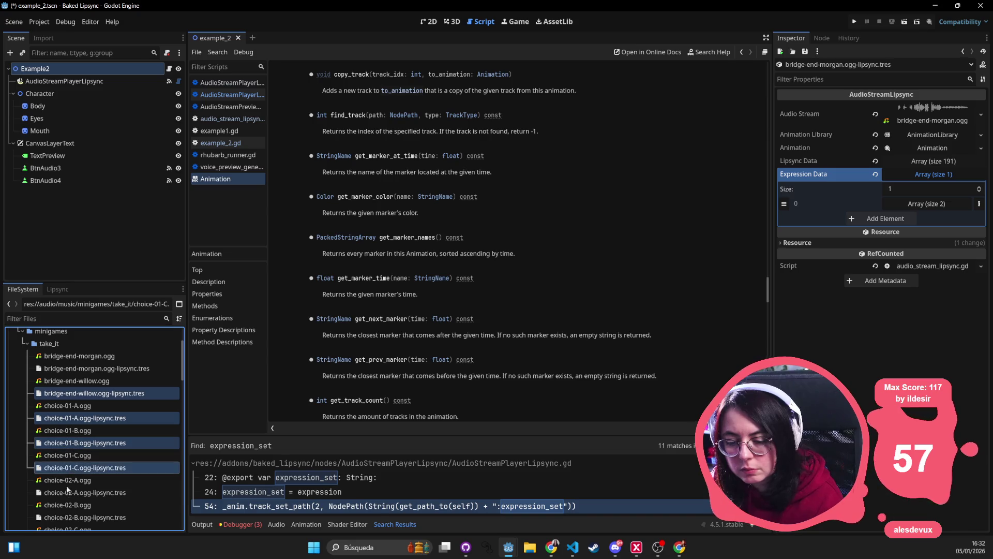
left_click(78, 492, "ctrl")
scroll(82, 487, "down", 1)
left_click(71, 493, "ctrl")
scroll(70, 495, "down", 1)
left_click(75, 493, "ctrl")
scroll(81, 494, "down", 1)
left_click(83, 493, "ctrl")
scroll(89, 499, "down", 1)
left_click(90, 491, "ctrl")
scroll(93, 494, "down", 1)
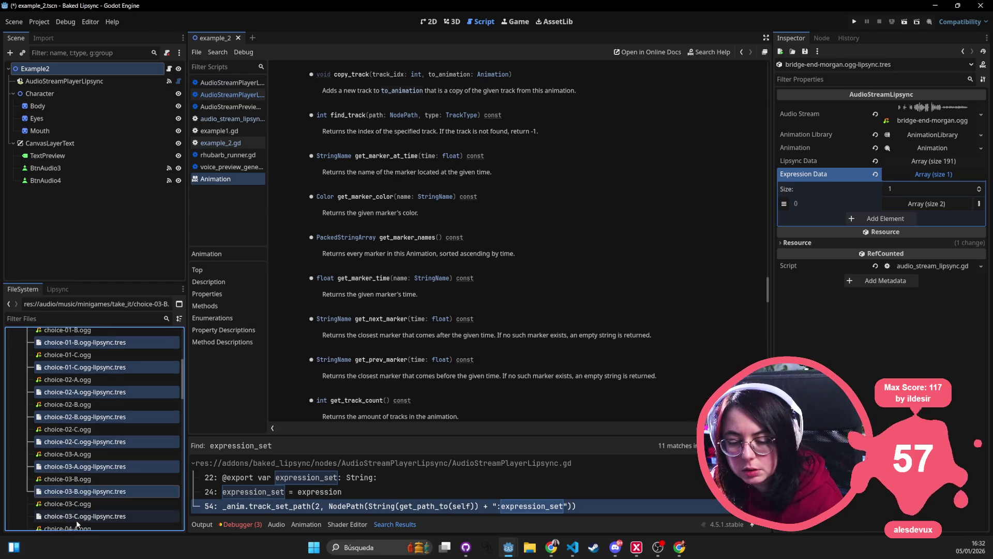
left_click(95, 492, "ctrl")
scroll(98, 495, "down", 1)
left_click(98, 493, "ctrl")
scroll(99, 494, "down", 1)
left_click(99, 492, "ctrl")
scroll(101, 489, "down", 1)
left_click(101, 489, "ctrl")
left_click(99, 515, "ctrl")
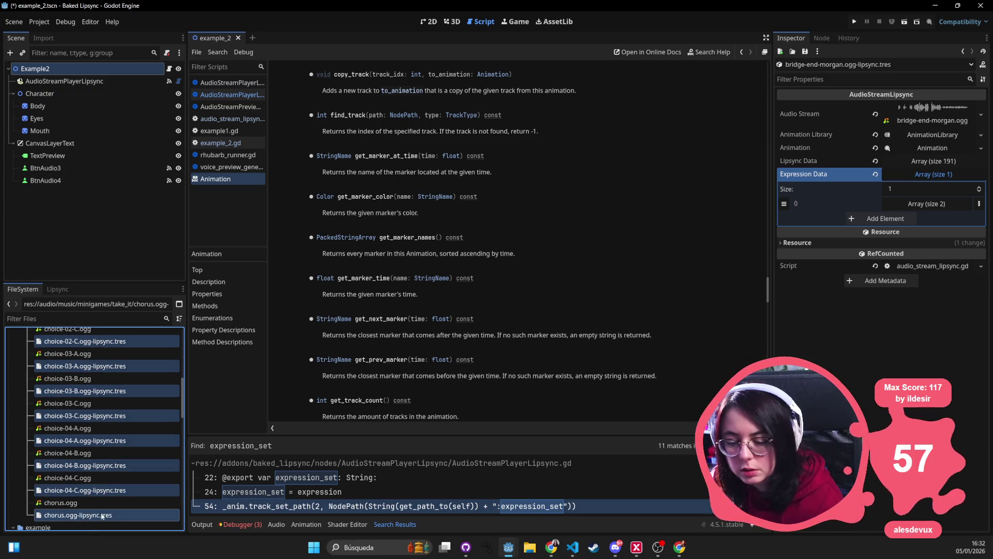
Paste the expression data into all selected lipsync resources and save.
right_click(875, 176)
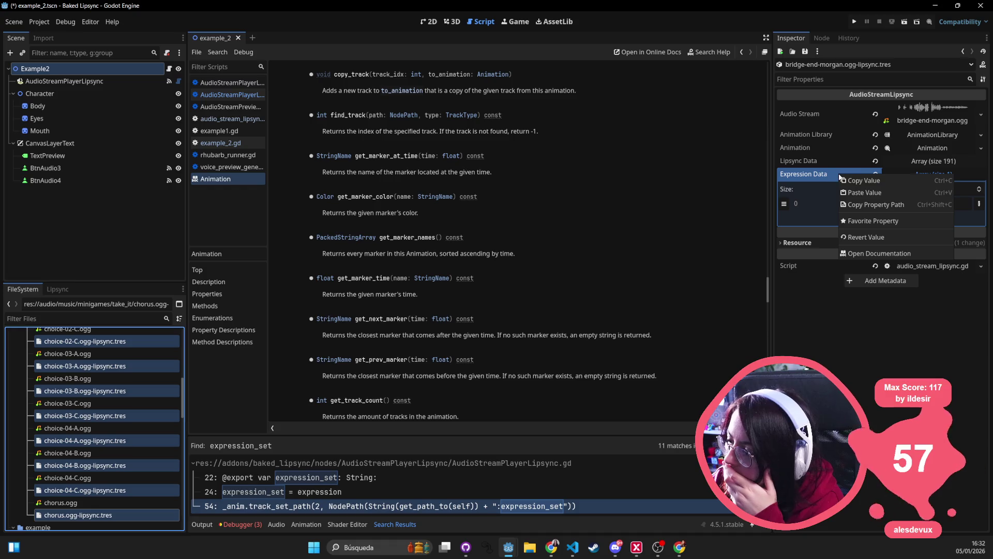
left_click(875, 194)
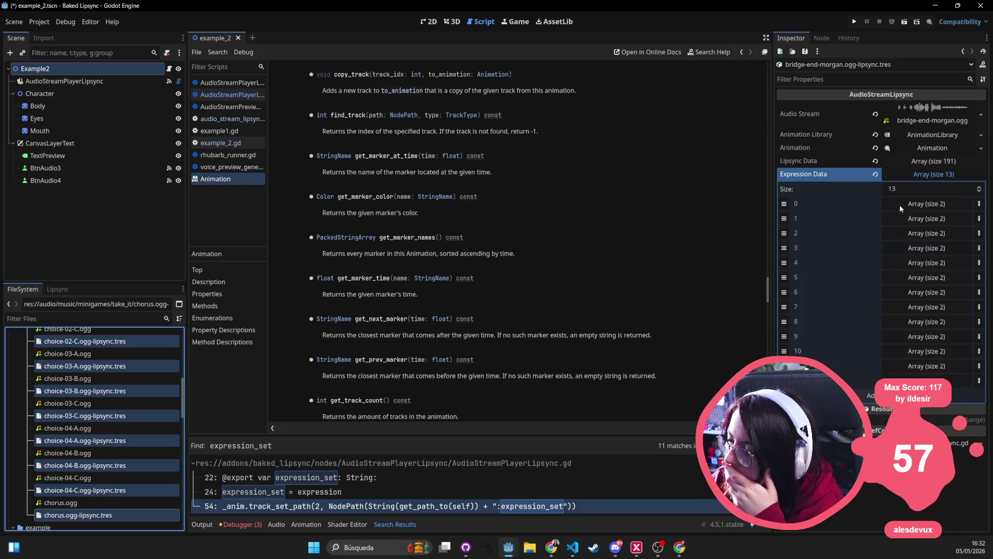
key("ctrl+s")
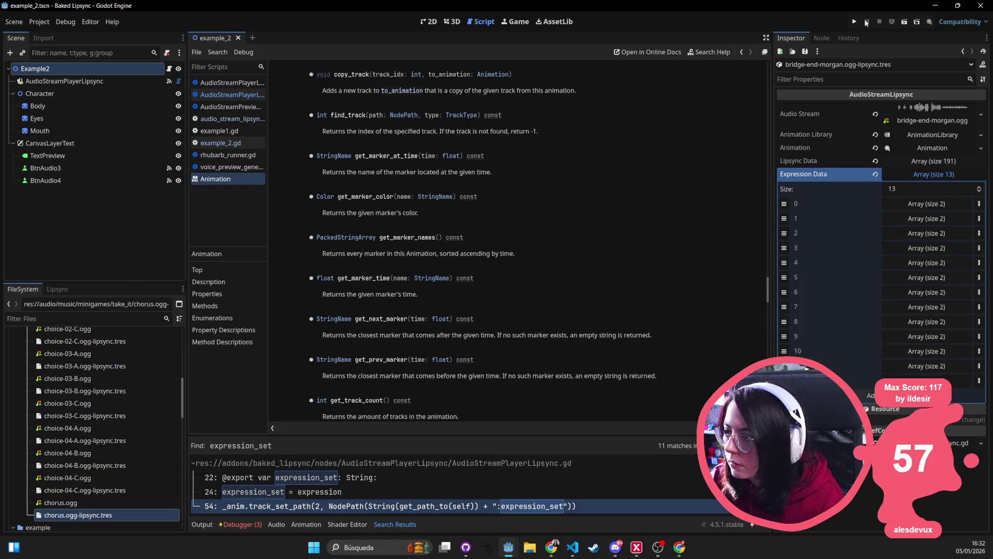
Run the example, play the Audio 3 line, then inspect the expression_set blending error in the Debugger.
left_click(855, 22)
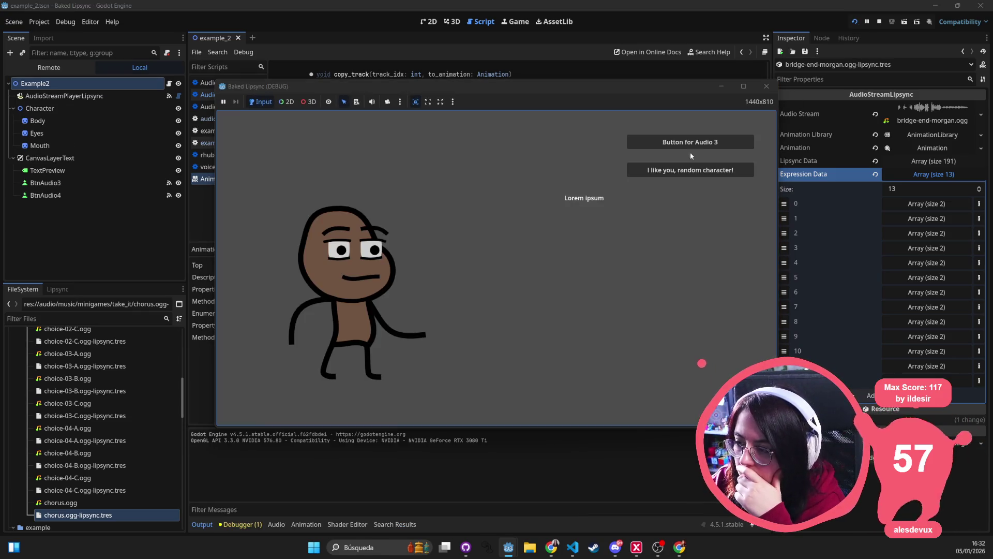
left_click(695, 148)
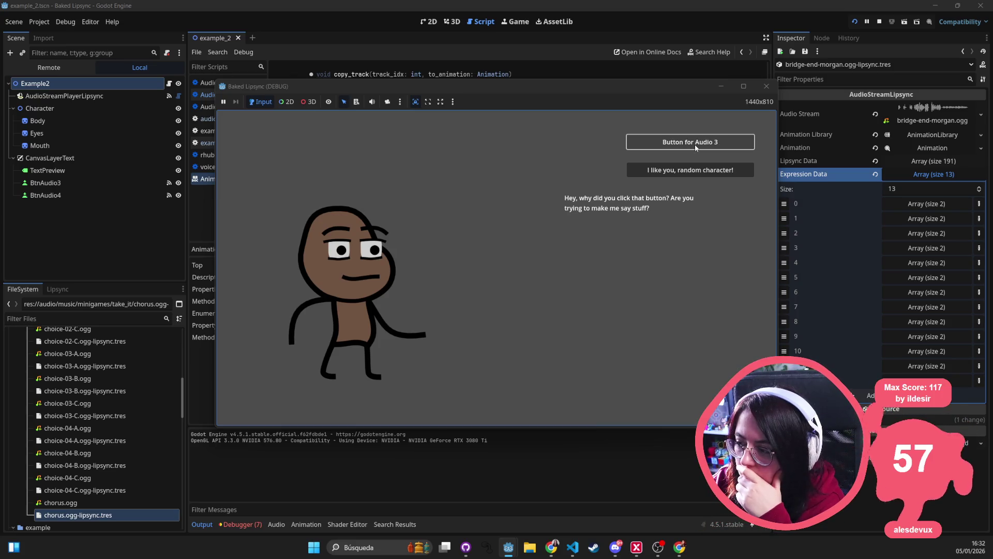
left_click(767, 88)
left_click(247, 523)
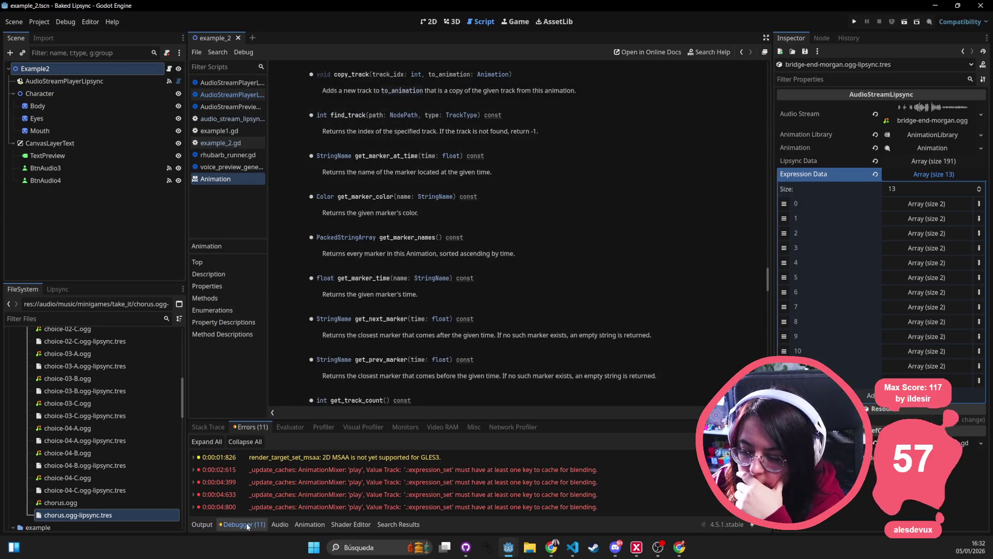
double_click(245, 470)
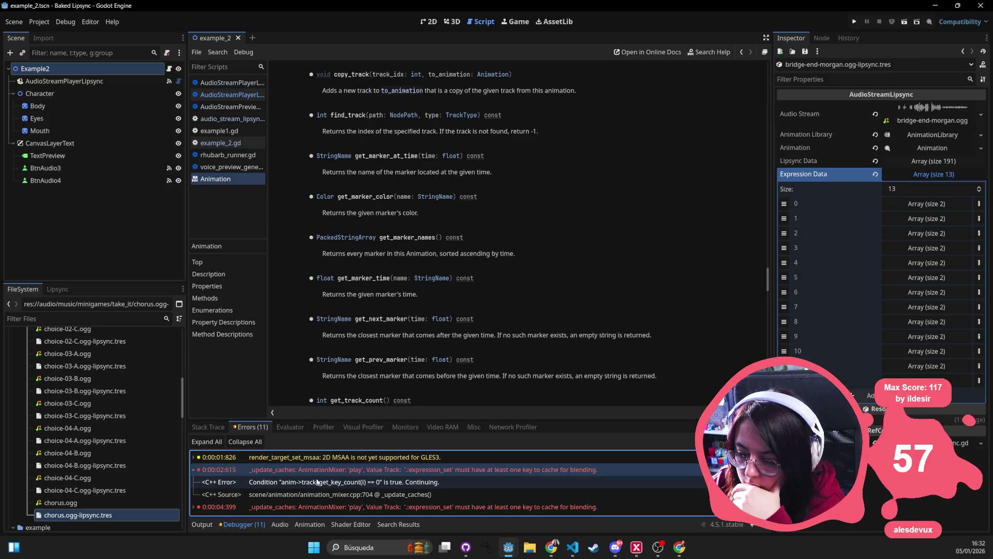
left_click(264, 483)
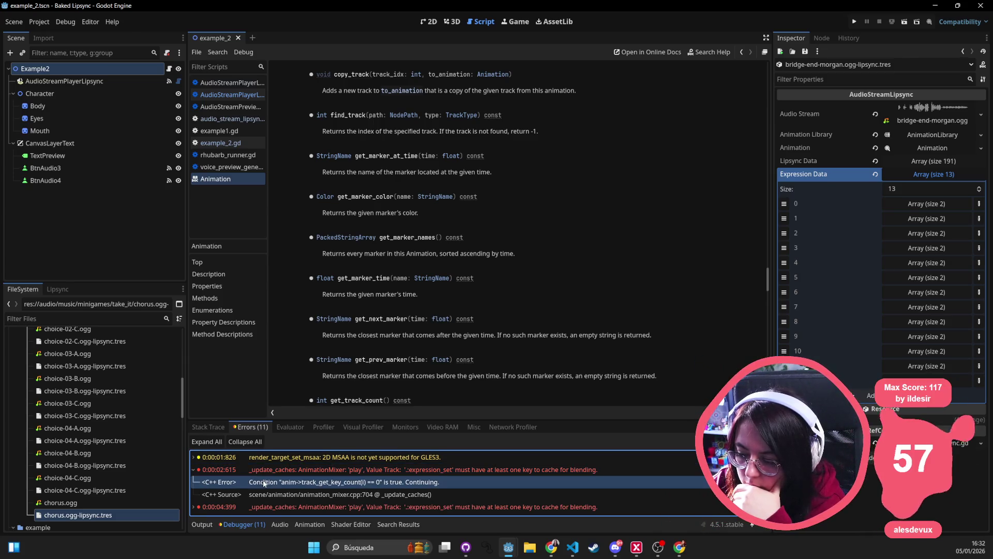
left_click(267, 495)
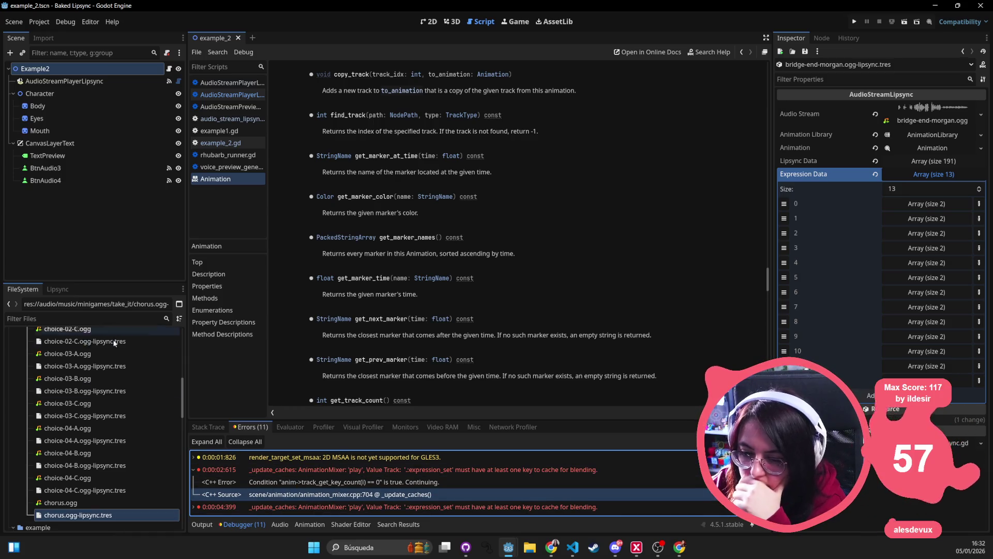
Expand the addons folder to reveal baked_lipsync, then move to Visual Studio Code.
left_click(428, 21)
key("alt+Tab")
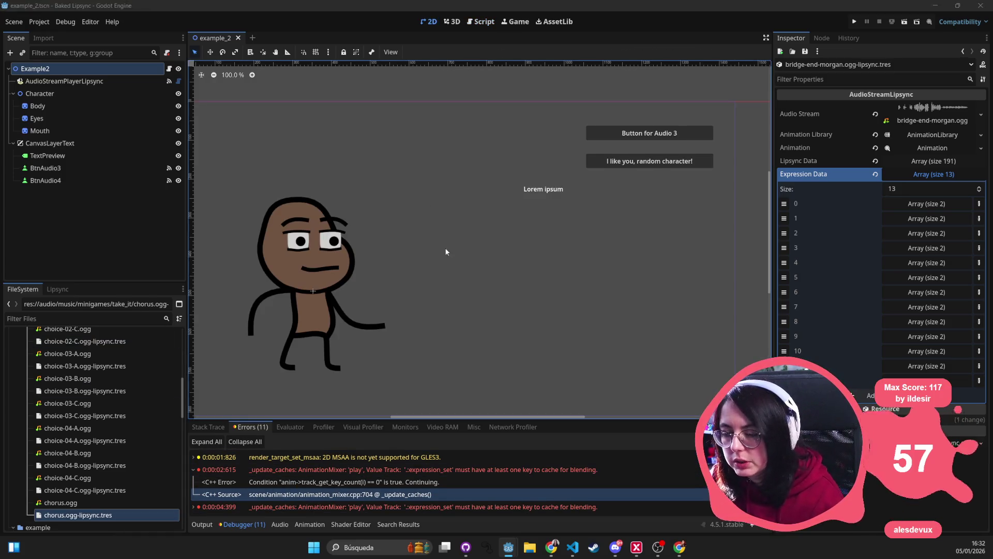
key("alt+Tab")
key("alt+Tab")
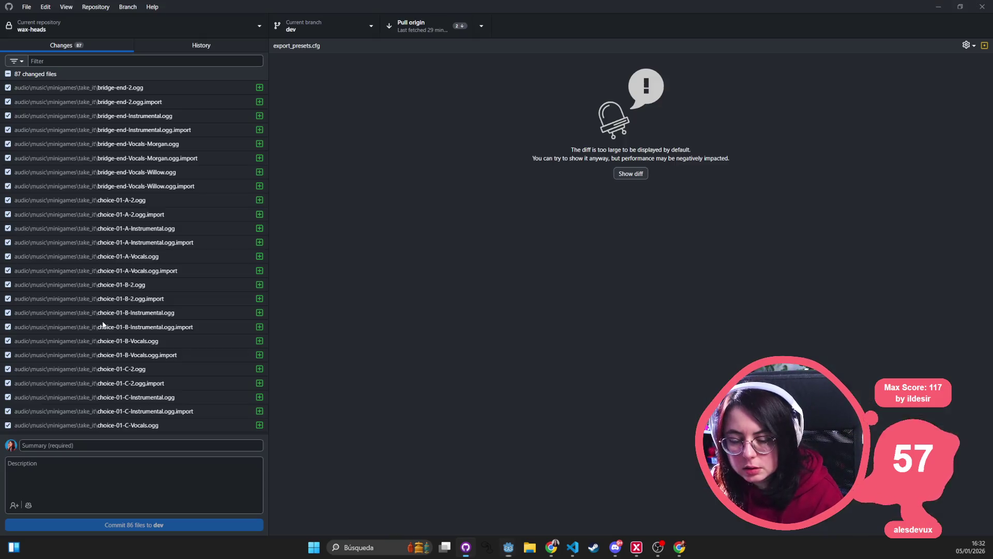
key("alt+Tab")
scroll(106, 337, "up", 10)
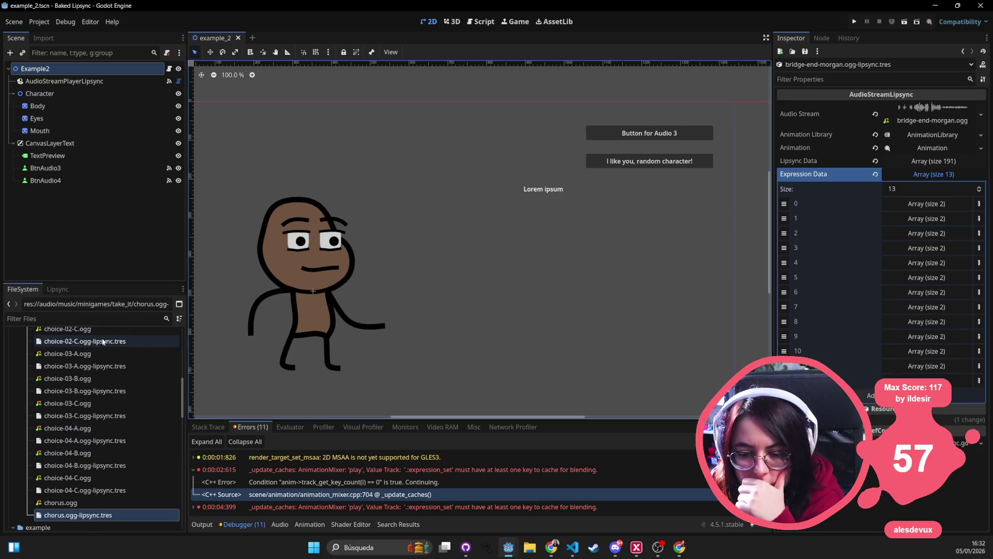
left_click(70, 359)
left_click(13, 359)
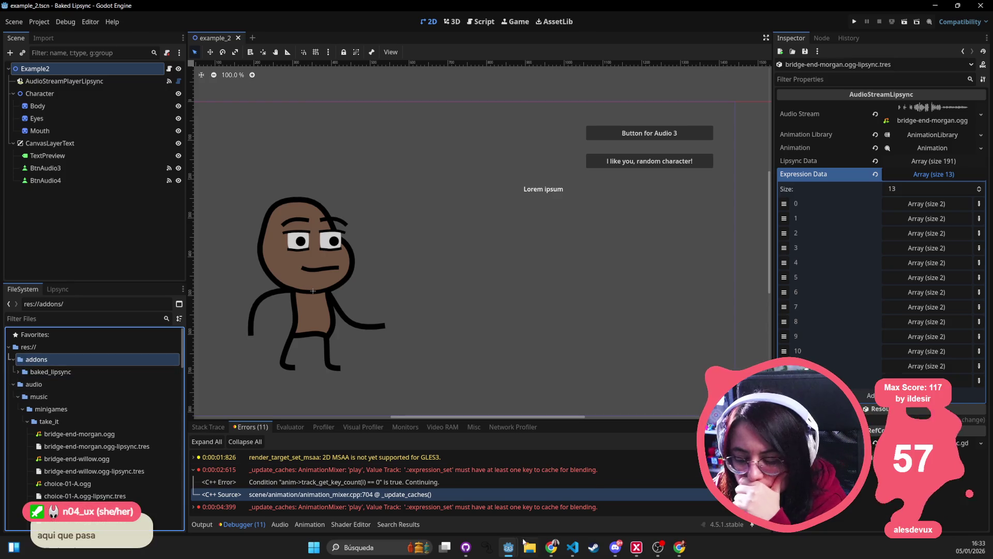
key("alt+Tab")
left_click(30, 10)
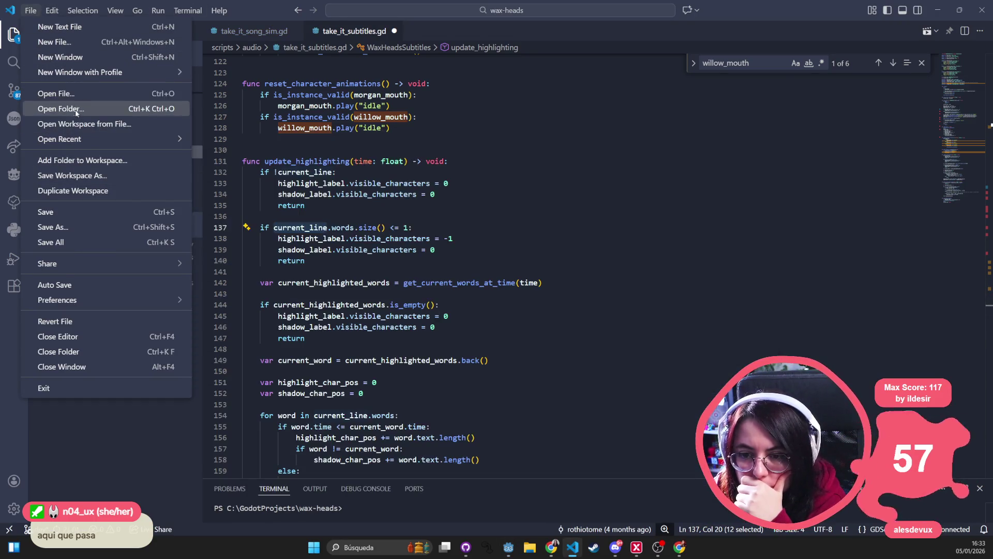
Start Open Folder and browse the picker to the GodotProjects folder on the D: drive.
left_click(76, 109)
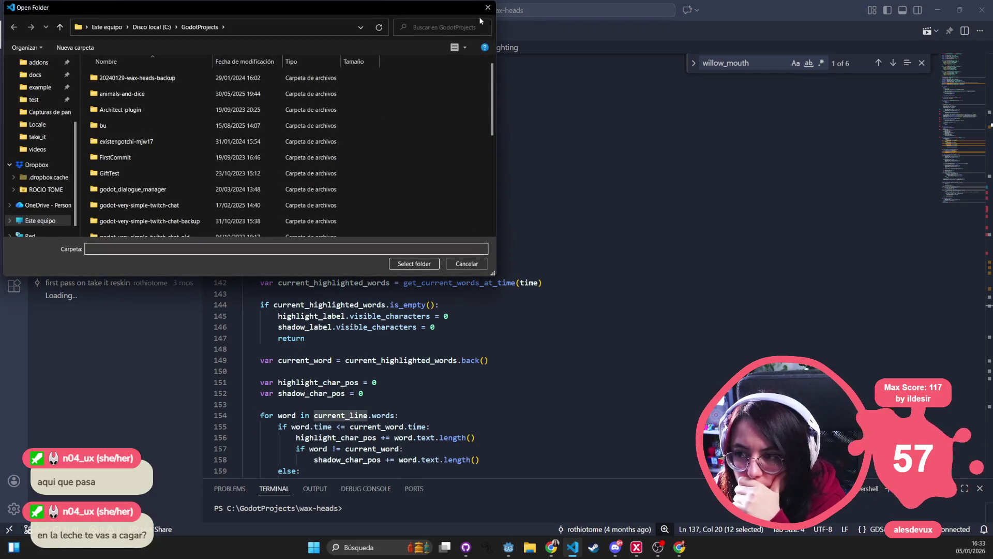
left_click_drag(265, 10, 291, 92)
scroll(216, 220, "down", 10)
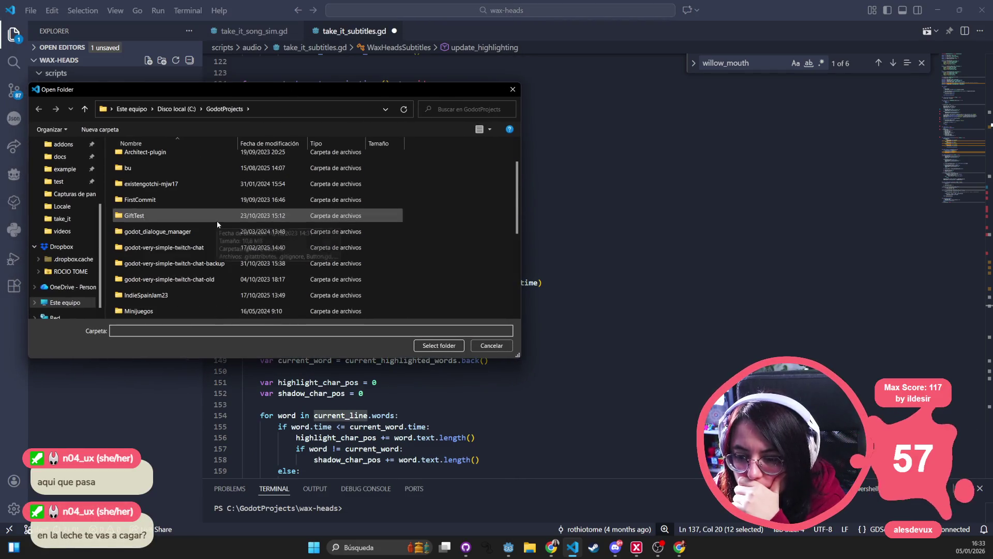
scroll(200, 211, "up", 10)
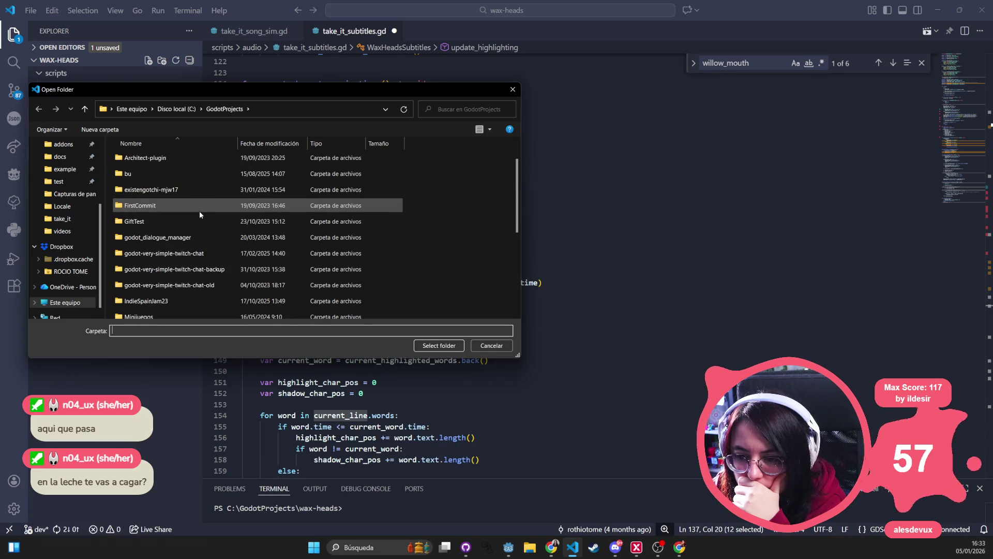
scroll(207, 240, "up", 1)
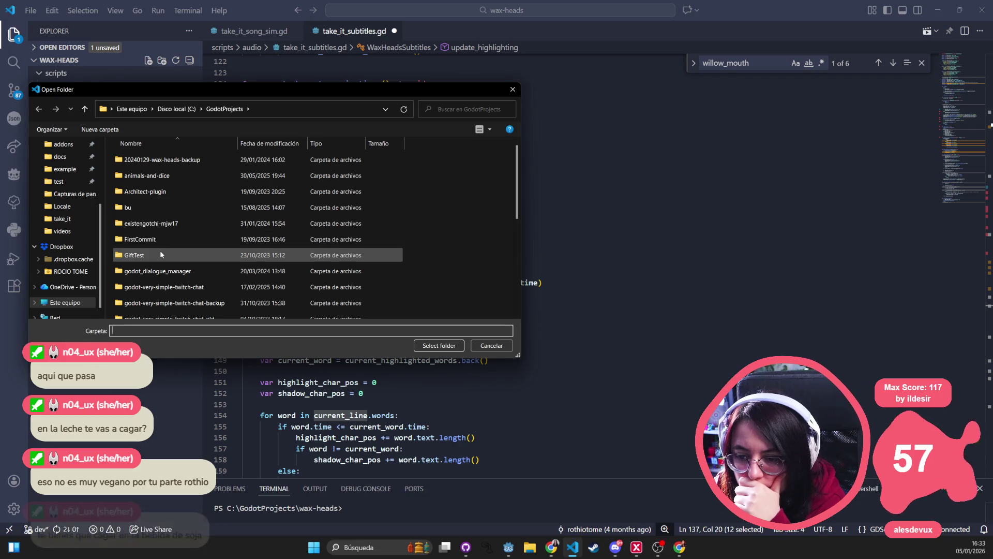
scroll(161, 251, "down", 3)
scroll(161, 269, "down", 2)
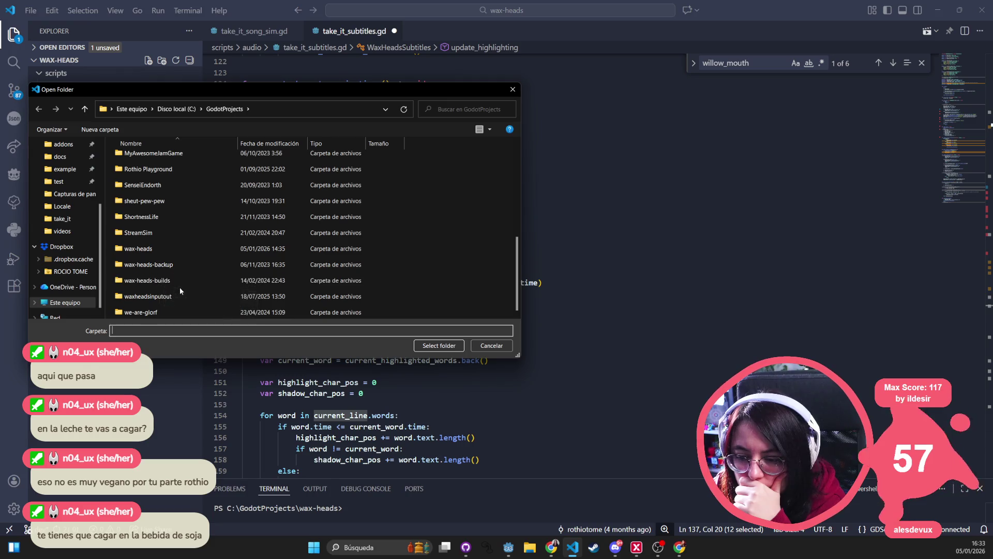
scroll(170, 274, "up", 1)
scroll(166, 215, "up", 2)
scroll(168, 196, "up", 1)
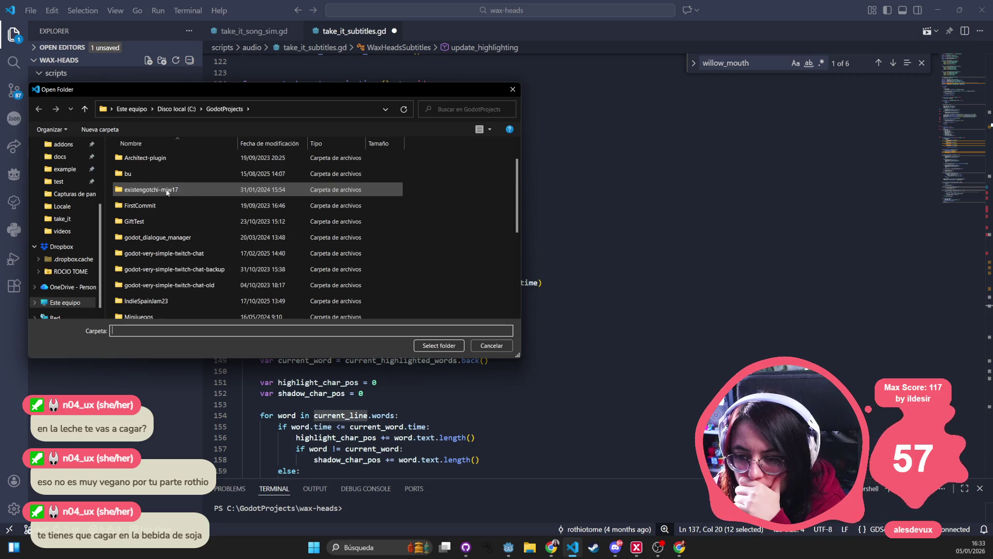
scroll(189, 190, "up", 1)
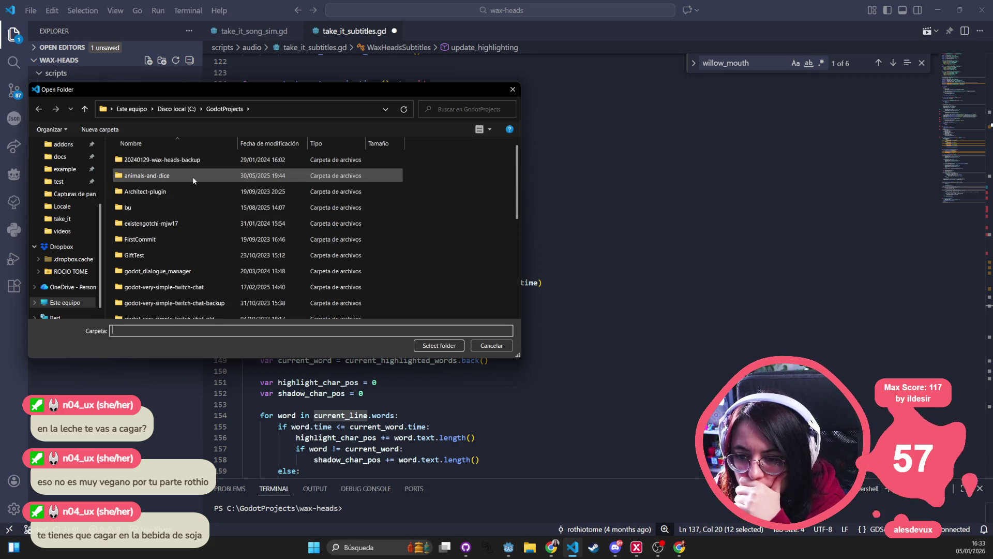
scroll(83, 281, "down", 1)
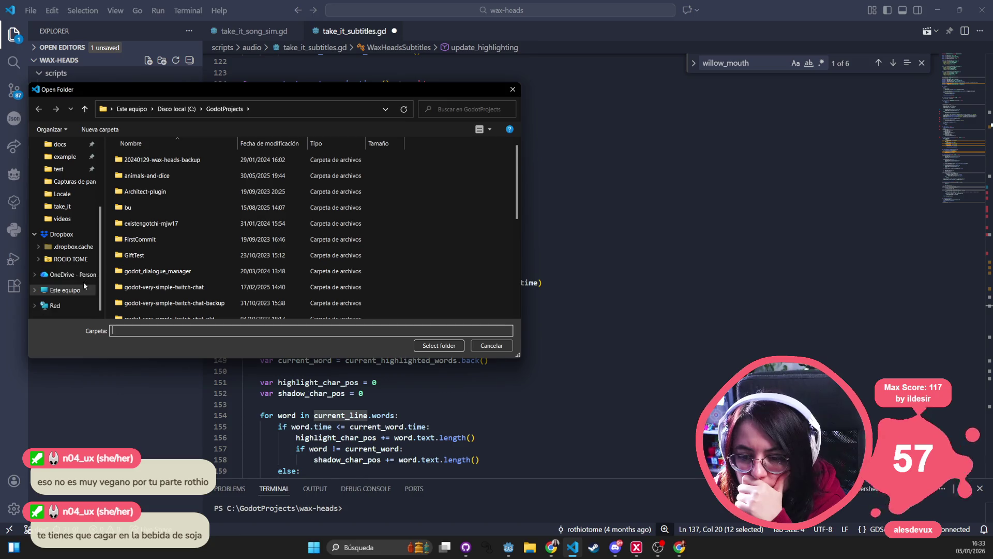
left_click(64, 290)
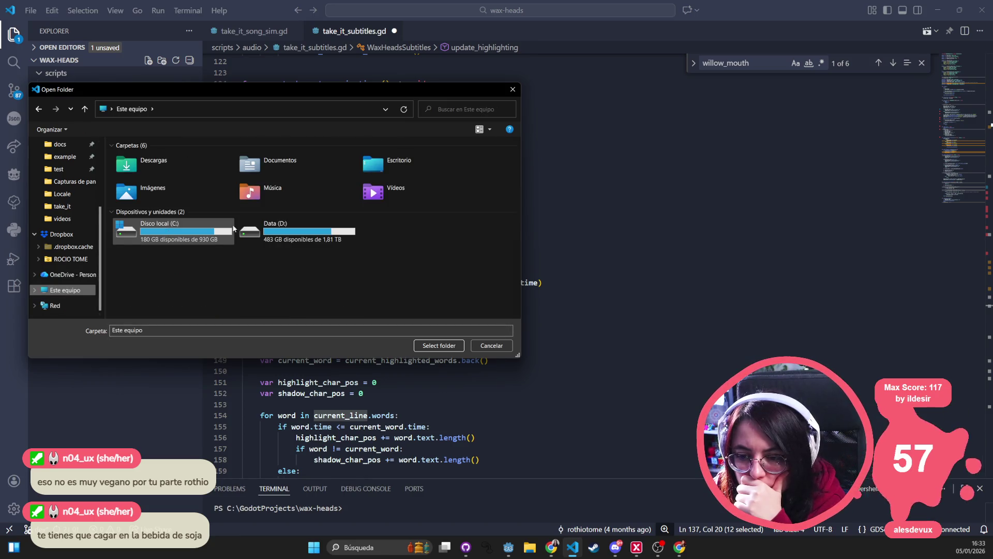
double_click(326, 229)
left_click(160, 301)
key("alt+Left")
key("alt+Left")
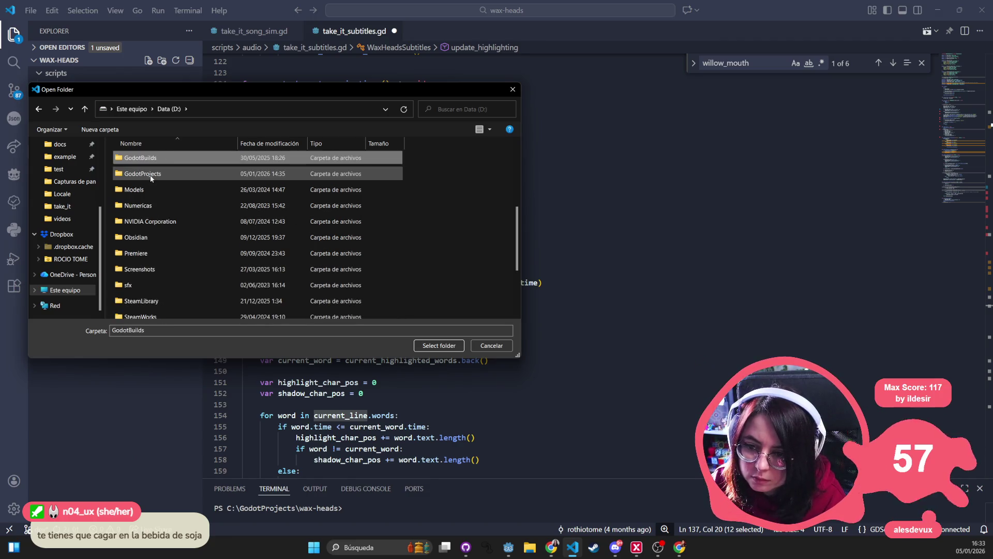
Open godot-baked-lipsync-main\godot-baked-lipsync-main, discarding take_it_subtitles.gd's unsaved changes.
key("End")
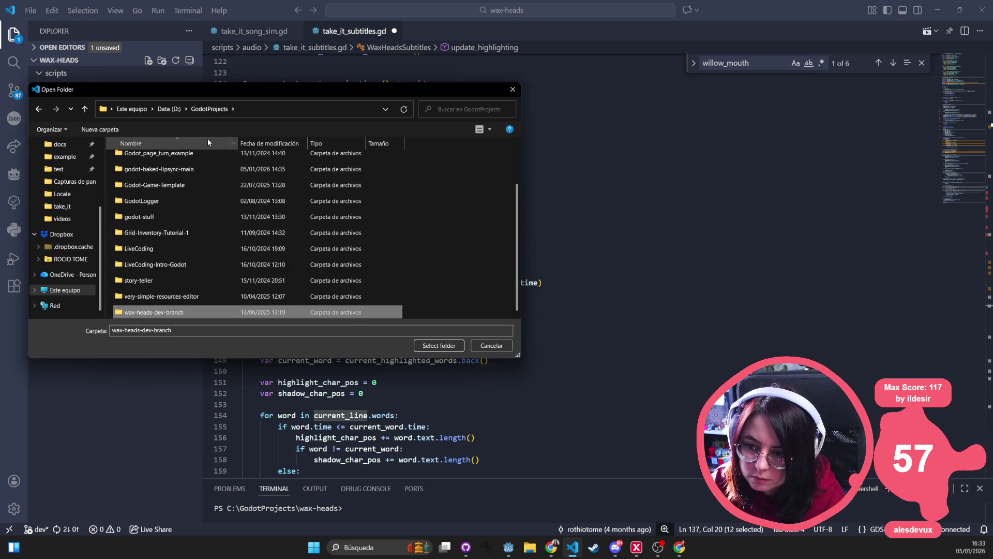
left_click(221, 205)
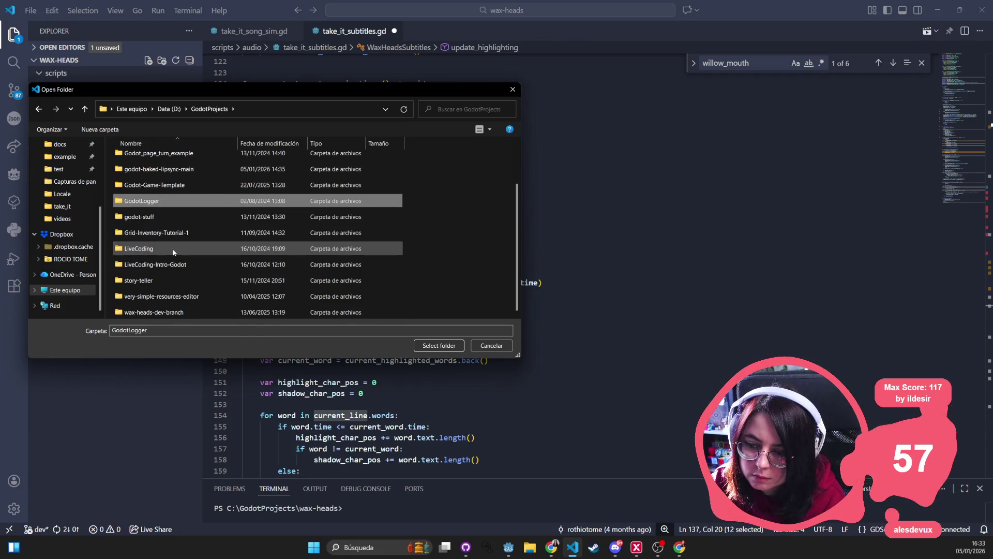
scroll(175, 248, "up", 1)
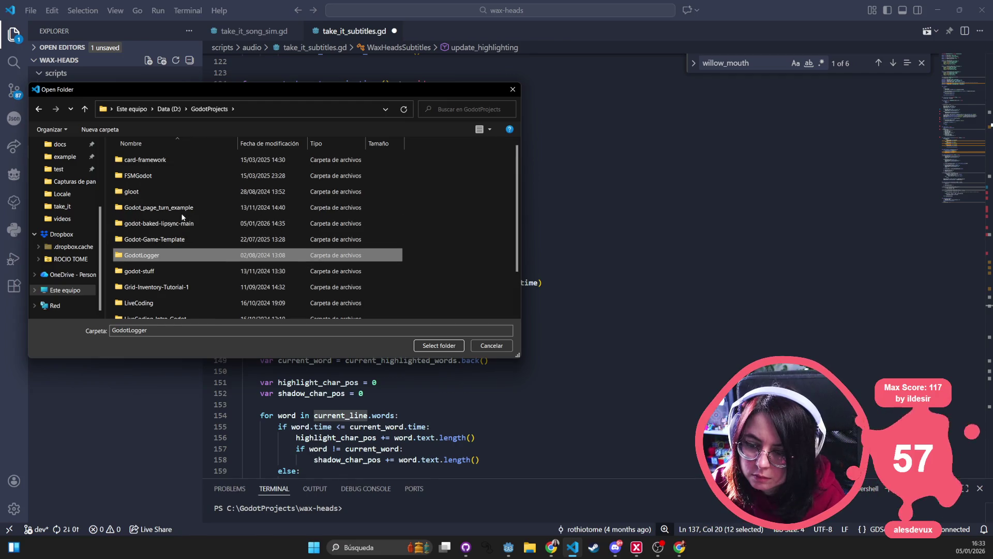
left_click(155, 207)
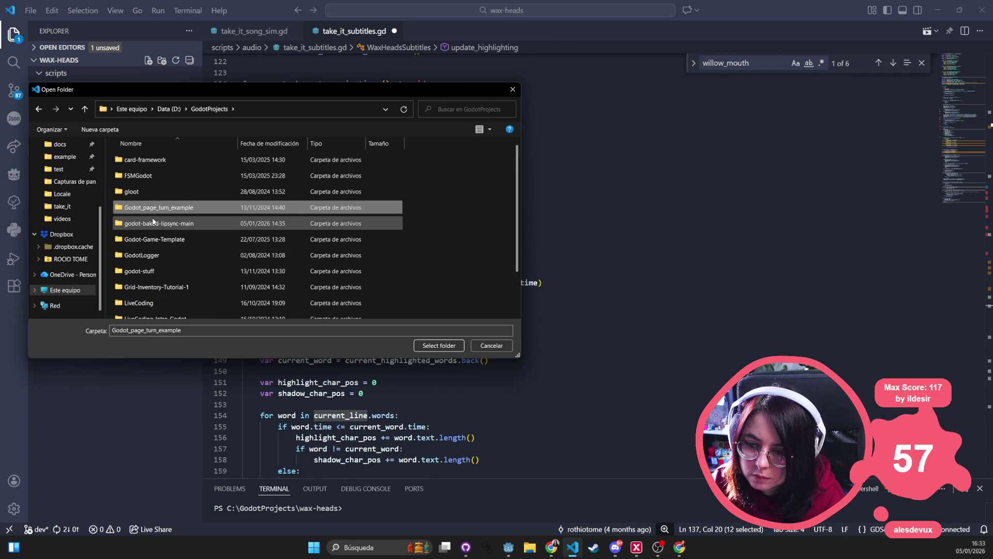
double_click(154, 223)
double_click(164, 161)
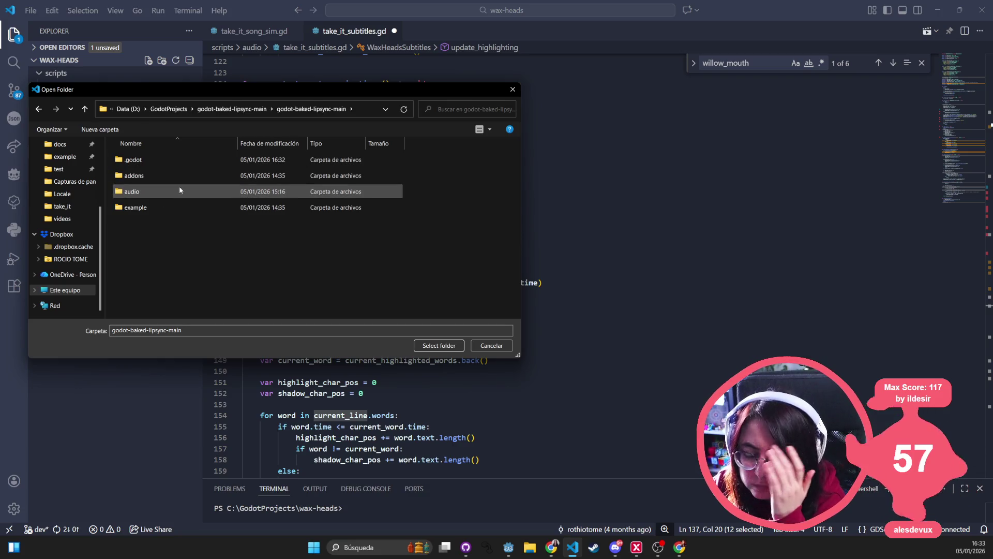
left_click(439, 345)
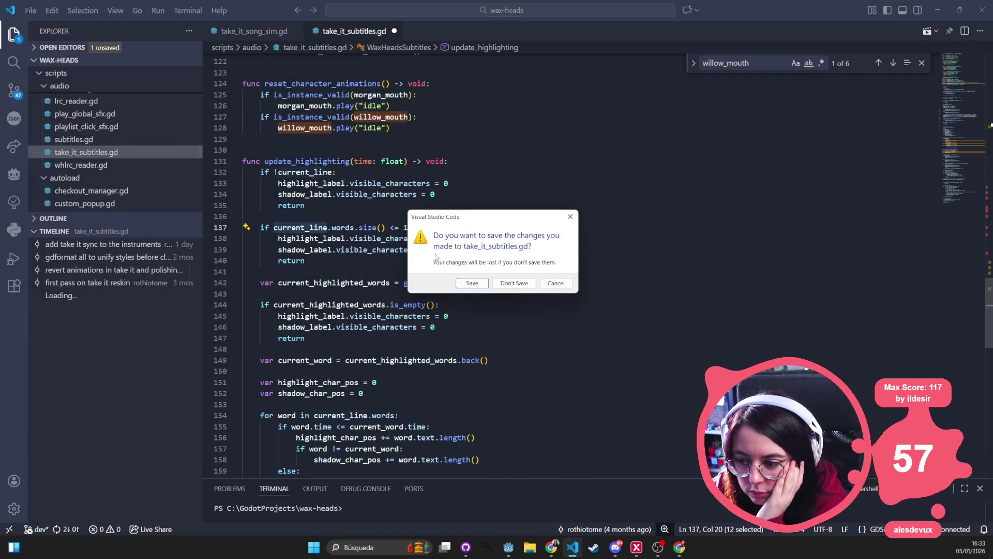
left_click(514, 284)
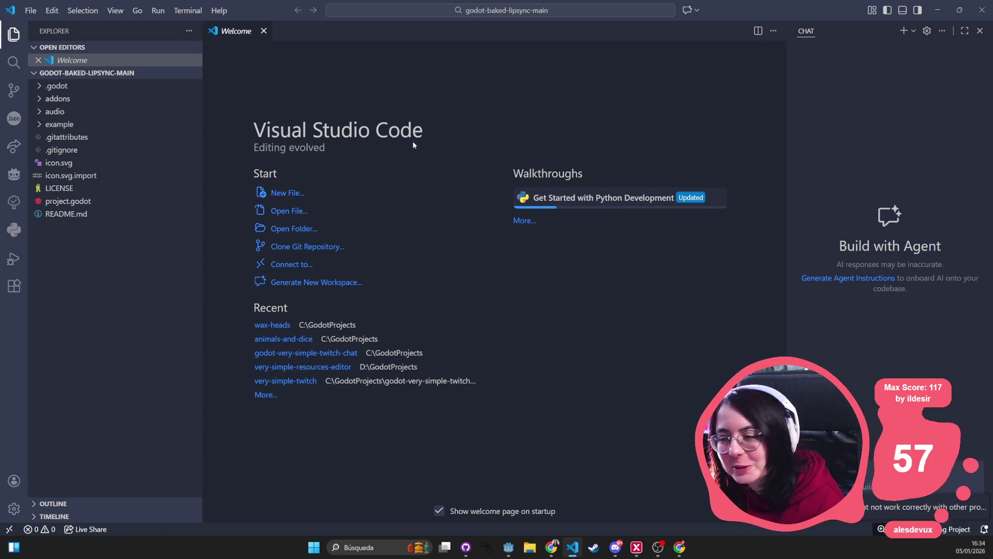
Close the Chat panel and open addons > baked_lipsync > resources > audio_stream_lipsync.gd.
left_click(979, 30)
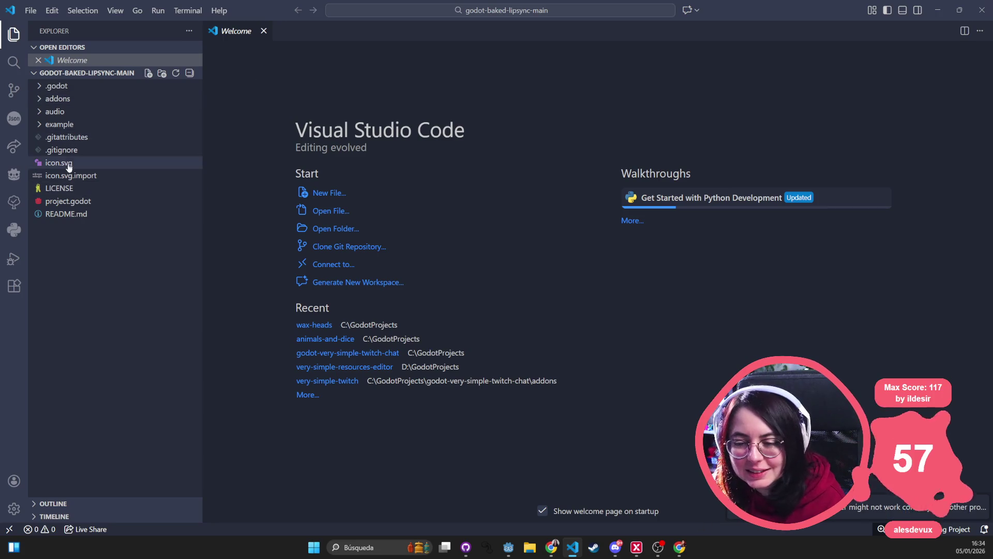
left_click(62, 101)
left_click(86, 112)
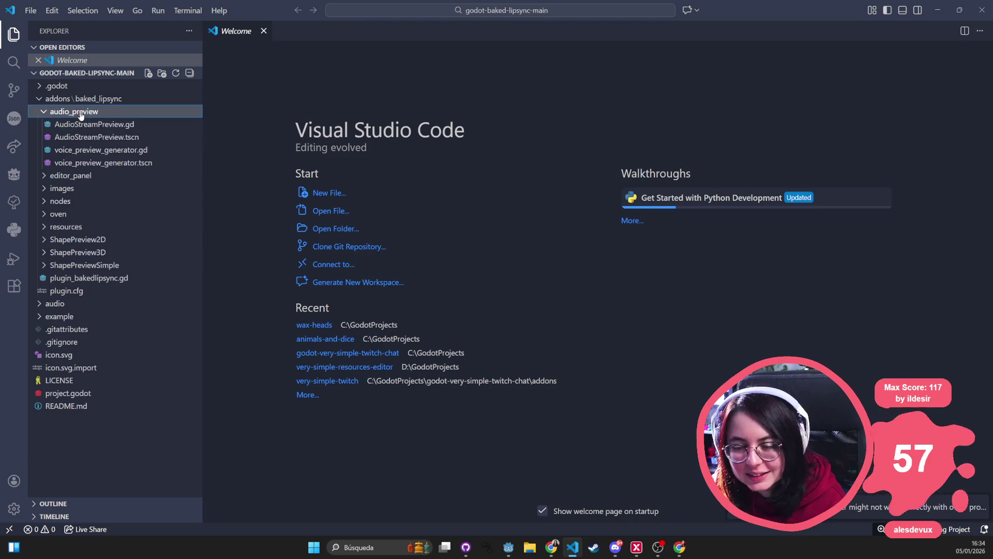
left_click(86, 112)
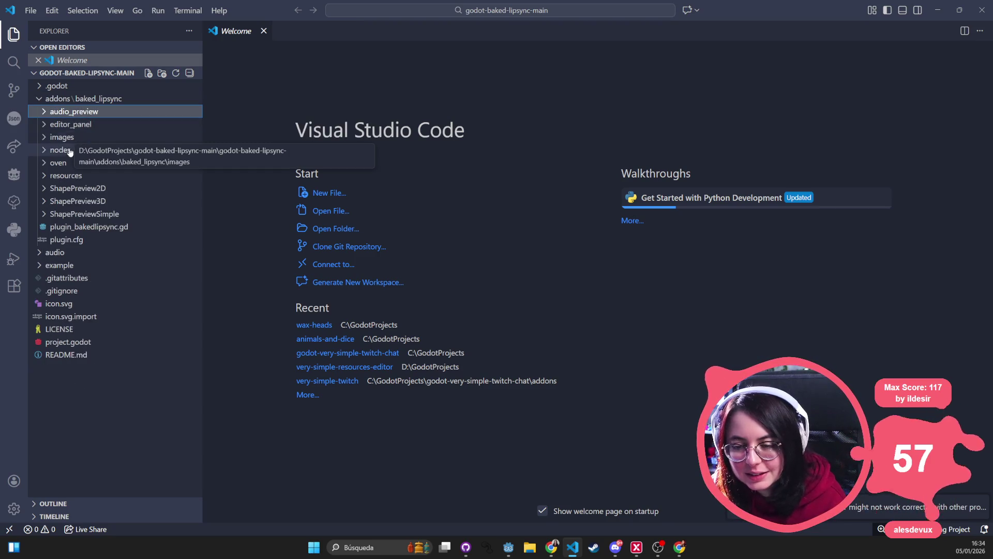
left_click(69, 177)
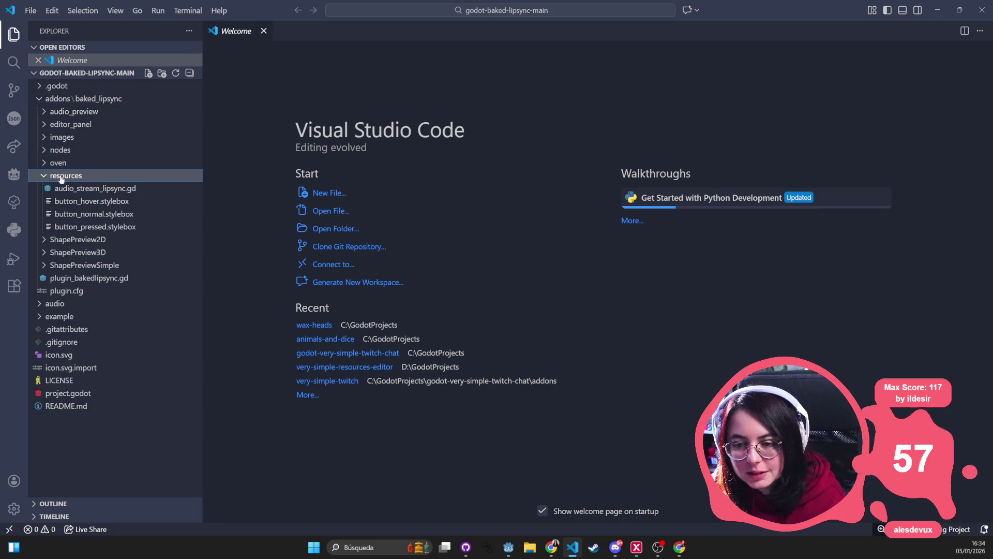
left_click(75, 192)
Review the lipsync_data and expression_data declarations, then open plugin_bakedlipsync.gd before returning to Godot.
left_click_drag(418, 148, 205, 148)
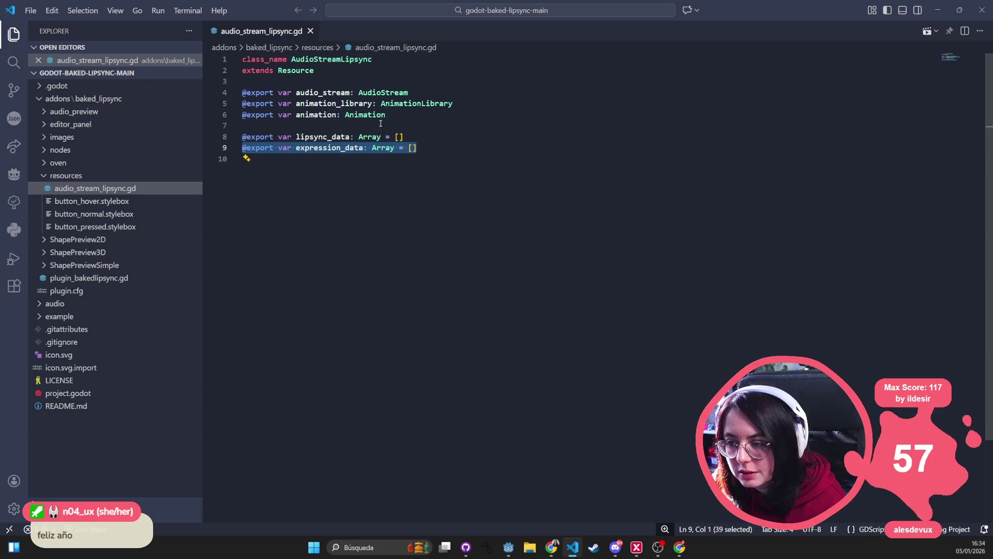
left_click(331, 137)
left_click(376, 148)
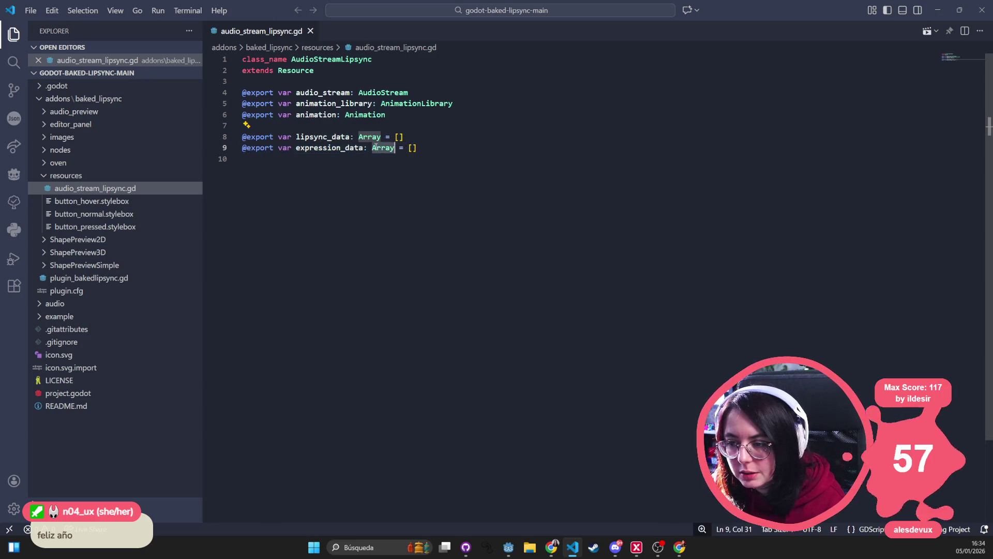
double_click(376, 148)
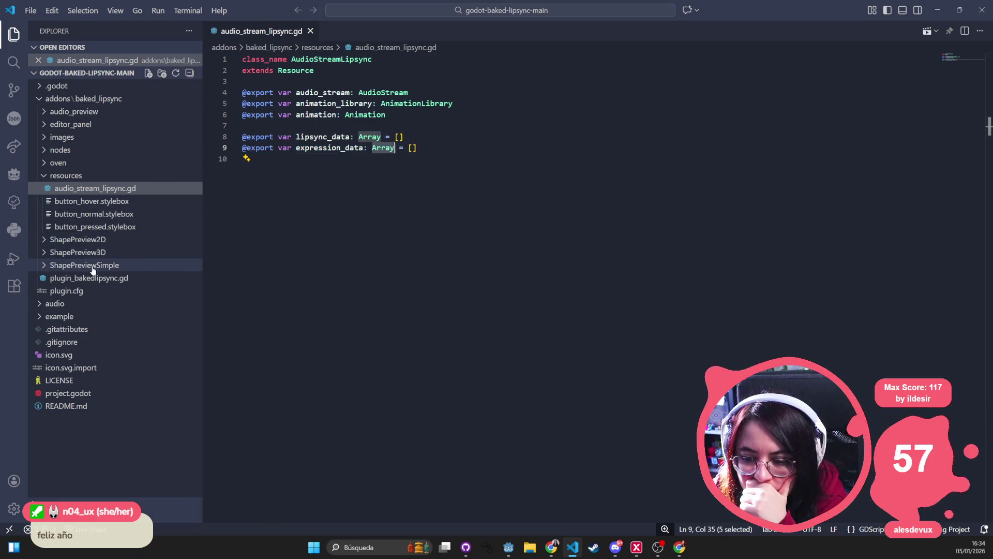
double_click(323, 137)
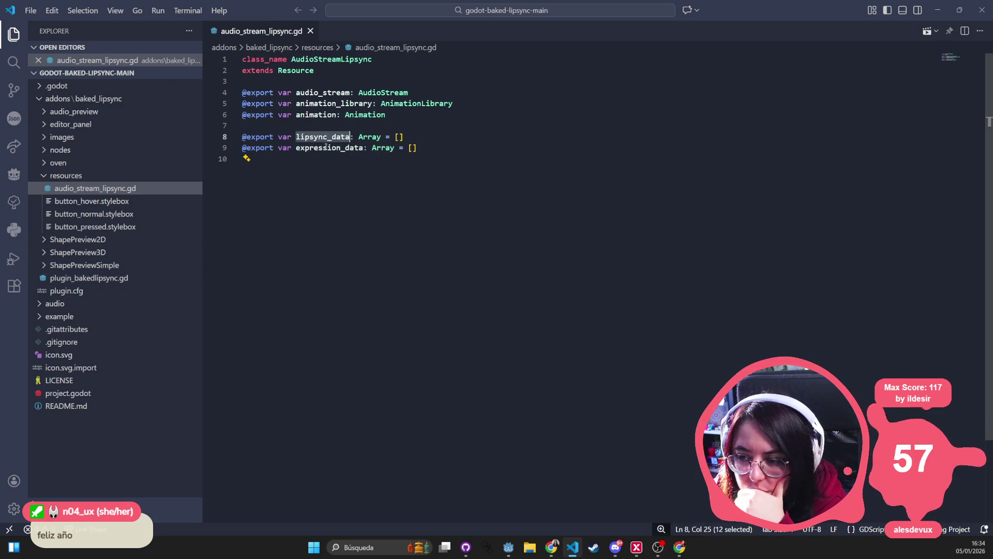
double_click(326, 147)
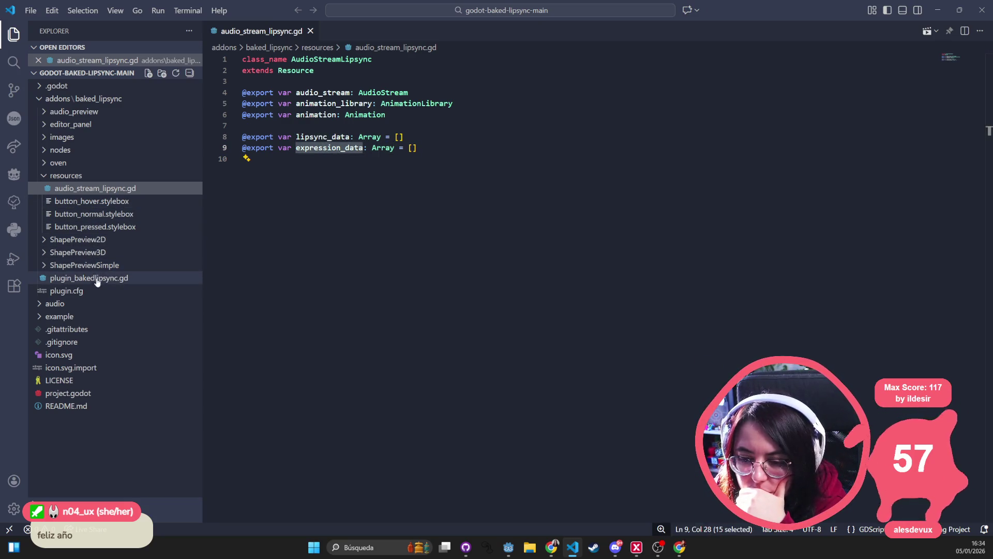
left_click(149, 286)
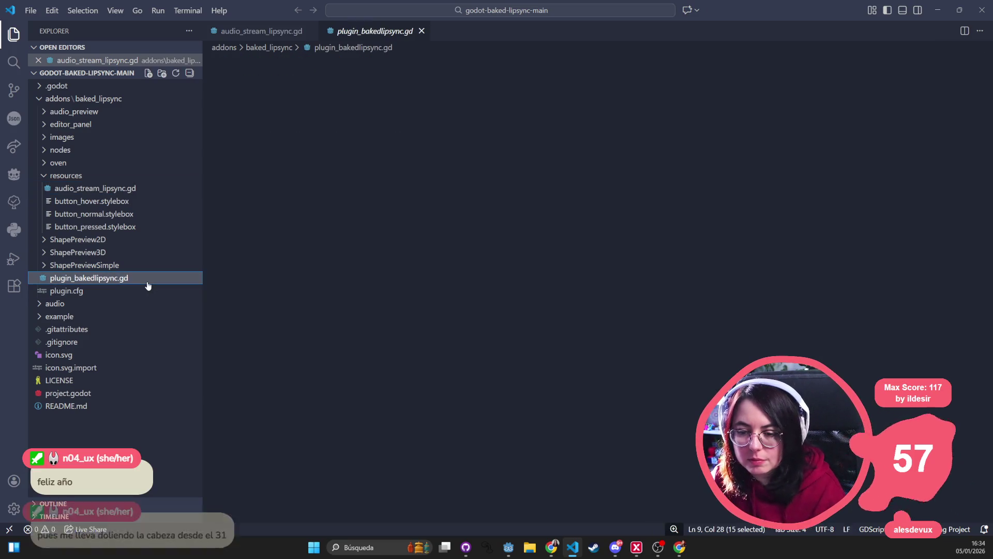
left_click(148, 286)
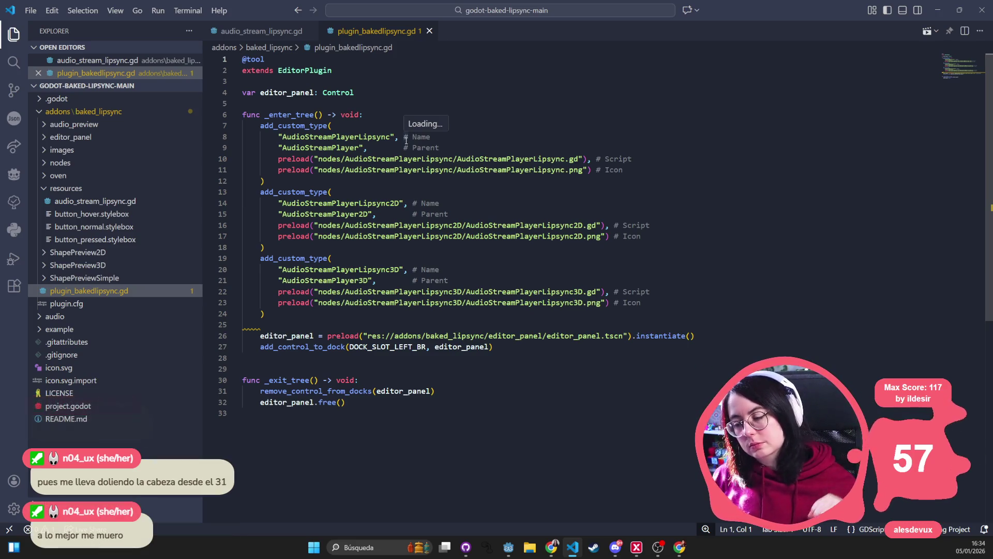
key("alt+Tab")
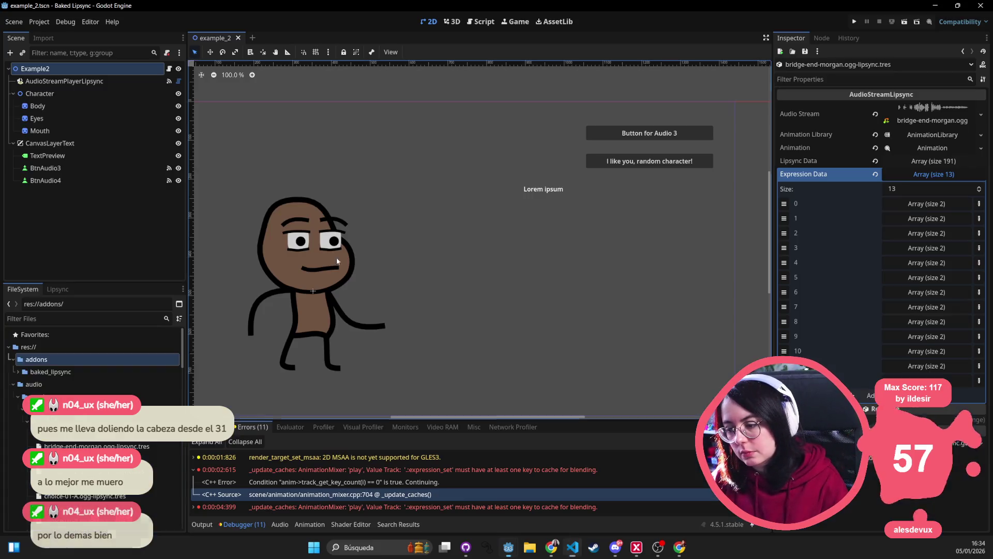
Disable and re-enable the Baked Lipsync plugin in Project Settings > Plugins.
left_click(66, 22)
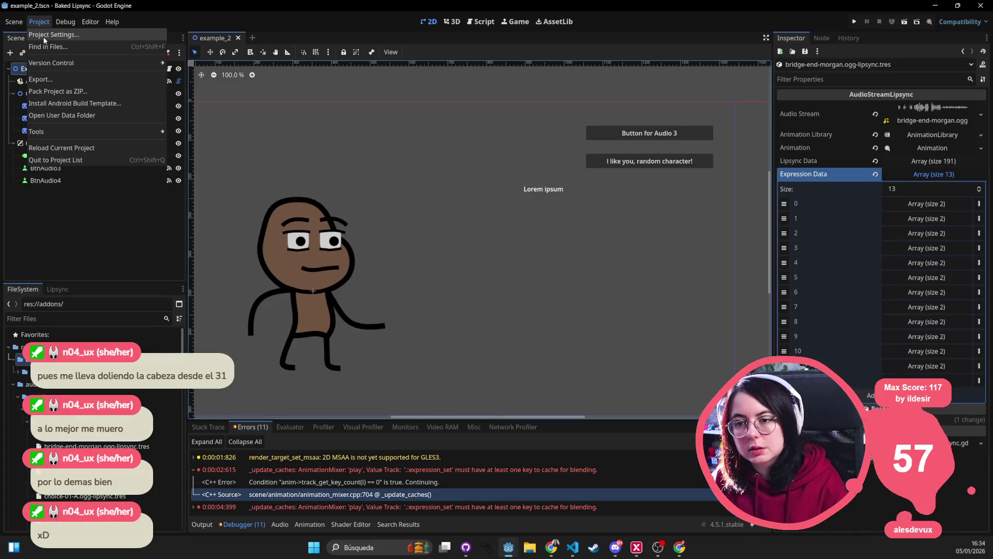
left_click(52, 32)
left_click(285, 196)
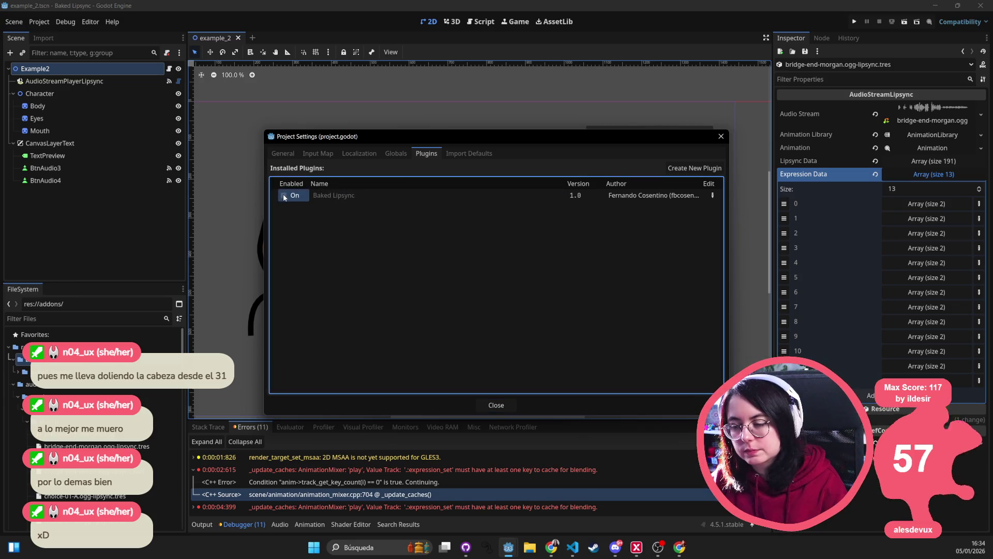
left_click(284, 196)
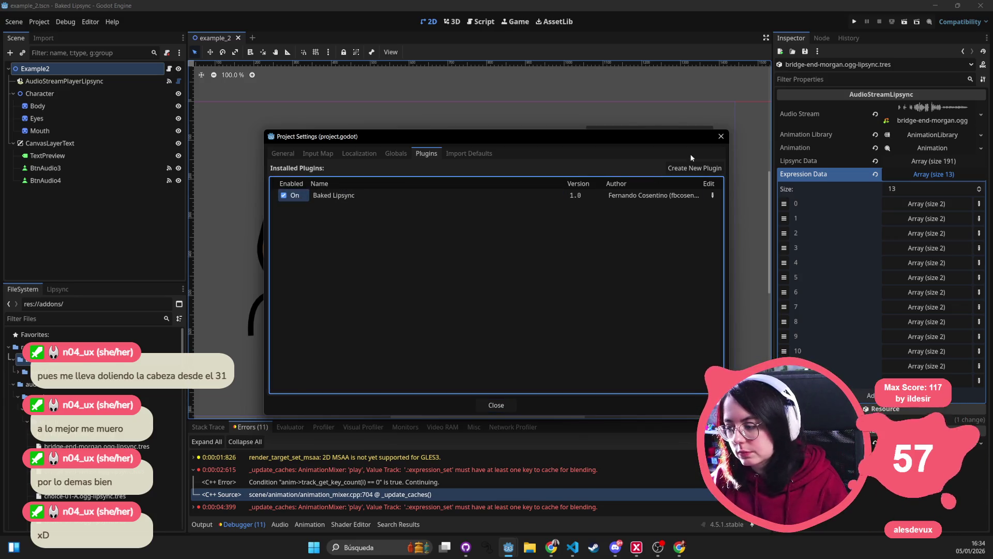
left_click(725, 136)
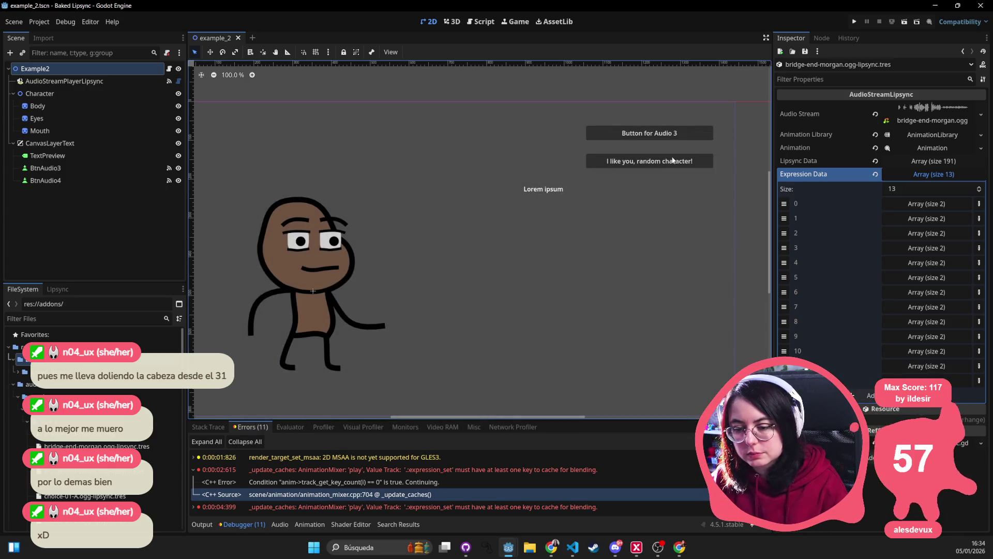
Run the example and trigger the Audio 3 and "I like you, random character!" lines.
left_click(853, 23)
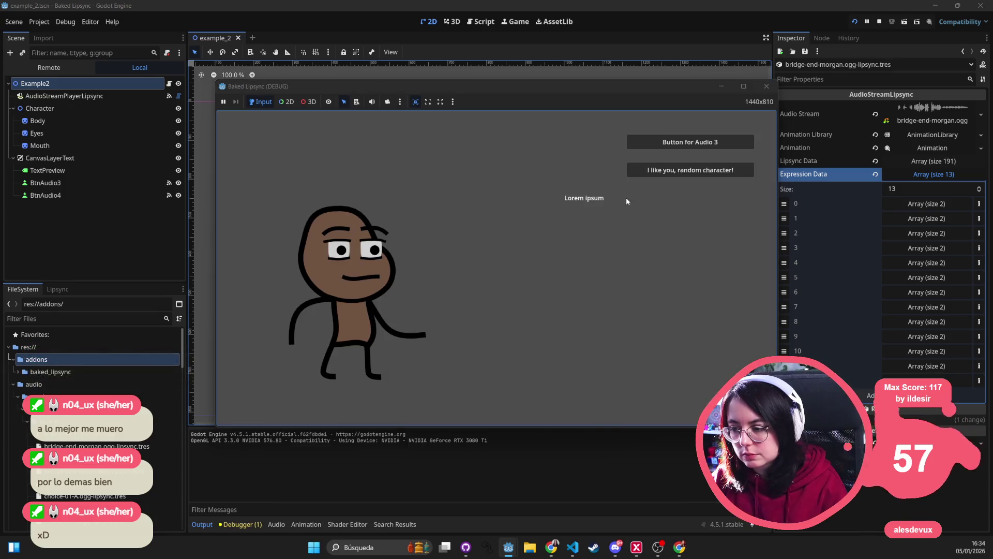
left_click(688, 142)
left_click(682, 170)
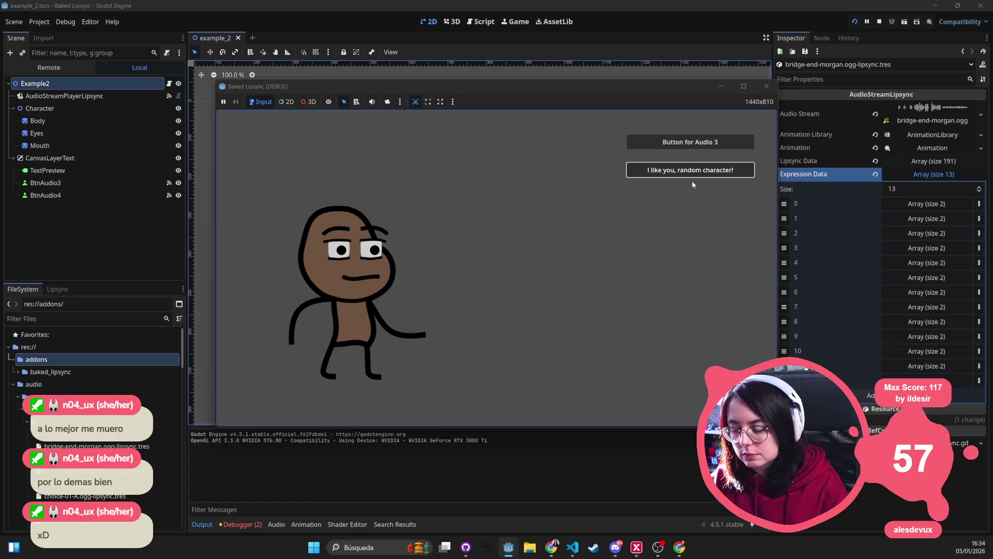
left_click(710, 142)
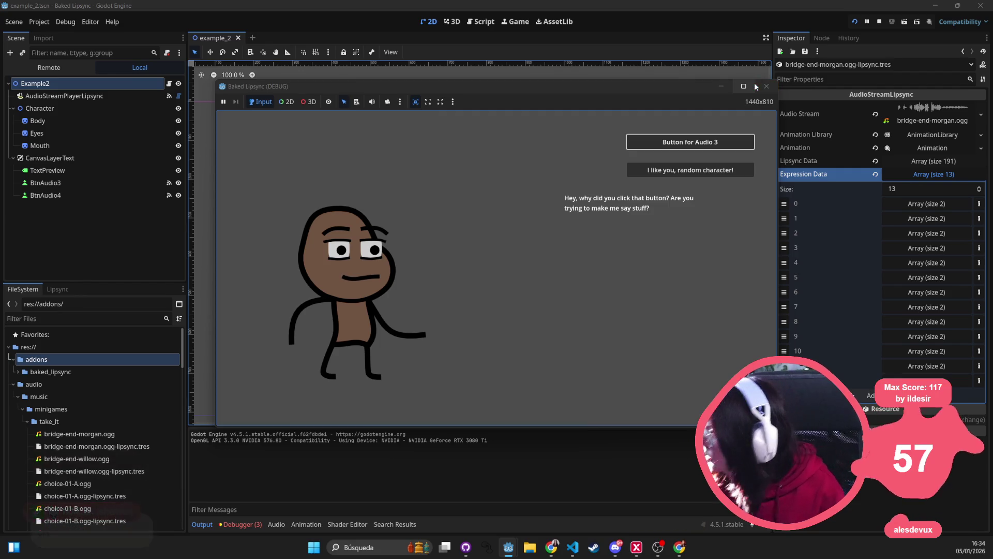
mouse_move(755, 86)
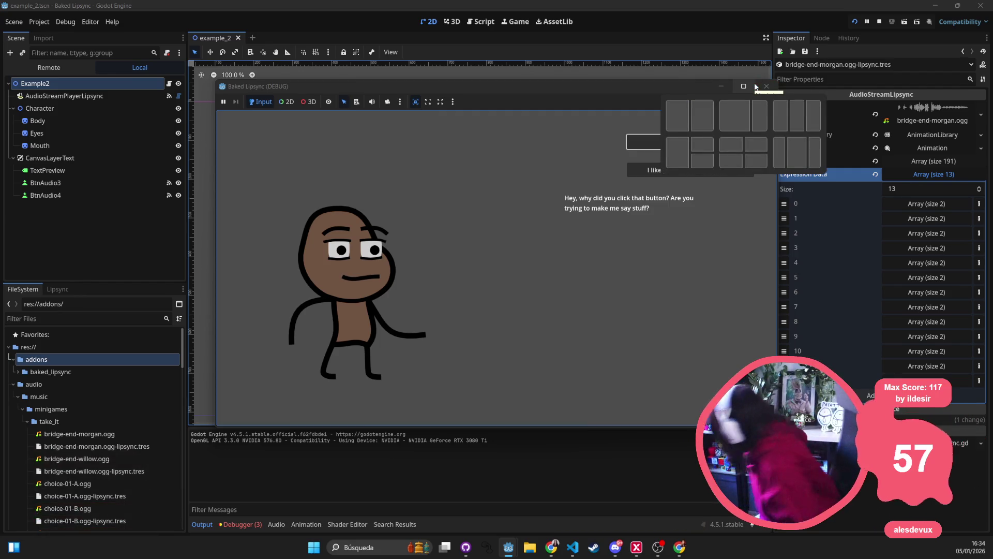
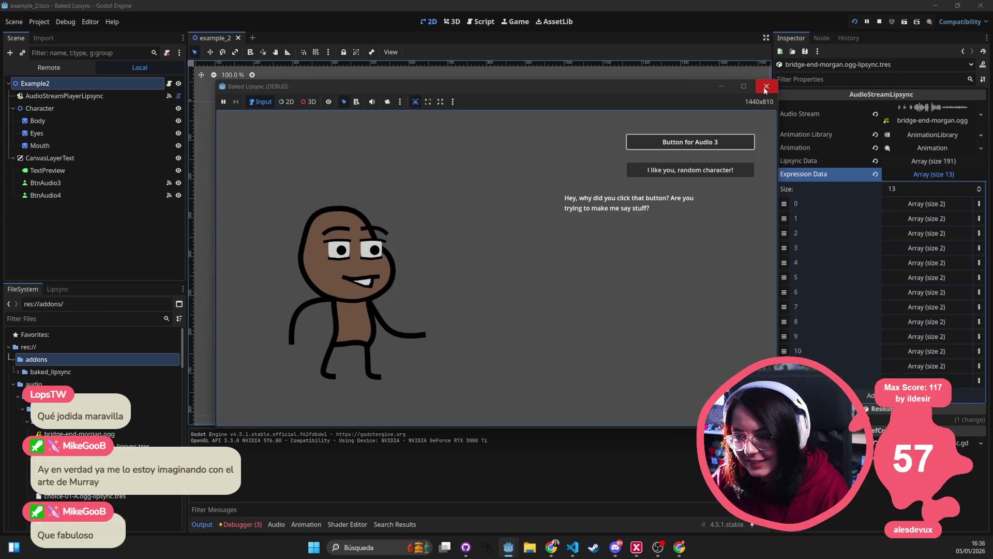
Stop the demo run, select bridge-end-morgan.ogg-lipsync.tres, and switch over to VS Code.
left_click(765, 87)
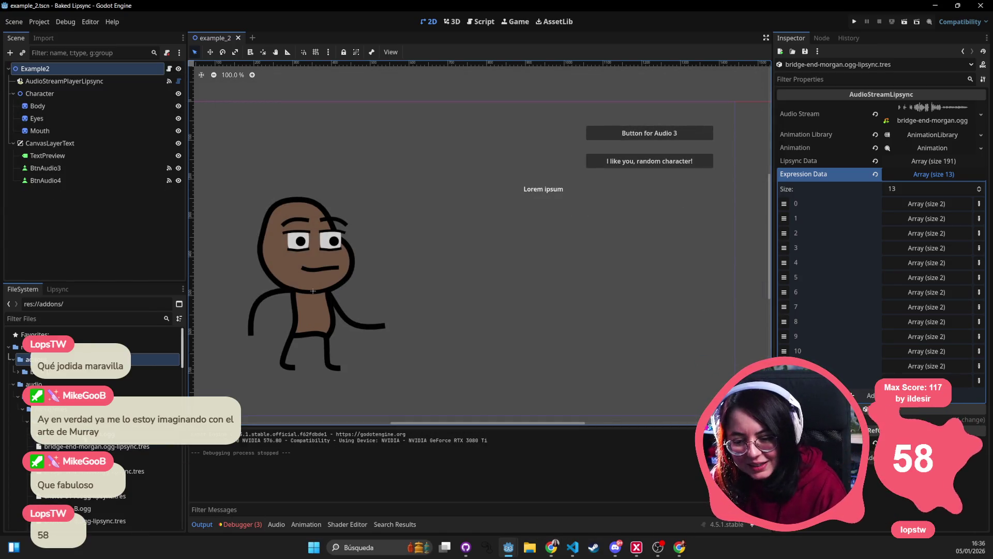
left_click(110, 446)
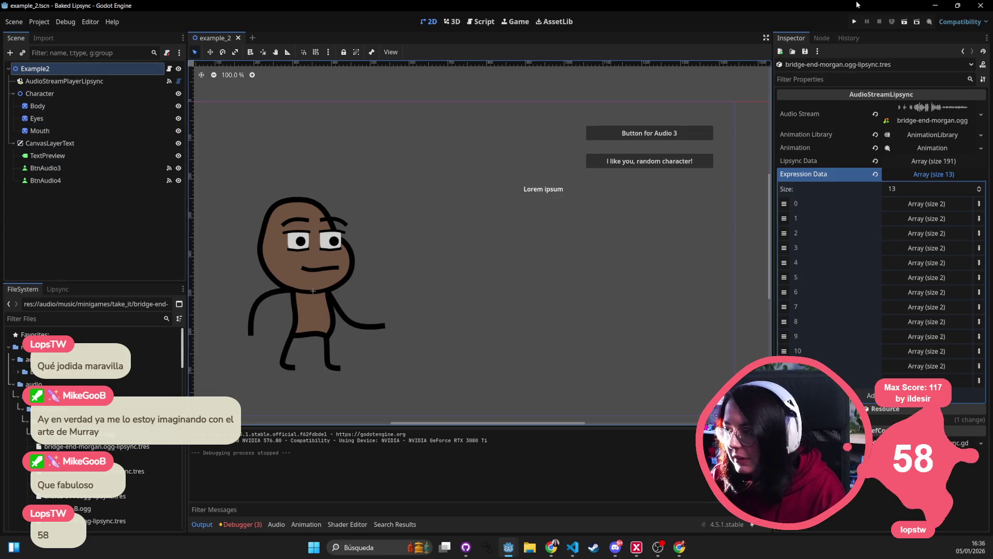
key("alt+Tab")
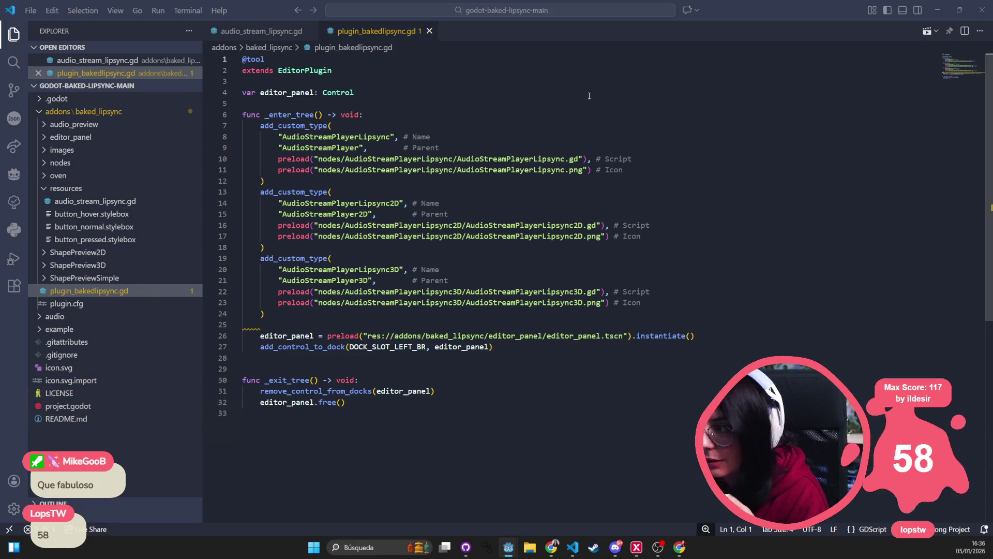
Close VS Code and view the bridge-end-2.ogg change in GitHub Desktop.
left_click(928, 8)
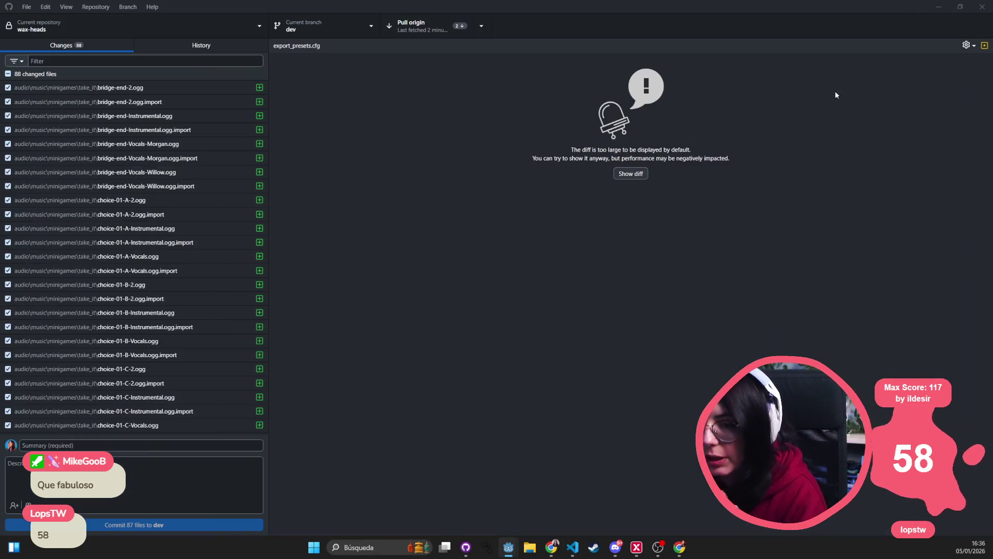
key("alt+Tab")
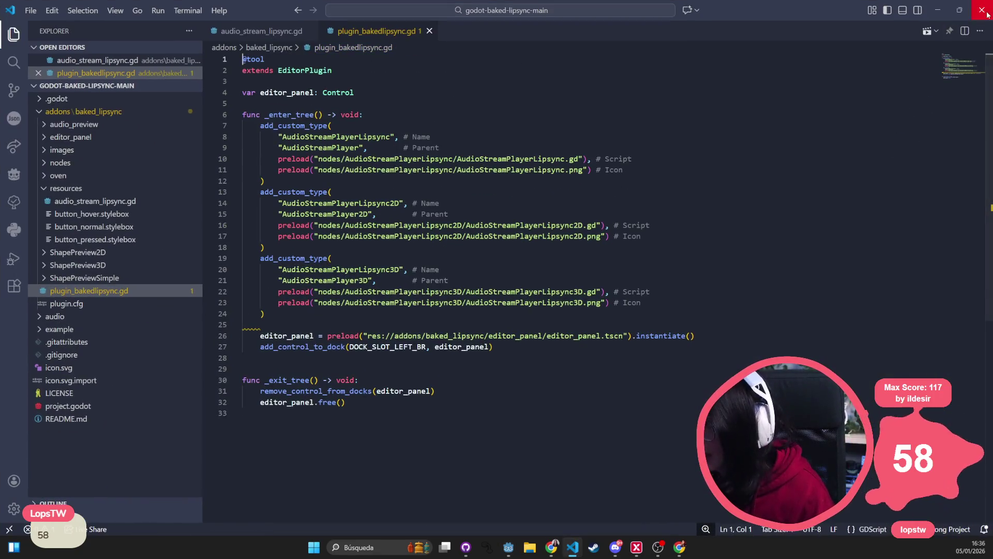
left_click(987, 15)
left_click(176, 92)
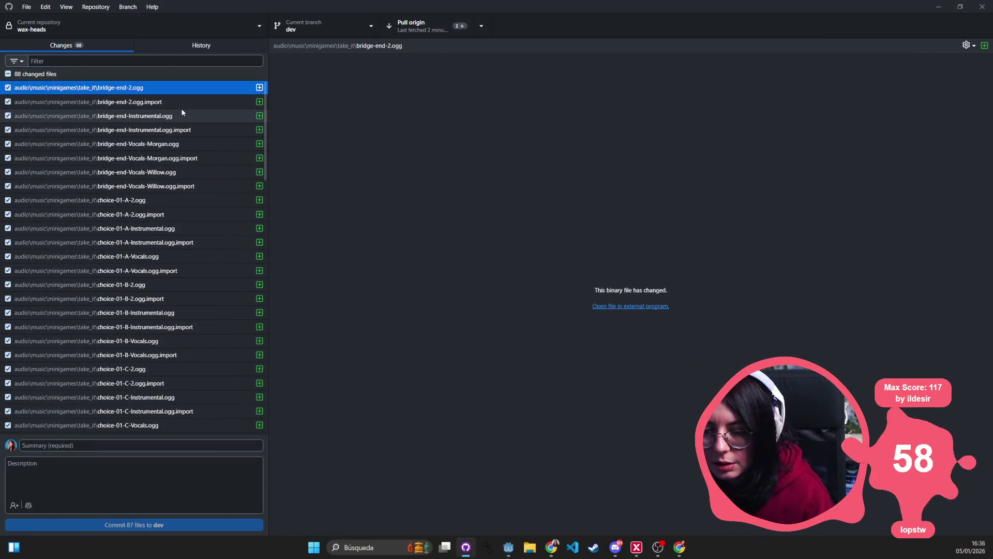
Inspect the take_it_subtitles.gd diff and the choice-04-C-2.ogg change.
scroll(181, 112, "down", 15)
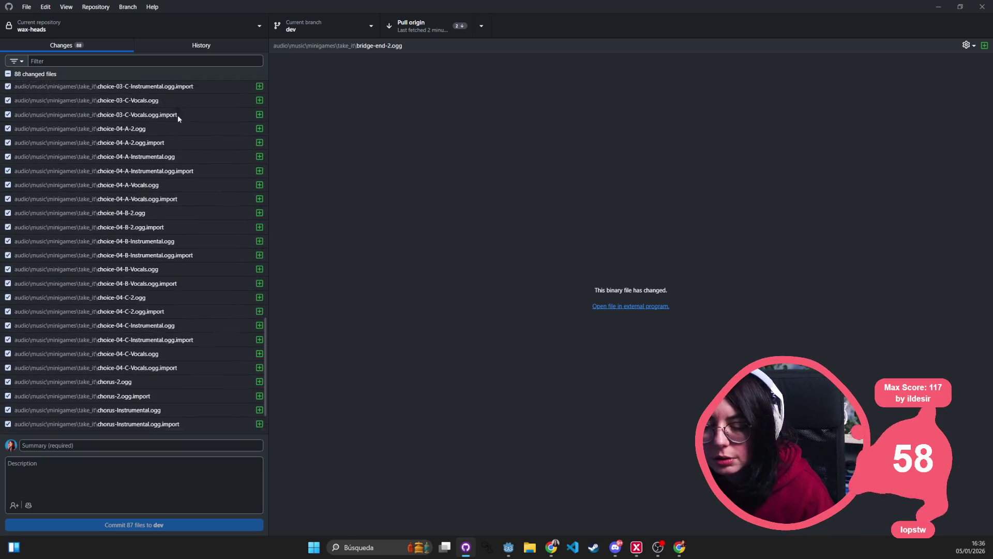
scroll(178, 115, "down", 2)
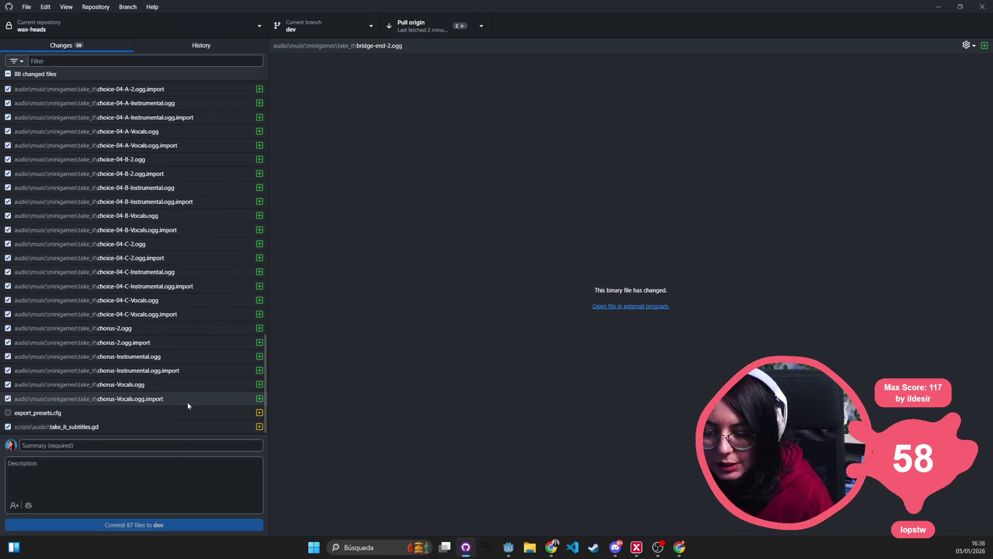
left_click(188, 402, "shift")
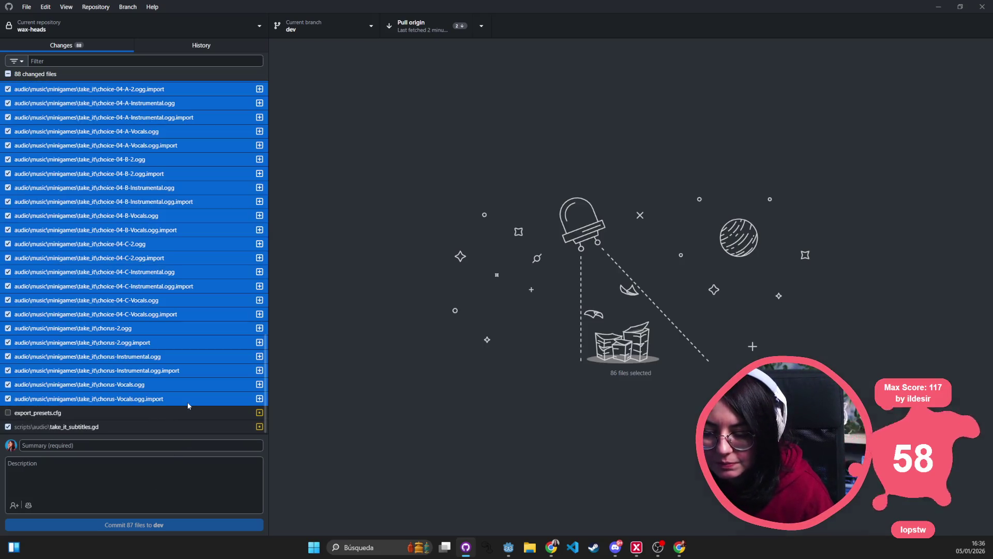
left_click(90, 427)
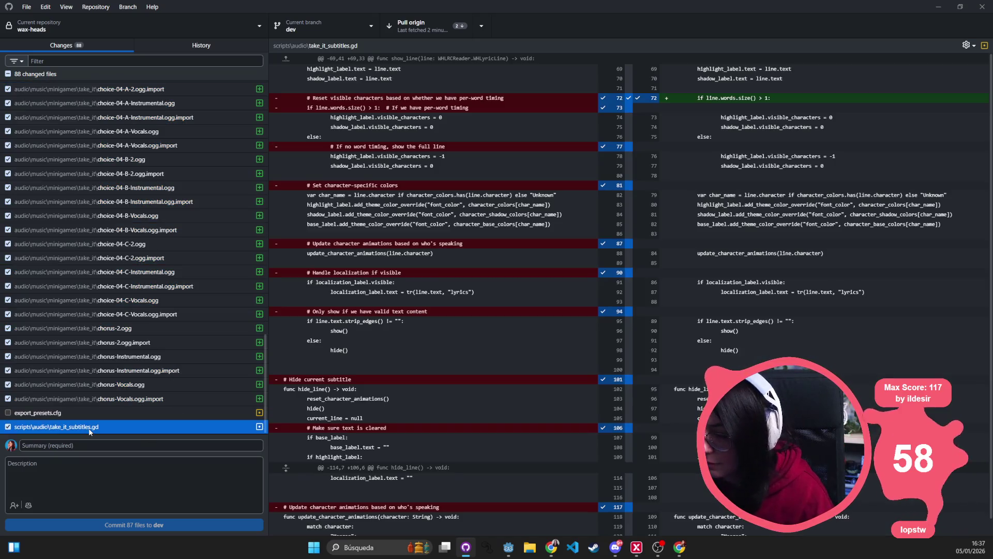
scroll(401, 377, "down", 1)
scroll(401, 376, "up", 1)
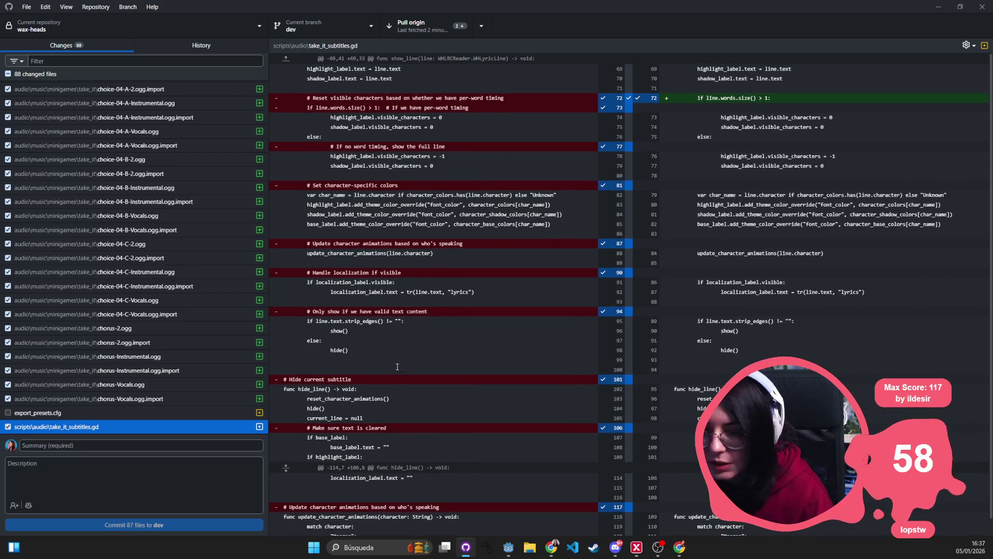
left_click(137, 244)
Review bridge-end-2.ogg and select all 86 changed audio files, checking their actions.
scroll(155, 207, "up", 15)
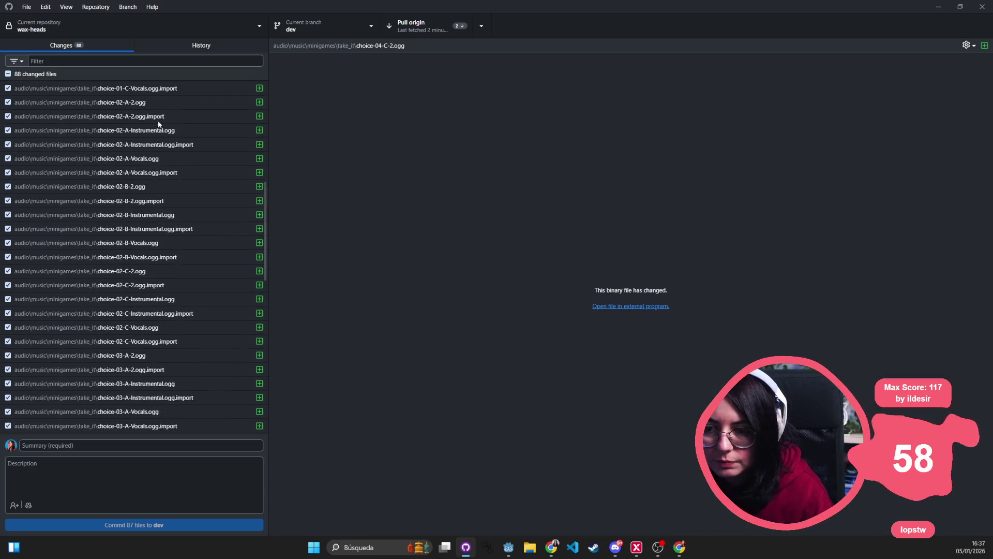
left_click(169, 88)
scroll(173, 169, "down", 15)
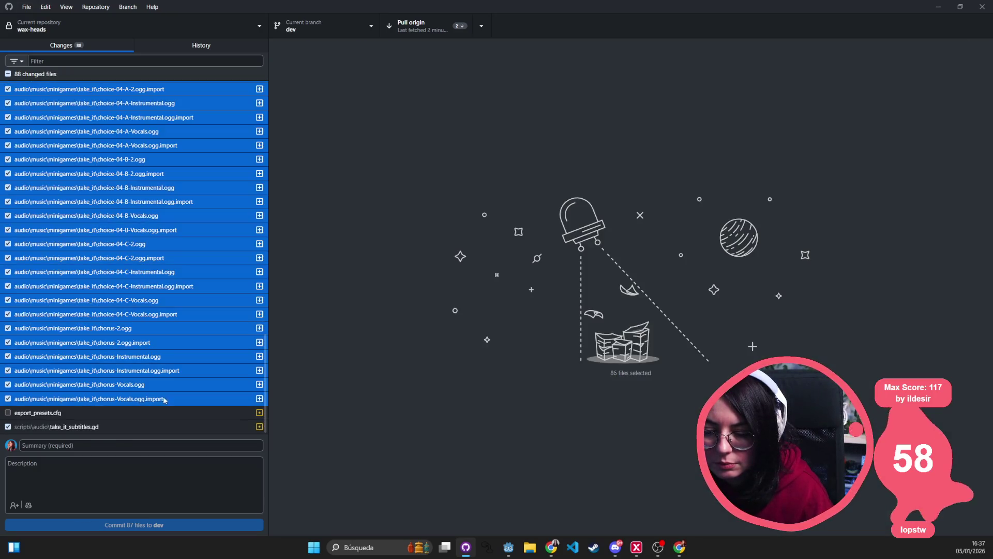
left_click(171, 399, "shift")
right_click(144, 275)
left_click(144, 273)
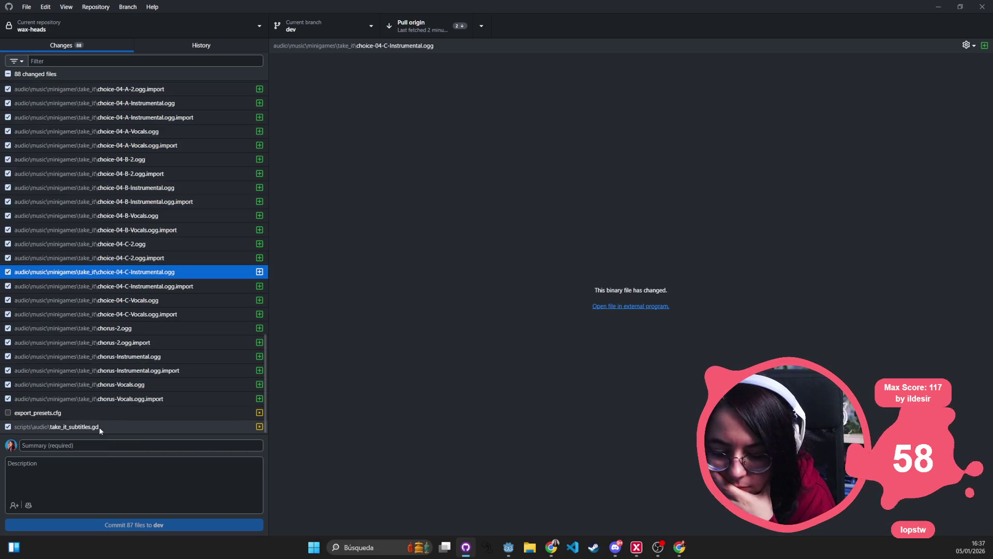
Check the commit history and choice-04-A-Instrumental.ogg.import diff, then pull from origin.
left_click(230, 48)
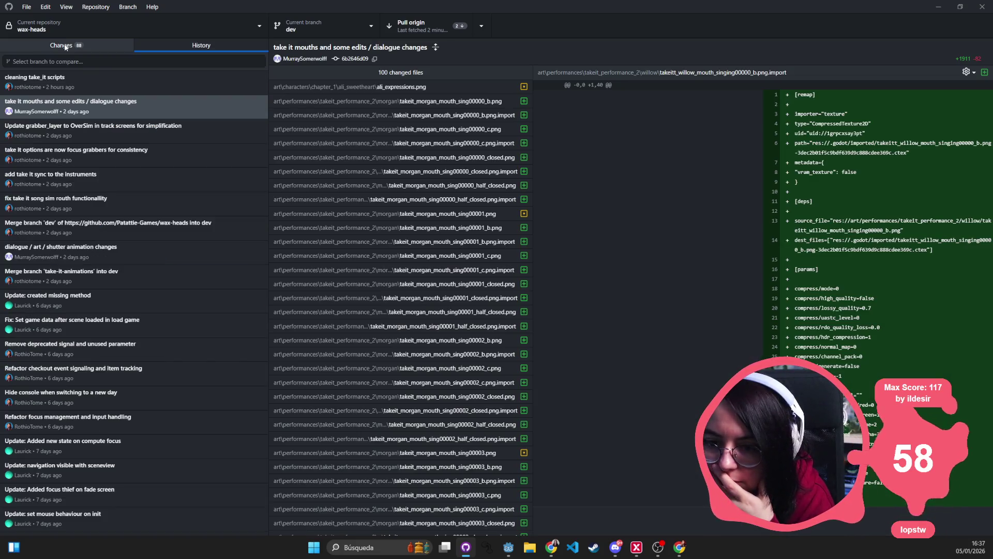
left_click(66, 47)
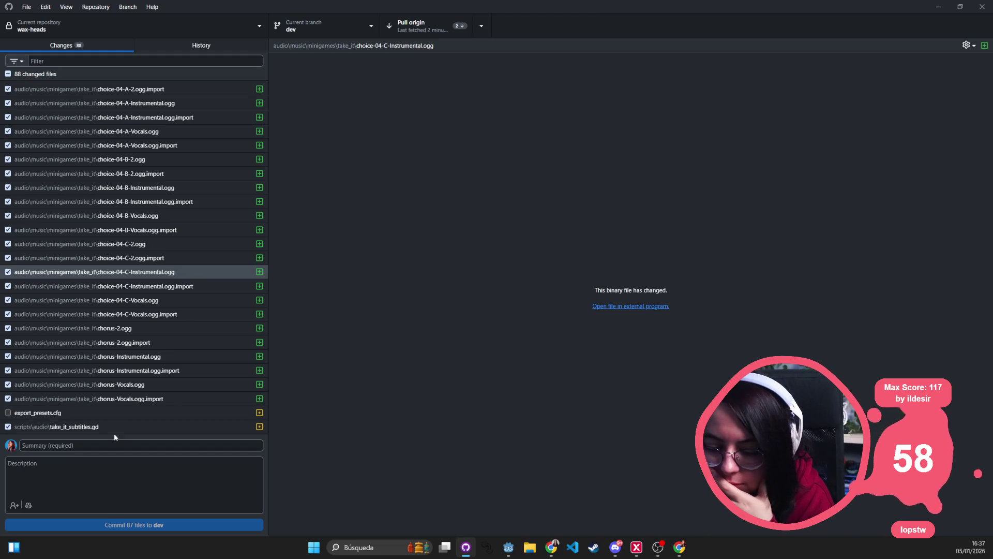
left_click(114, 117)
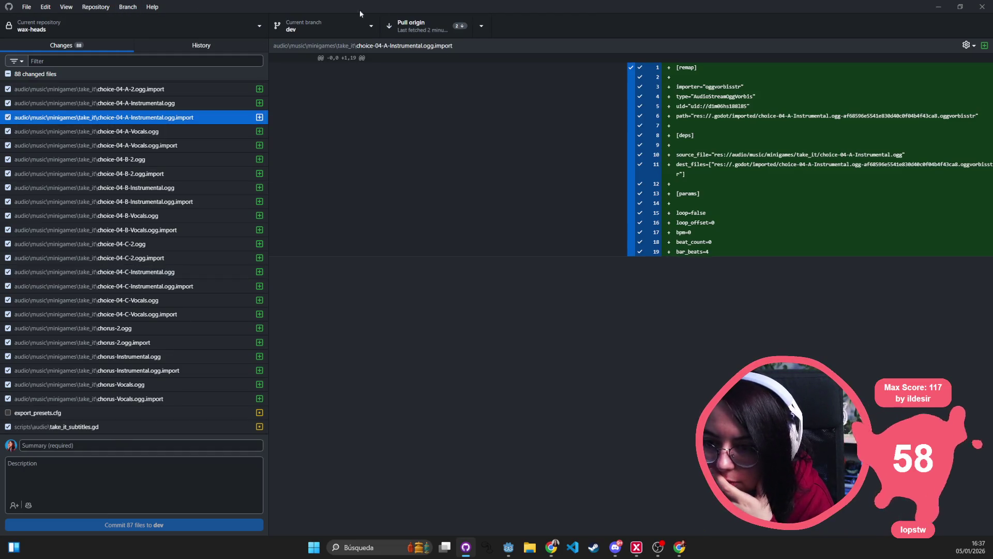
left_click(406, 29)
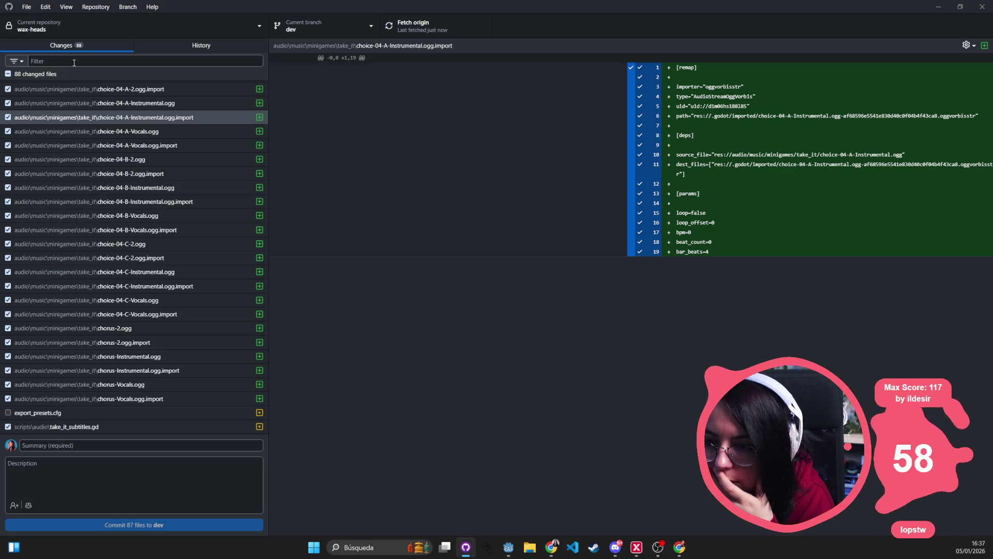
left_click(181, 47)
Inspect the 'updated meta room' and merge commits, then stash the changes via the Branch menu.
left_click(45, 109)
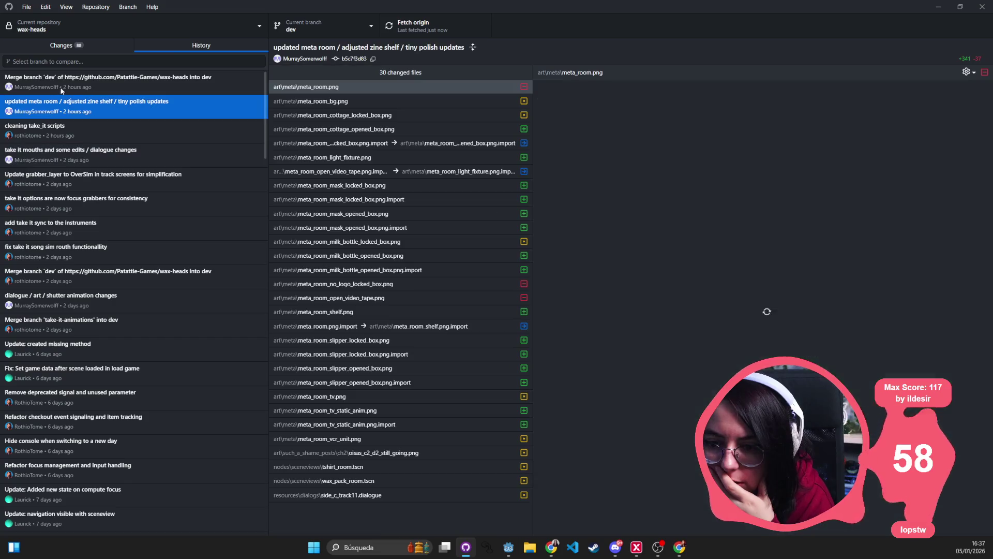
left_click(62, 88)
left_click(119, 8)
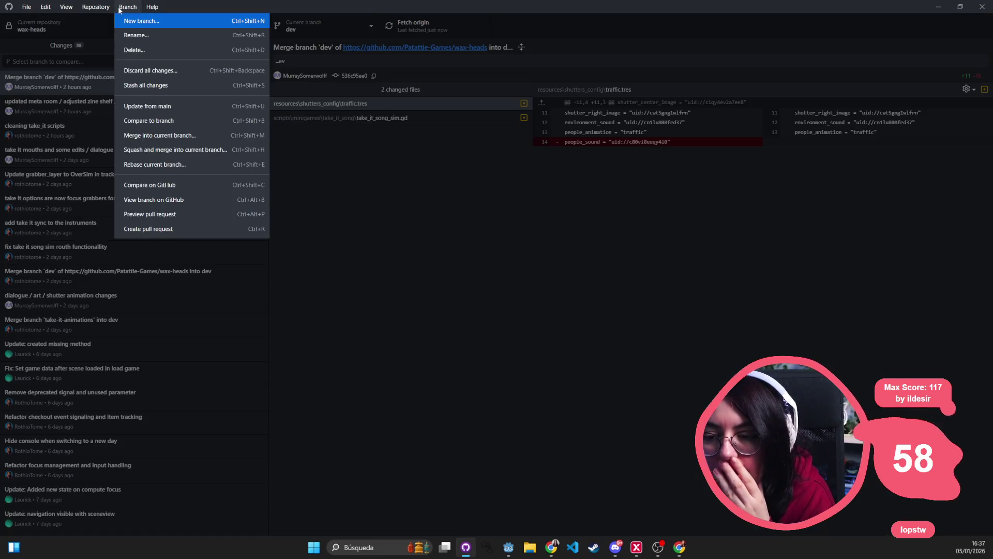
mouse_move(65, 7)
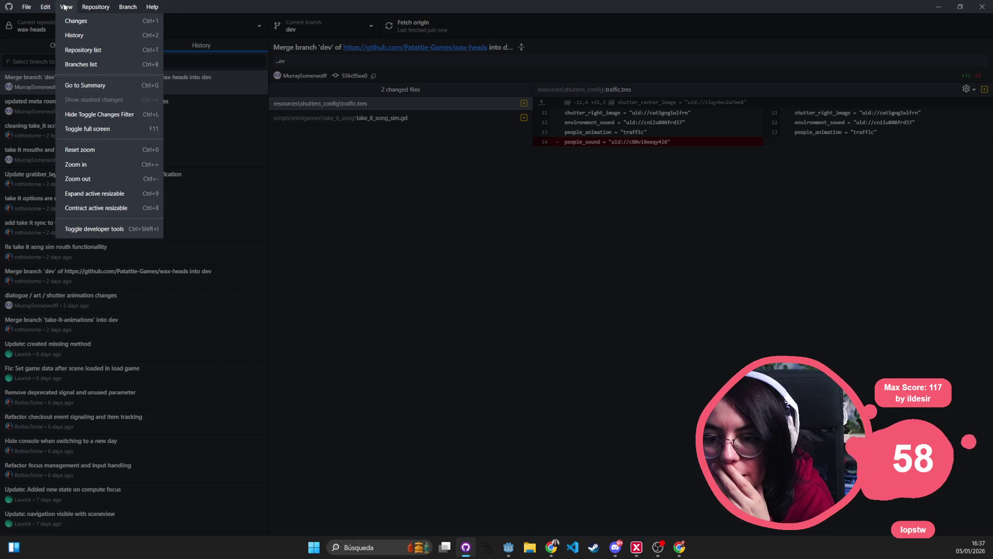
mouse_move(139, 8)
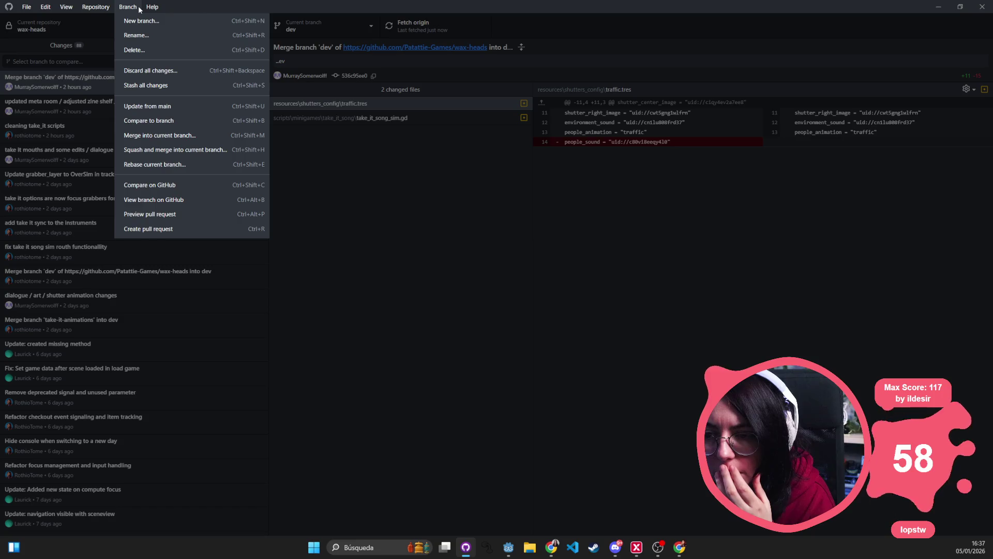
left_click(36, 113)
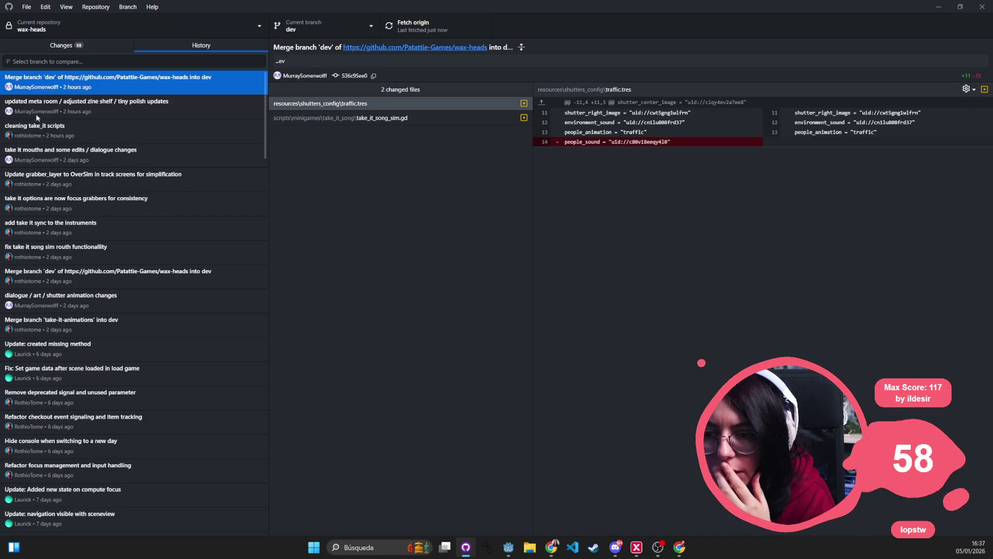
left_click(65, 46)
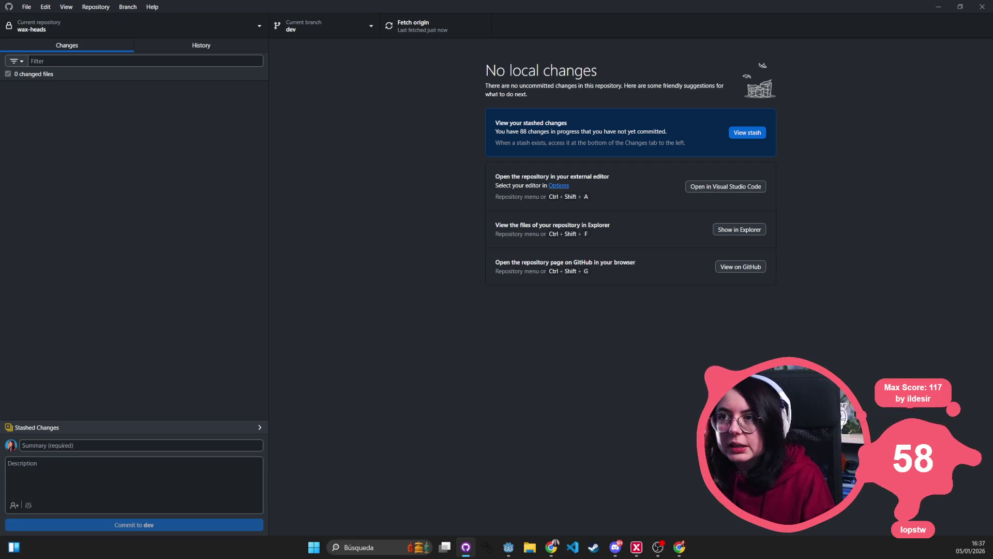
Back in the maximized Godot editor, select chorus.ogg and open the Example2 node's example_2.gd.
key("alt+Tab")
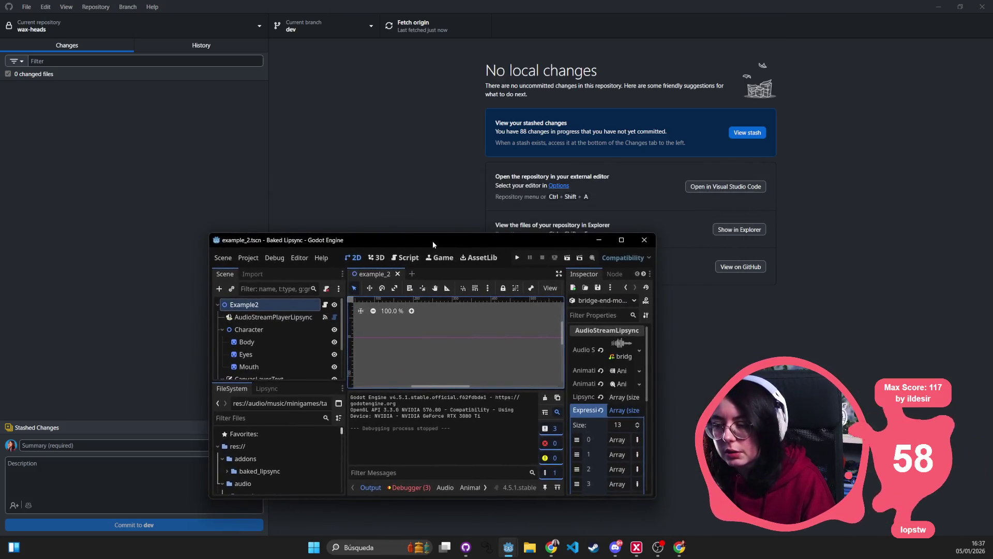
double_click(433, 241)
scroll(119, 448, "down", 8)
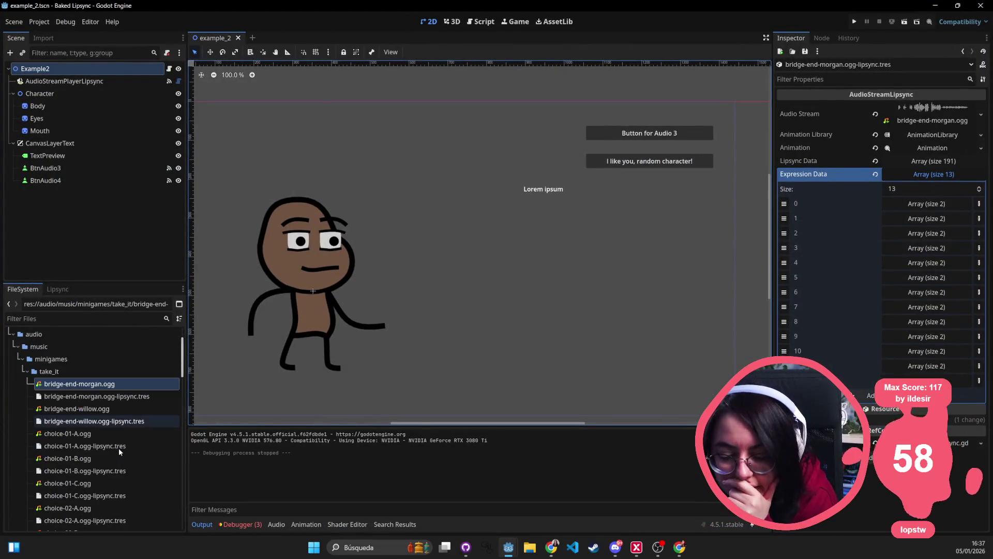
scroll(117, 446, "down", 5)
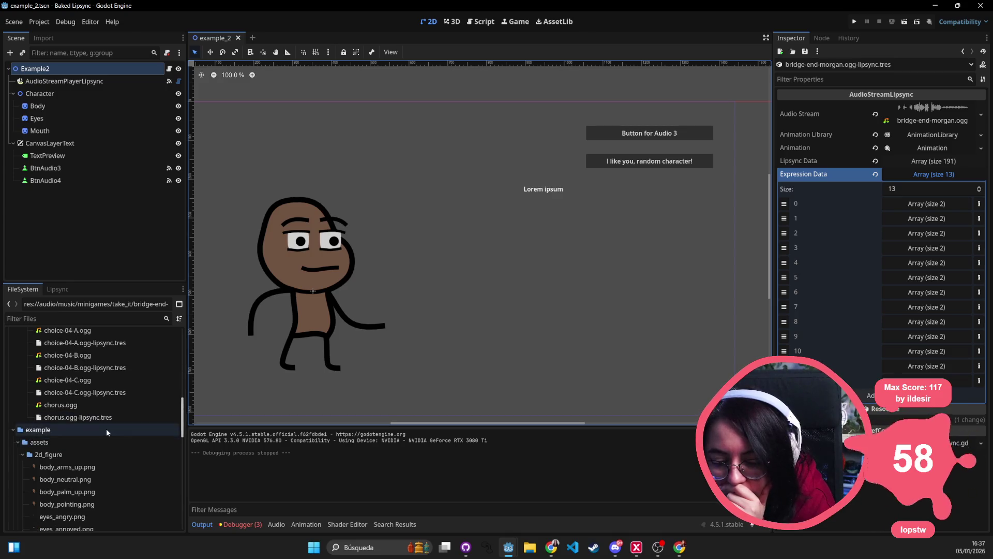
left_click(32, 432)
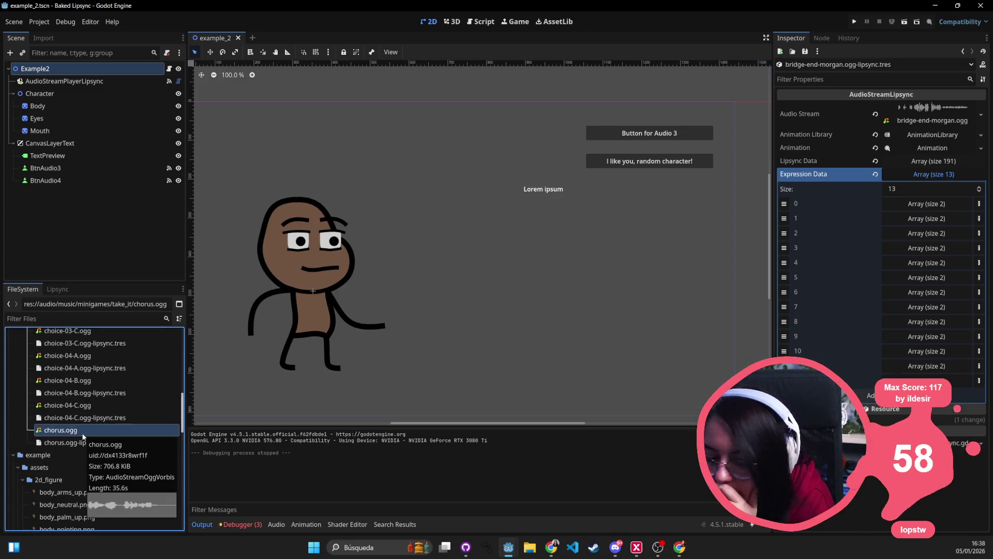
left_click(169, 68)
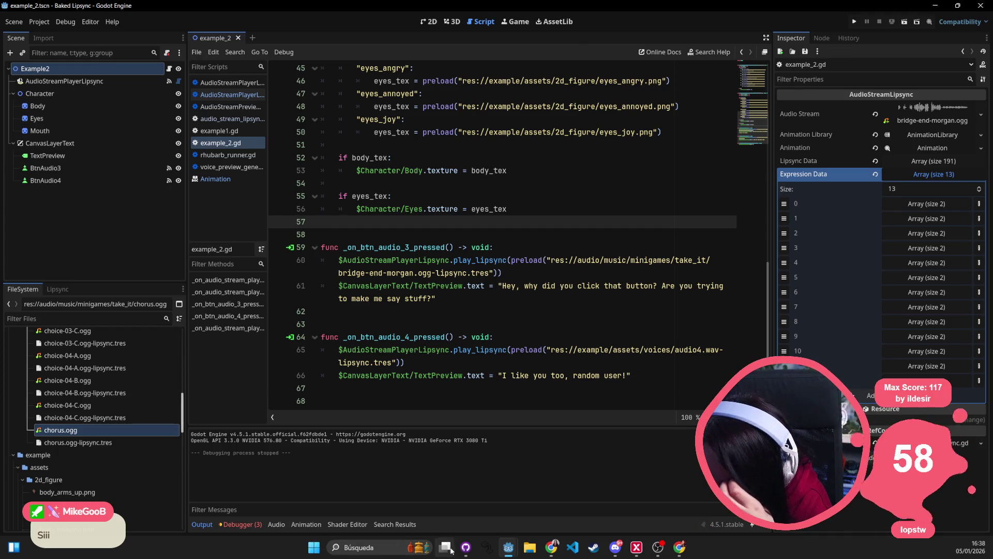
left_click(529, 546)
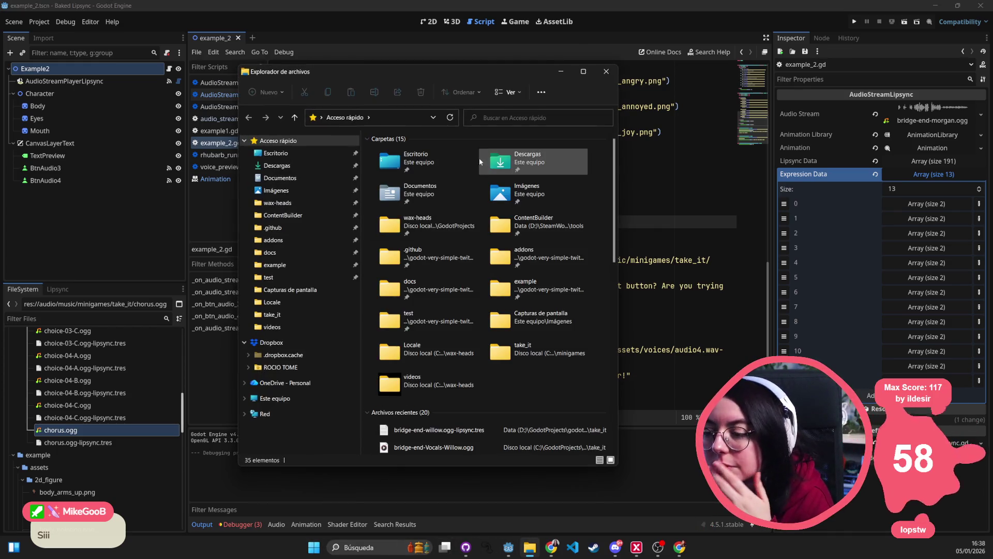
left_click_drag(467, 67, 467, 0)
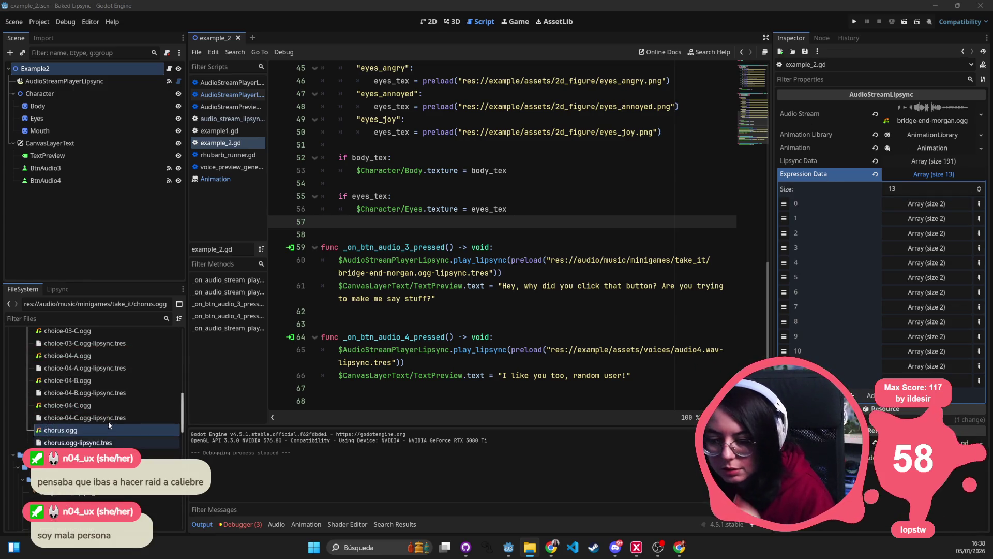
Collapse the file tree, inspect the scene nodes, and reopen the Example2 script.
left_click(106, 409)
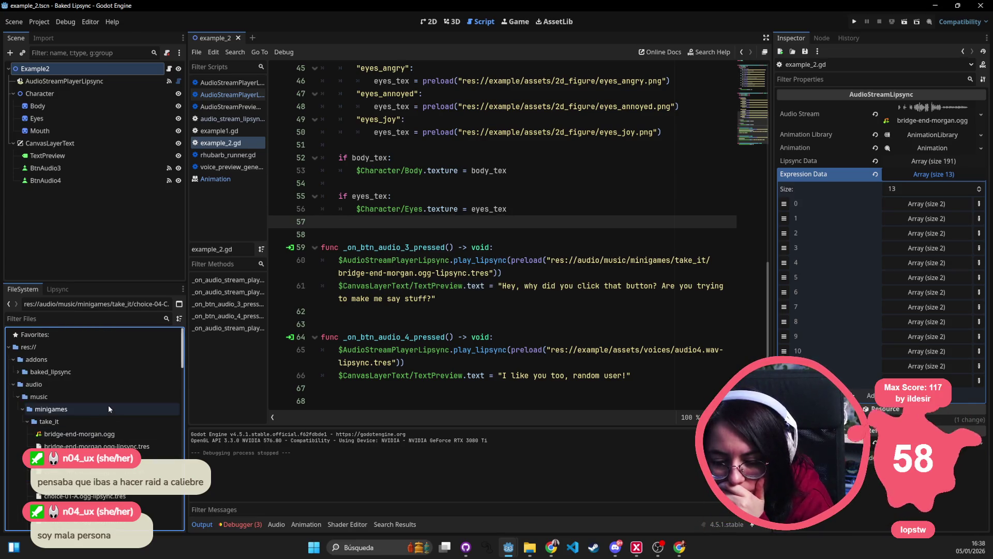
left_click(10, 348)
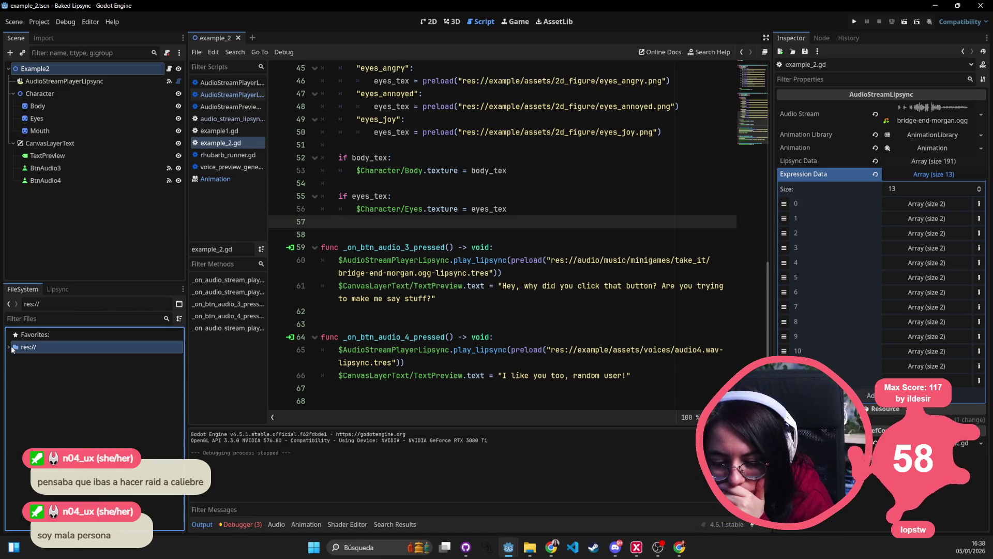
left_click(429, 21)
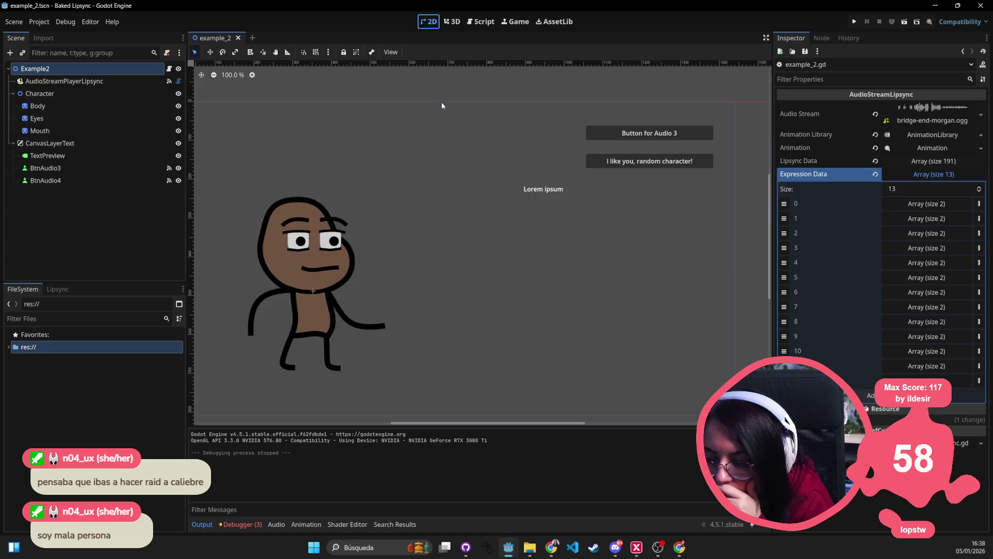
left_click(64, 82)
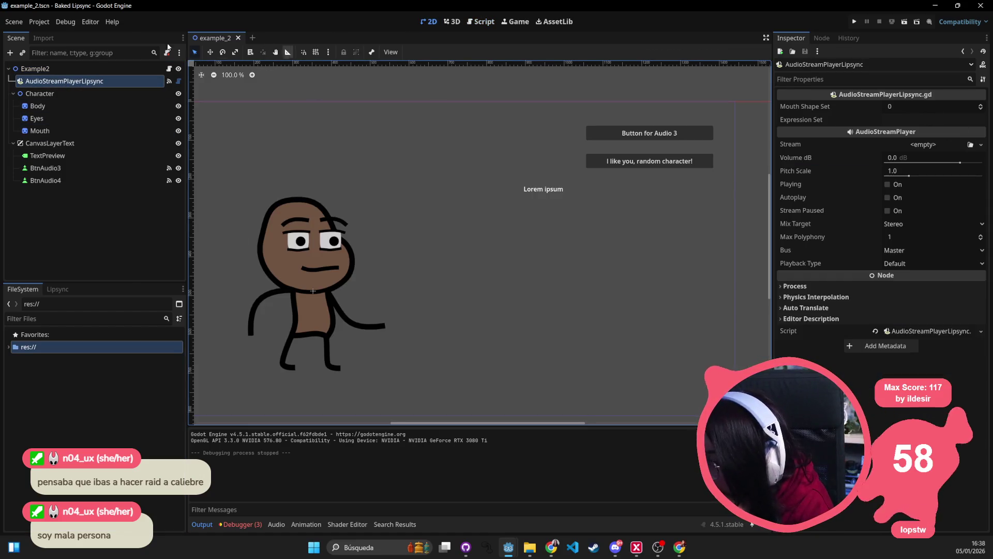
left_click(119, 72)
left_click(170, 69)
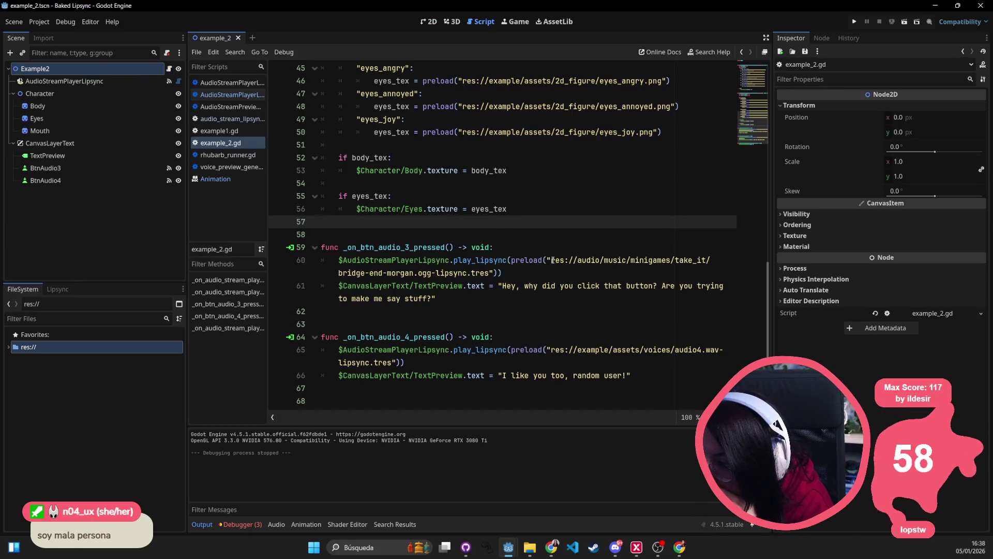
Replace 'bridge-end-morgan' with 'chorus' in line 60's preload path and save.
left_click_drag(551, 260, 509, 276)
left_click(417, 272)
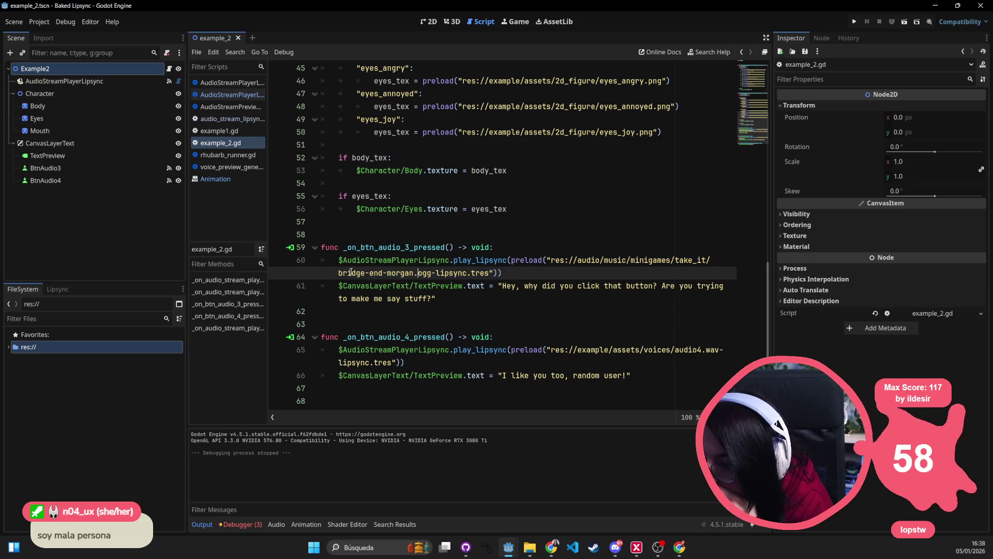
left_click_drag(339, 273, 415, 273)
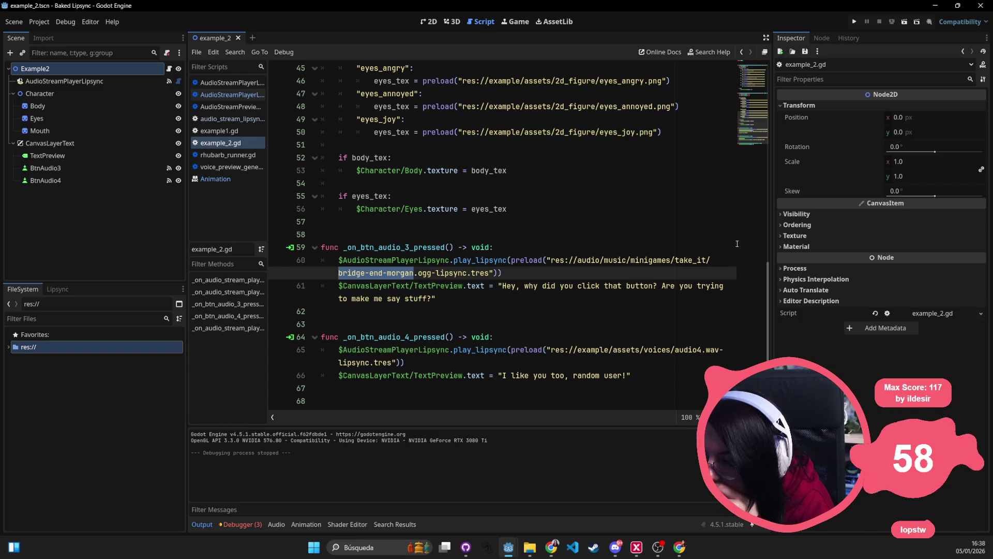
type("chorus")
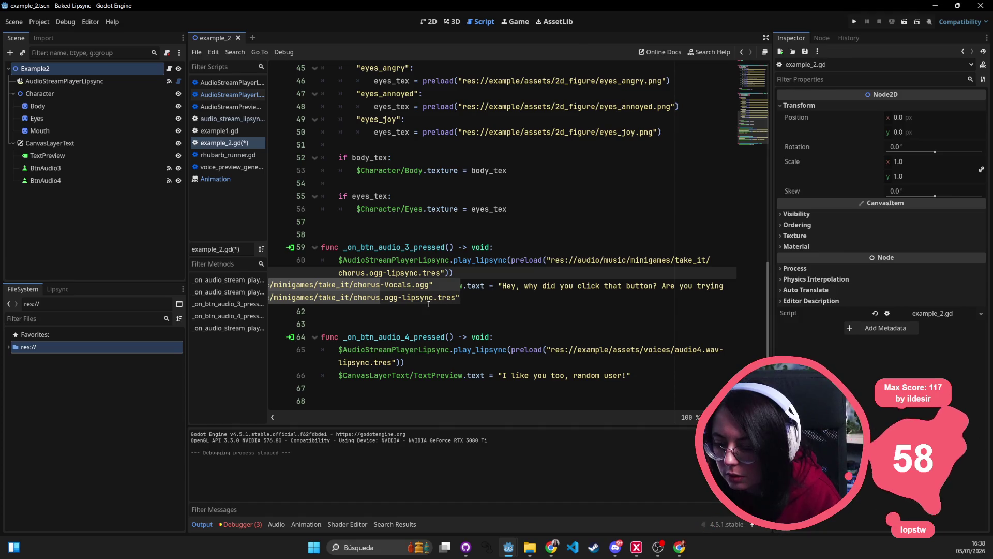
left_click(476, 226)
key("ctrl+s")
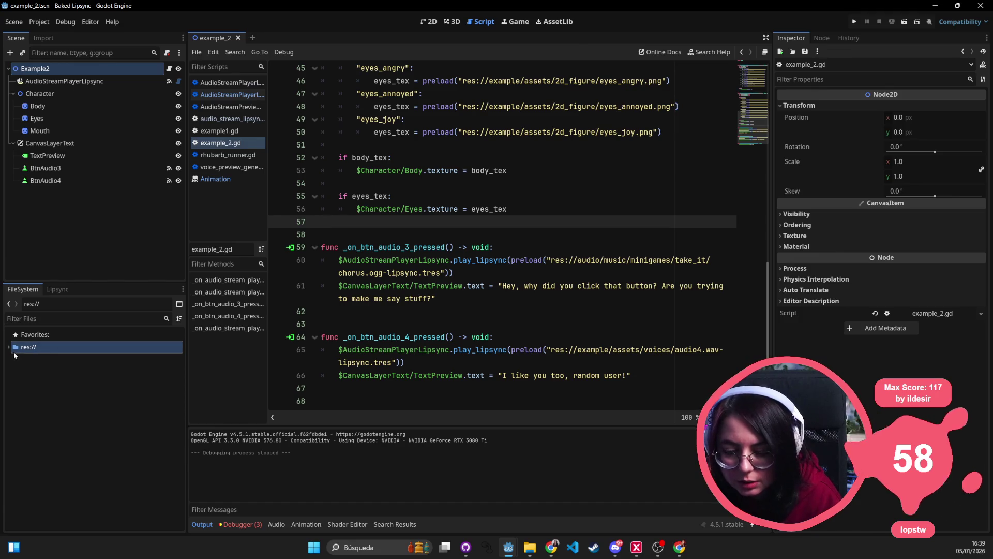
Open chorus.ogg-lipsync.tres and drag chorus.ogg onto its Audio Stream property.
left_click(10, 347)
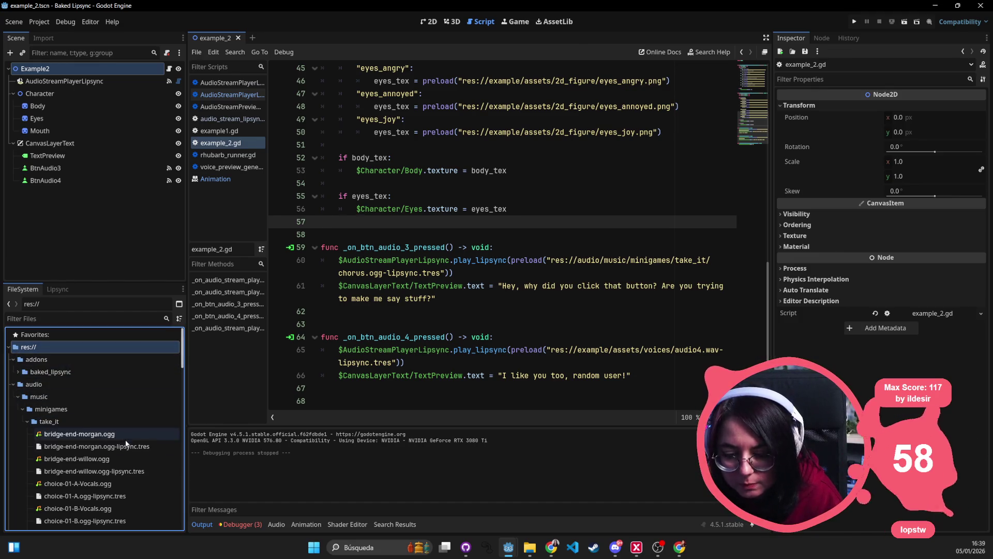
scroll(124, 459, "down", 5)
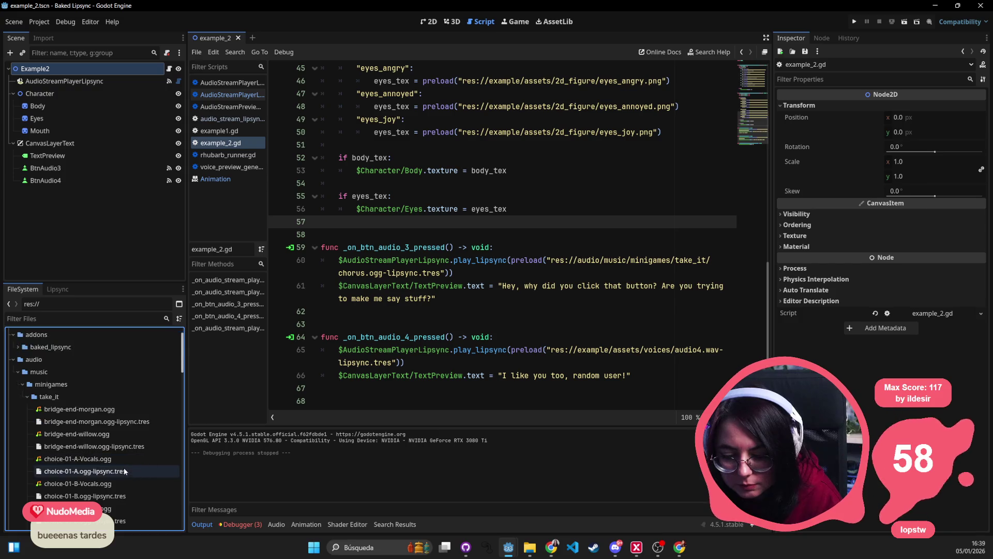
scroll(124, 466, "down", 3)
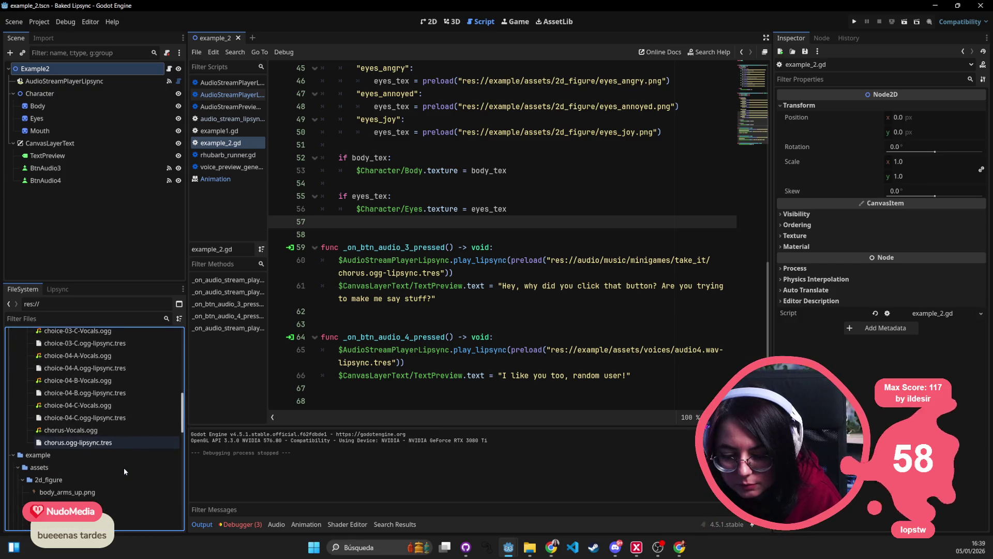
double_click(99, 444)
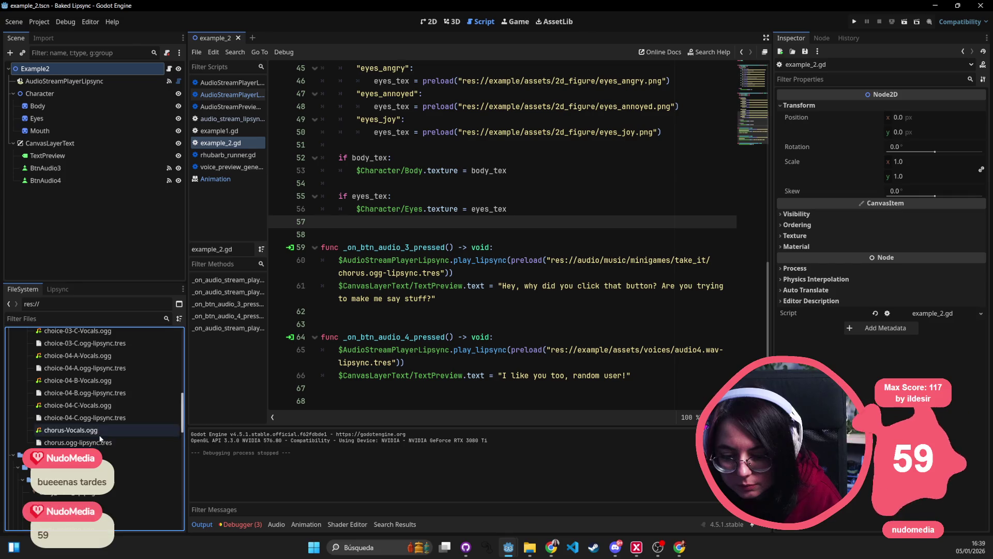
left_click(538, 551)
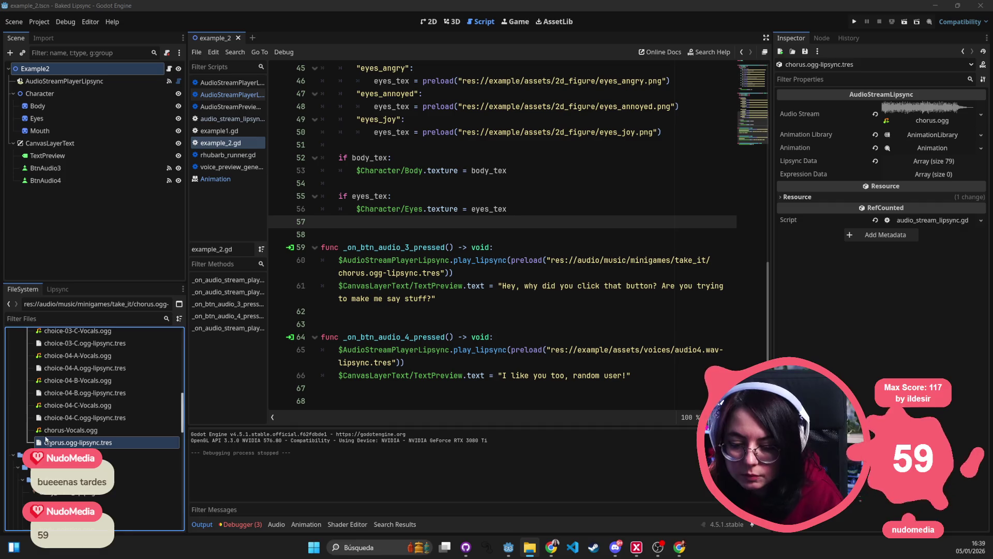
mouse_move(67, 442)
left_mouse_down()
mouse_move(207, 362)
mouse_move(905, 110)
left_mouse_up()
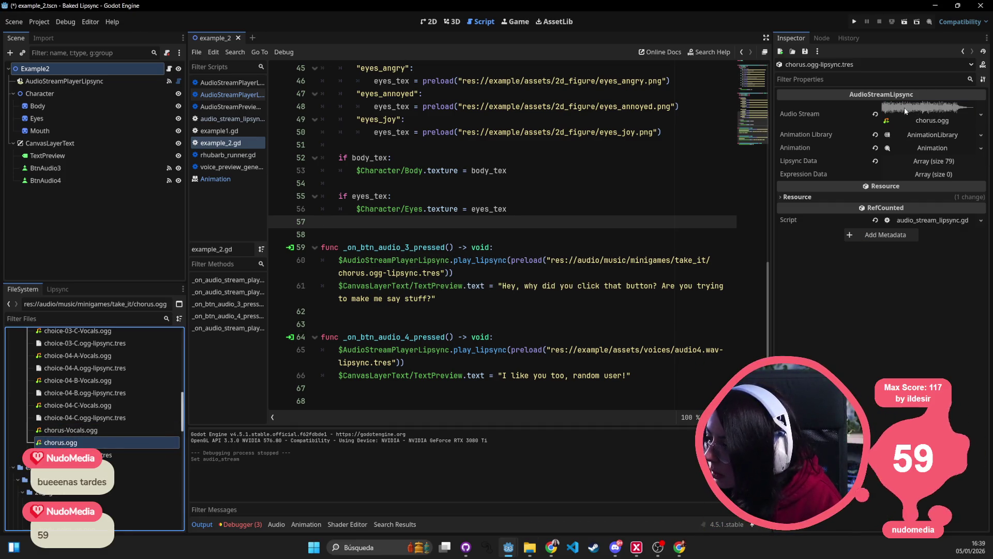
Check the assigned chorus.ogg stream details, save with Ctrl+S, and run the project.
left_click(927, 107)
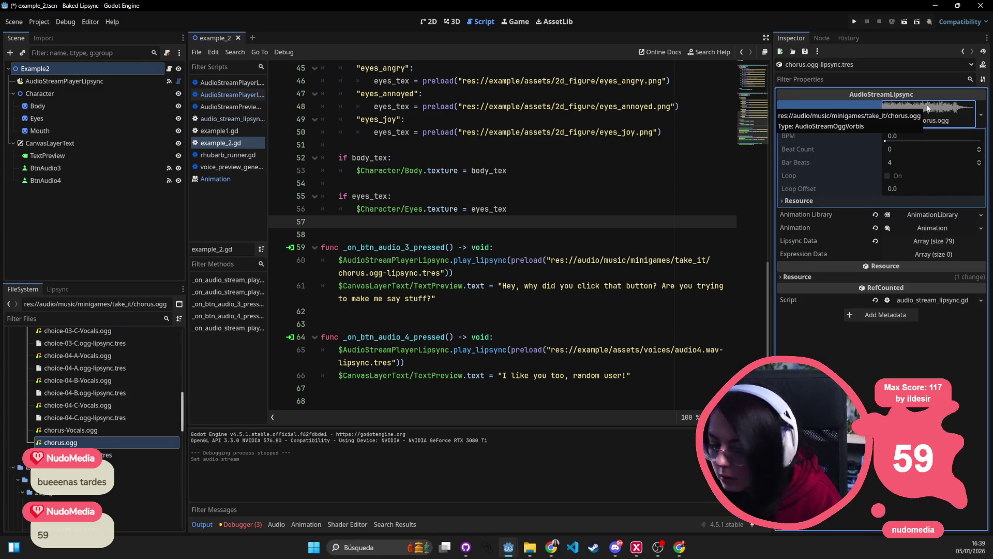
left_click(927, 108)
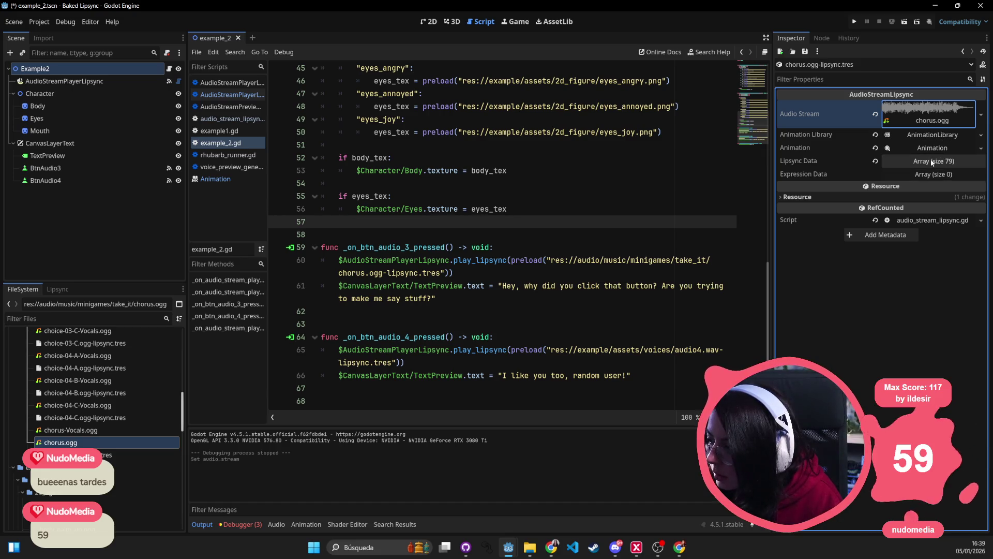
left_click(568, 260)
key("Down")
key("Down")
key("ctrl+s")
left_click(849, 21)
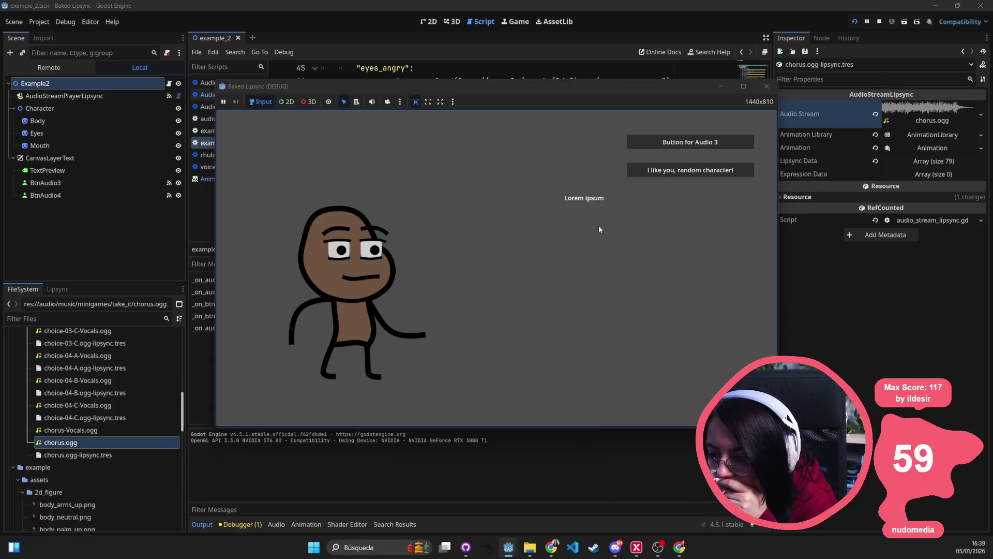
Play the Audio 3 chorus lipsync twice in the running game.
left_click(696, 146)
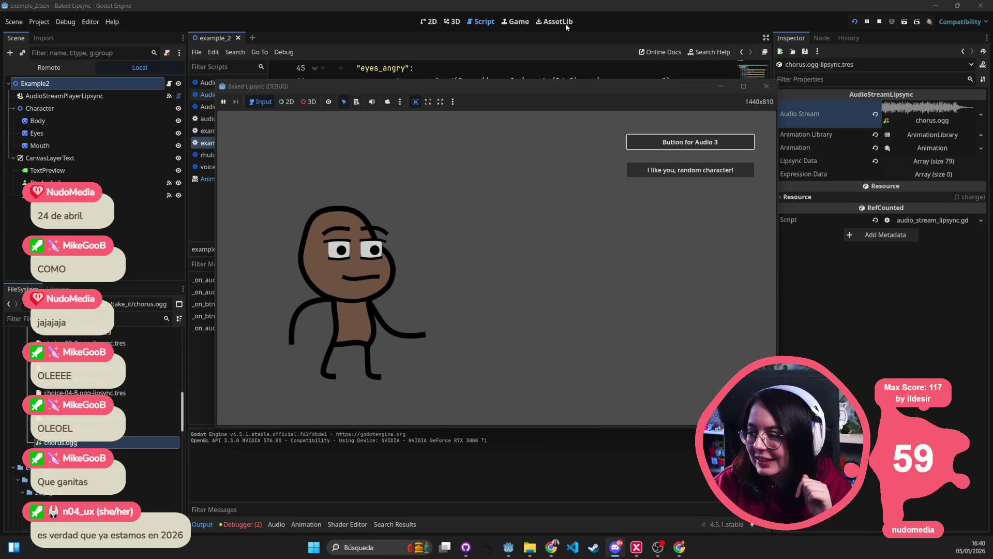
left_click(690, 142)
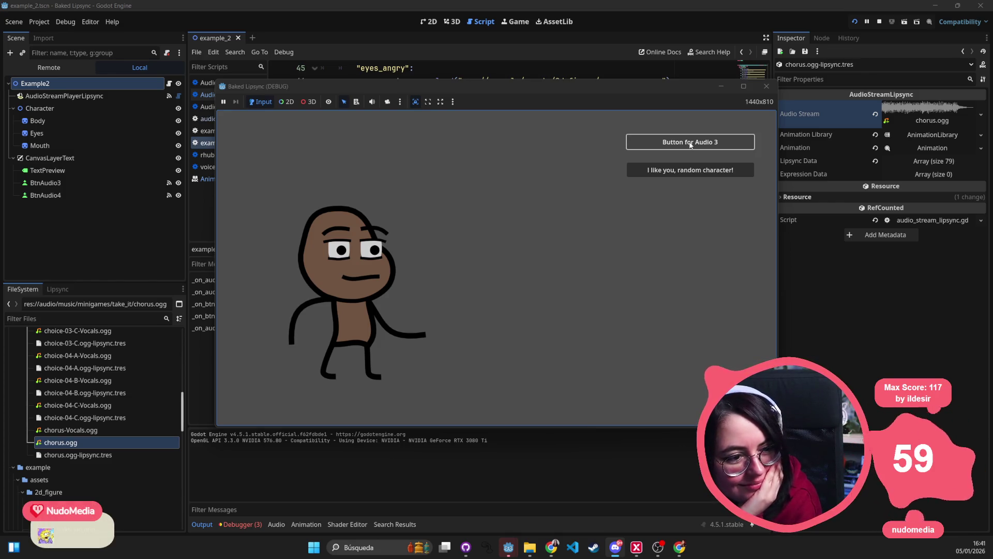
Replay the Audio 3 chorus lipsync once more, then stop the game.
left_click(690, 143)
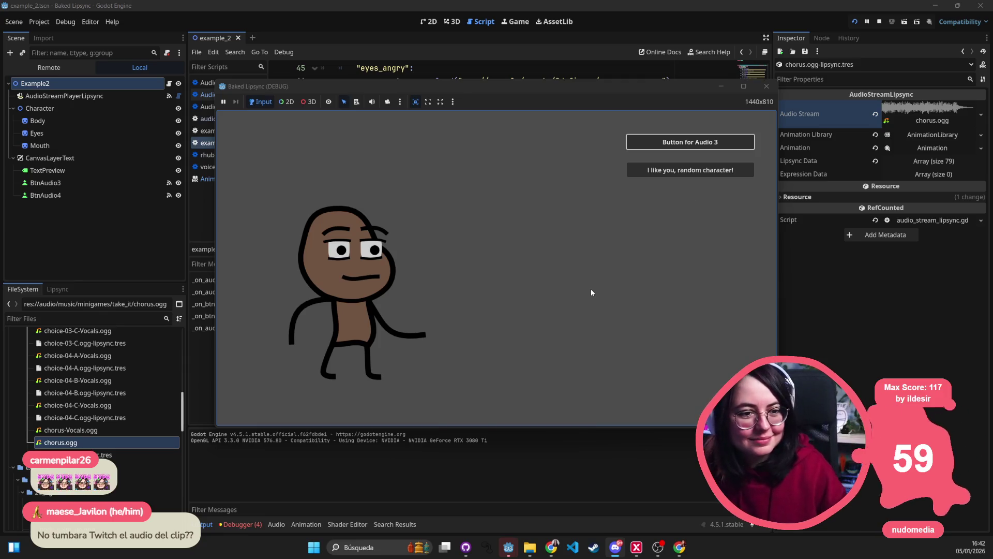
left_click(766, 86)
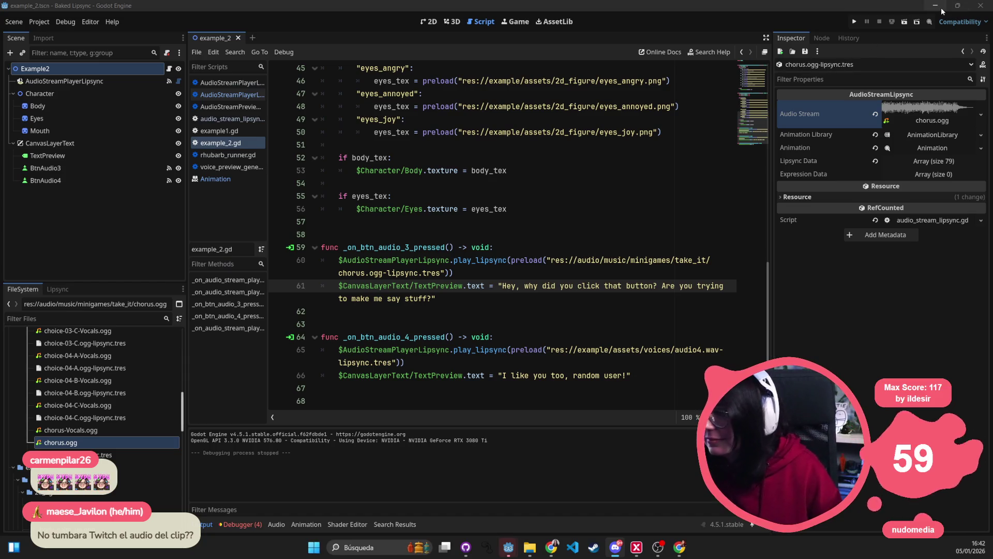